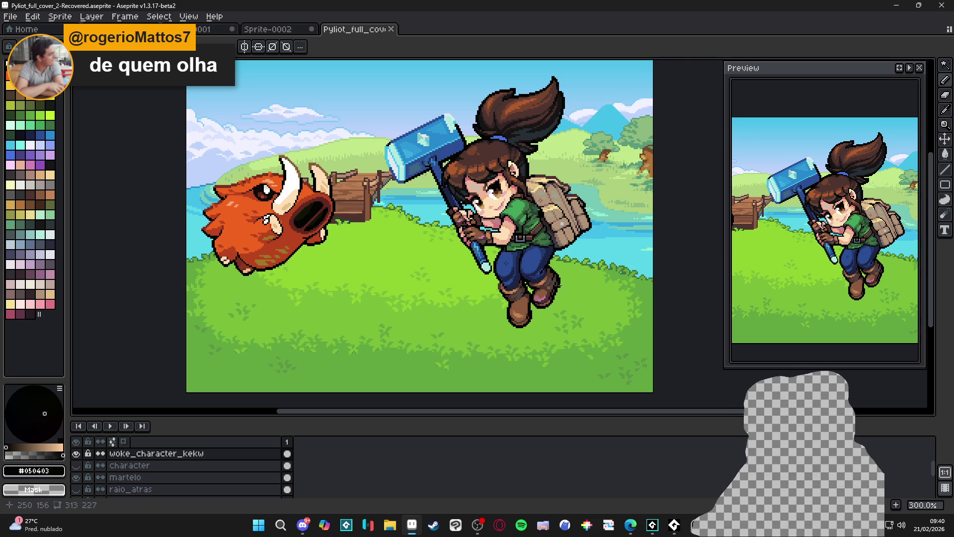
- Move an 8x10 block of the rear boot outline slightly outward and deselect it
scroll(544, 319, up, 2)
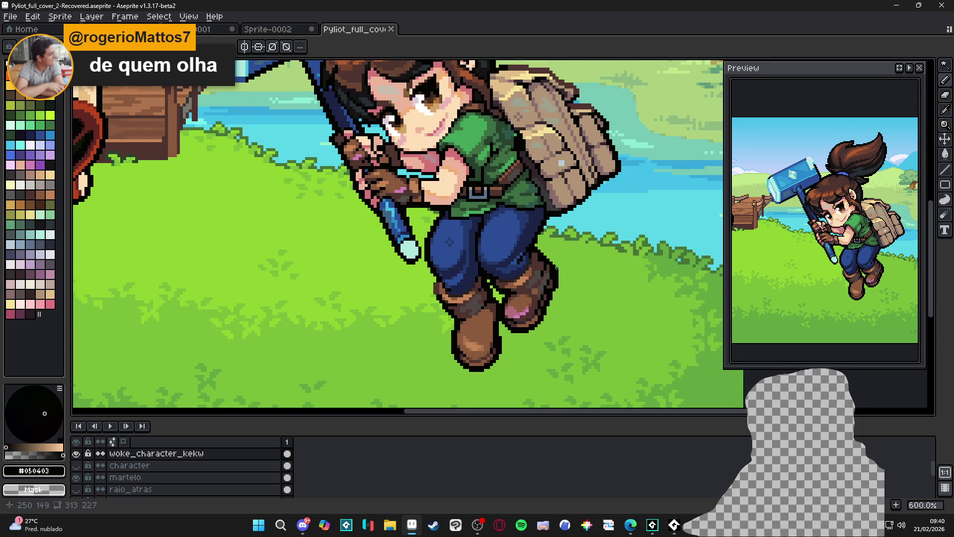
scroll(554, 254, up, 1)
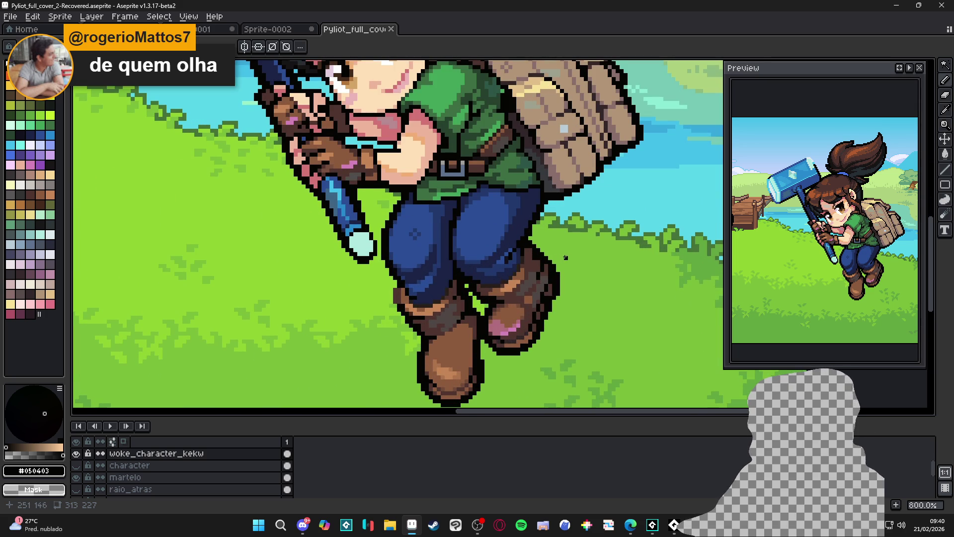
key(m)
key(ctrl+s)
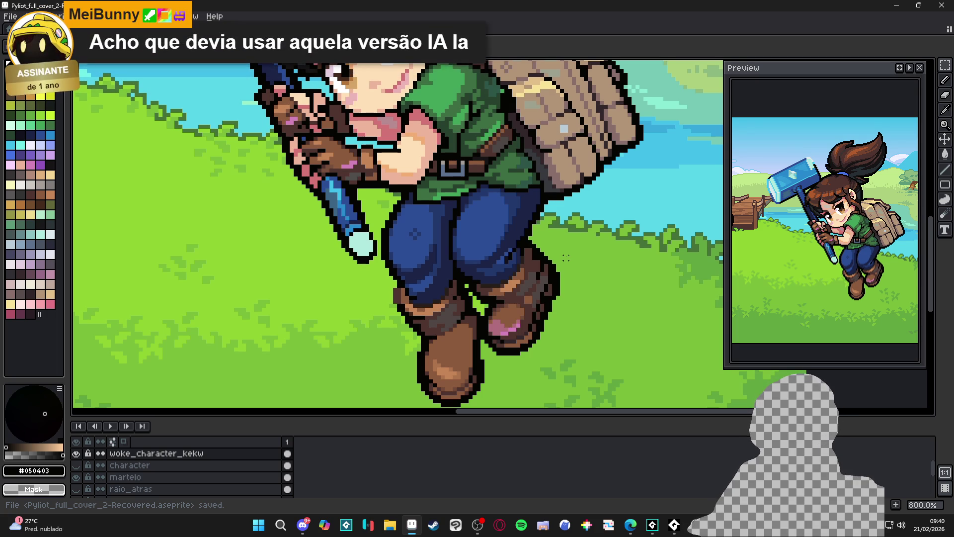
scroll(572, 254, up, 2)
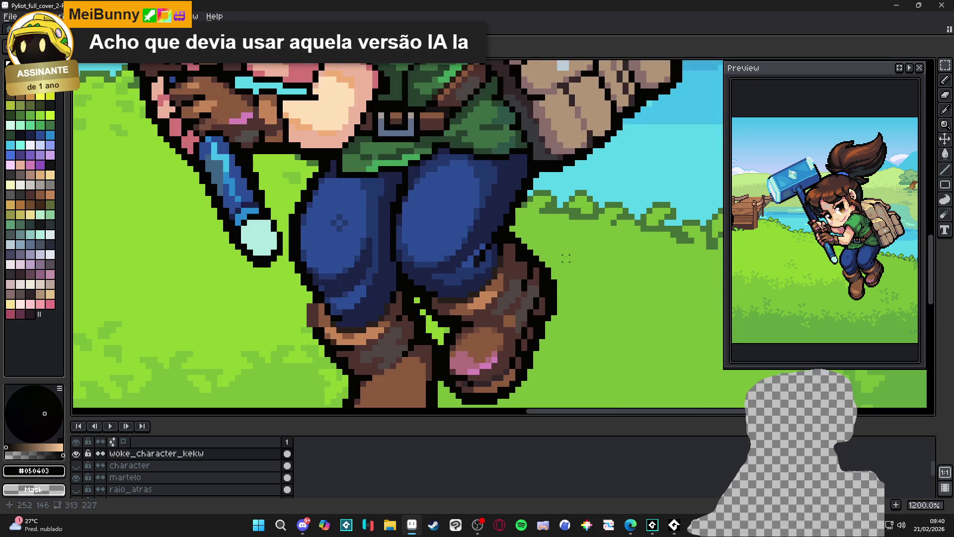
mouse_move(578, 253)
mouse_down()
mouse_move(526, 322)
mouse_move(560, 307)
mouse_up()
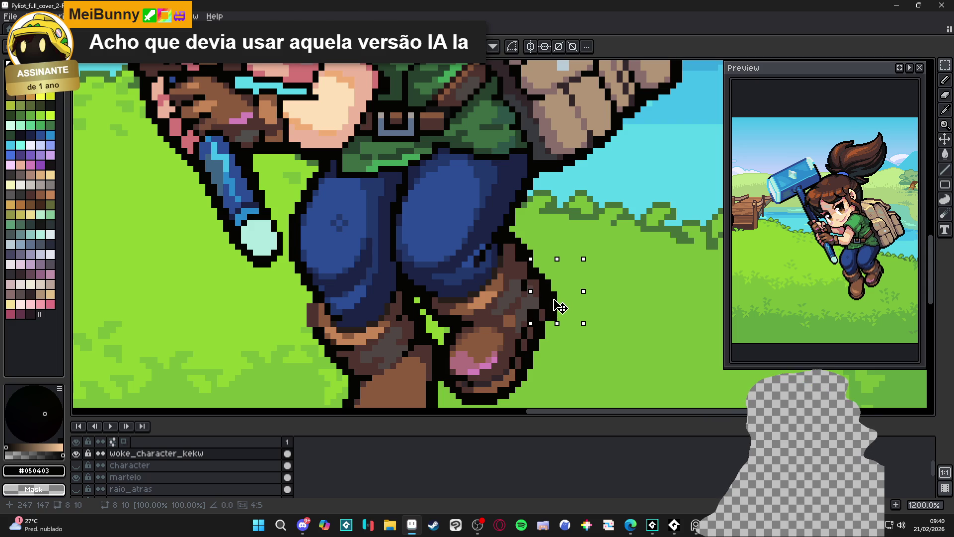
key(ctrl+d)
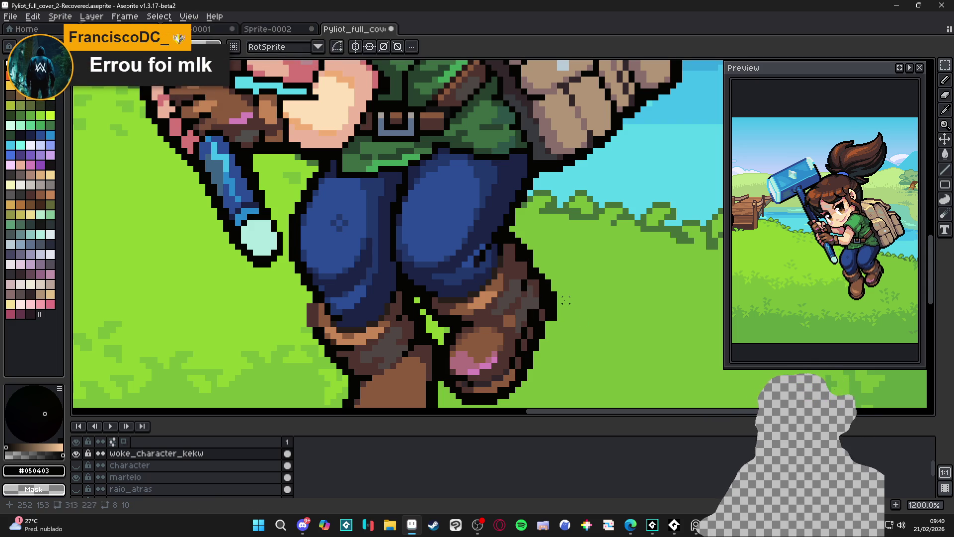
- Undo the last edit and save the cover file
key(ctrl+z)
key(ctrl+z)
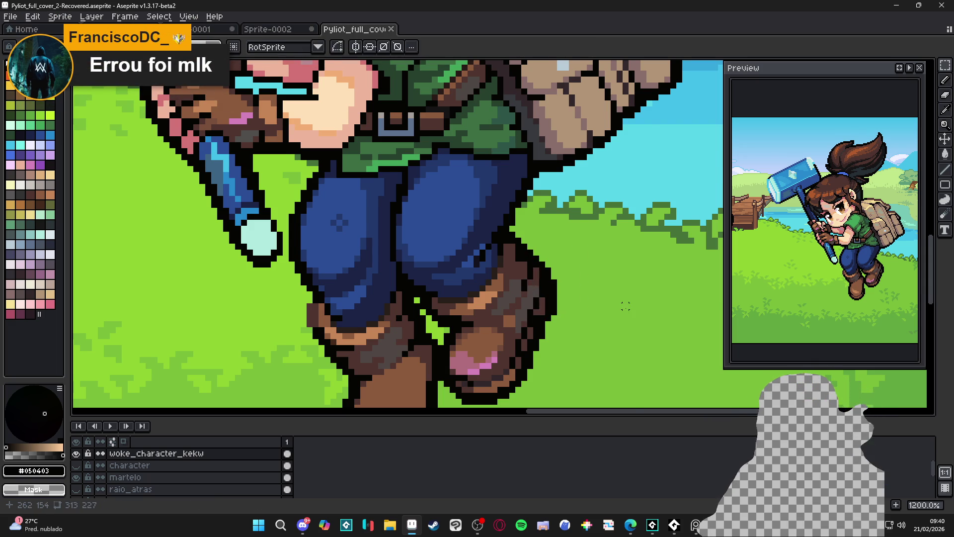
scroll(616, 330, down, 1)
scroll(617, 329, down, 1)
key(ctrl+s)
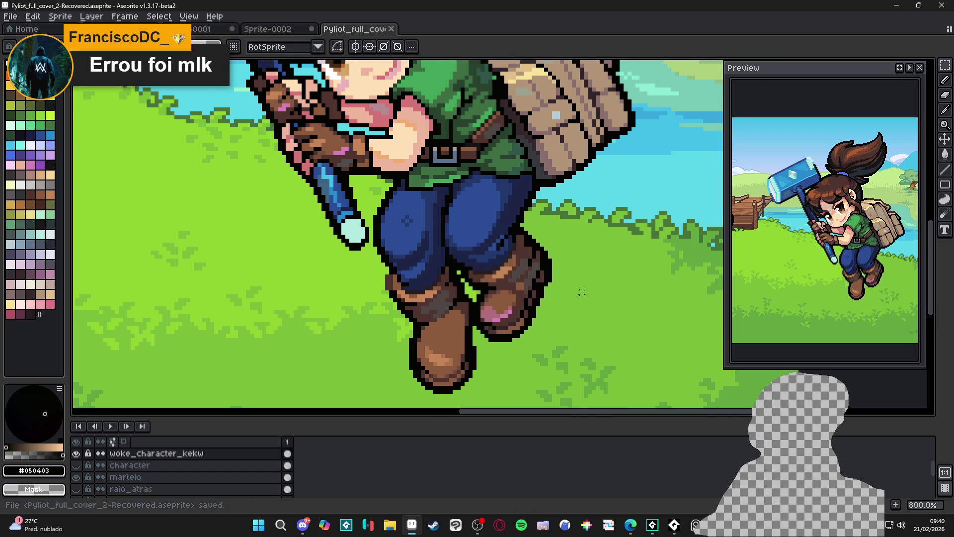
scroll(617, 342, down, 2)
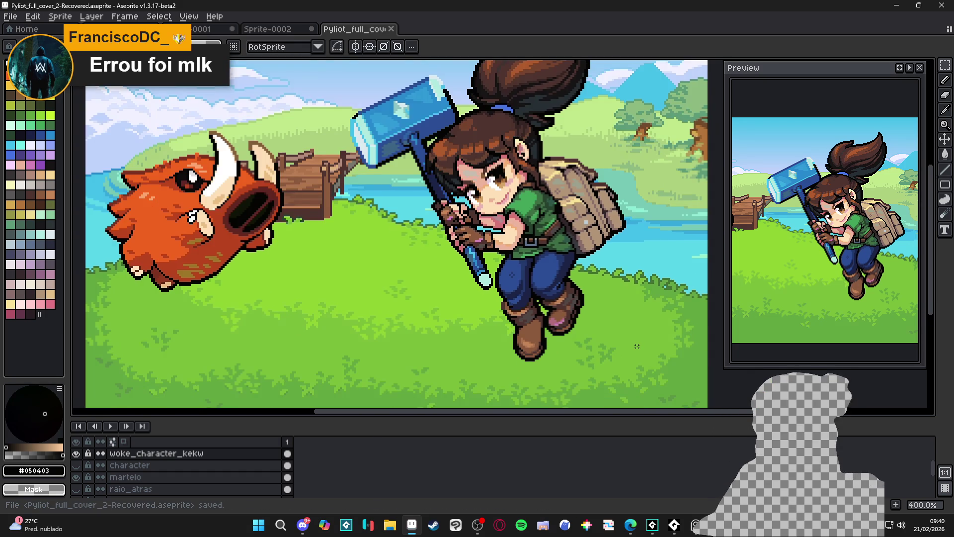
scroll(635, 345, down, 1)
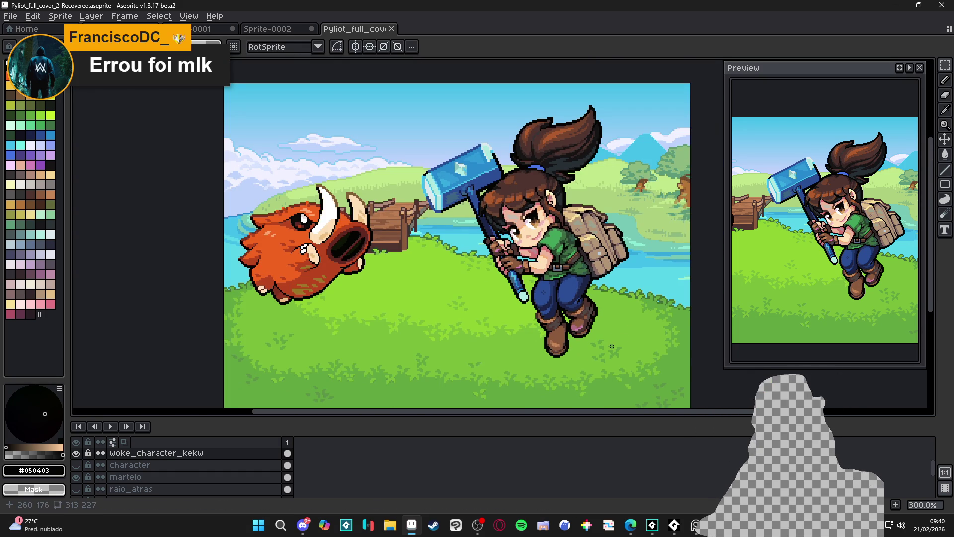
scroll(612, 346, down, 1)
scroll(601, 345, up, 5)
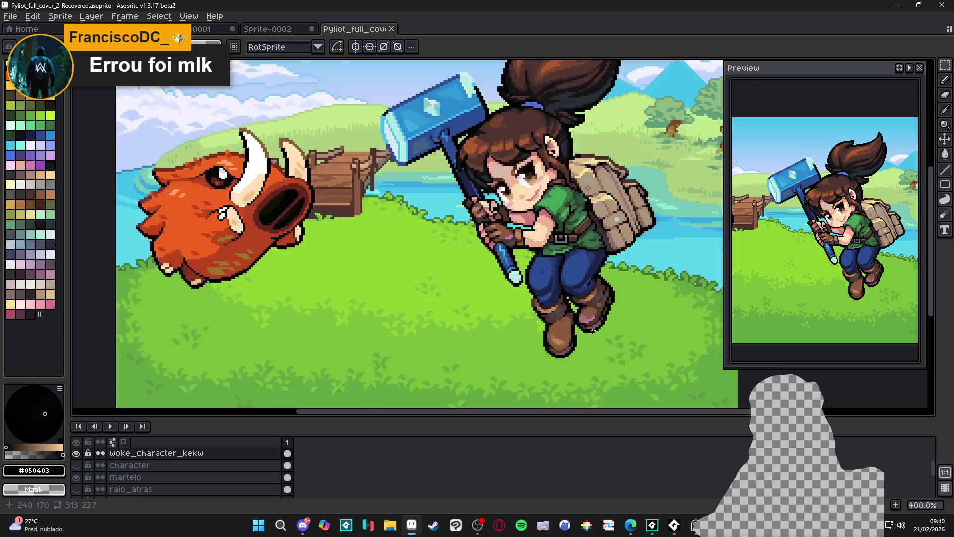
scroll(601, 312, up, 3)
- Cover the pink boot pixels with sampled boot brown, darken one pixel, and save
alt+click(588, 277)
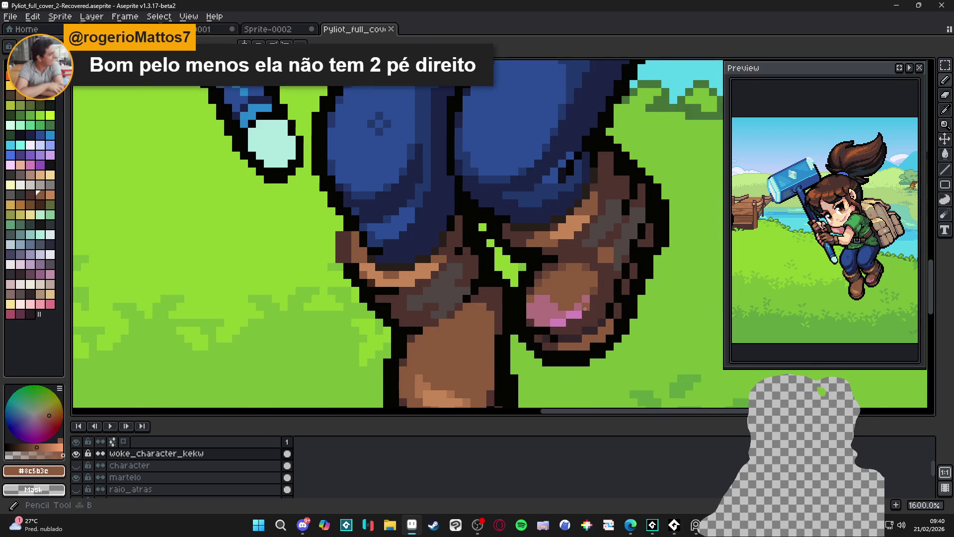
mouse_move(591, 316)
mouse_down()
mouse_move(558, 322)
mouse_move(546, 298)
mouse_move(530, 306)
mouse_move(548, 326)
mouse_up()
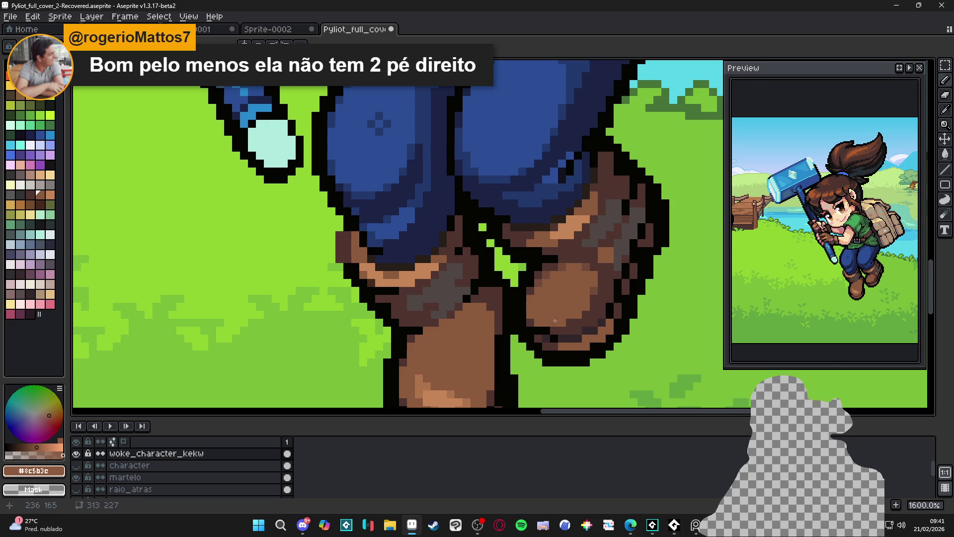
scroll(571, 316, up, 2)
alt+click(614, 272)
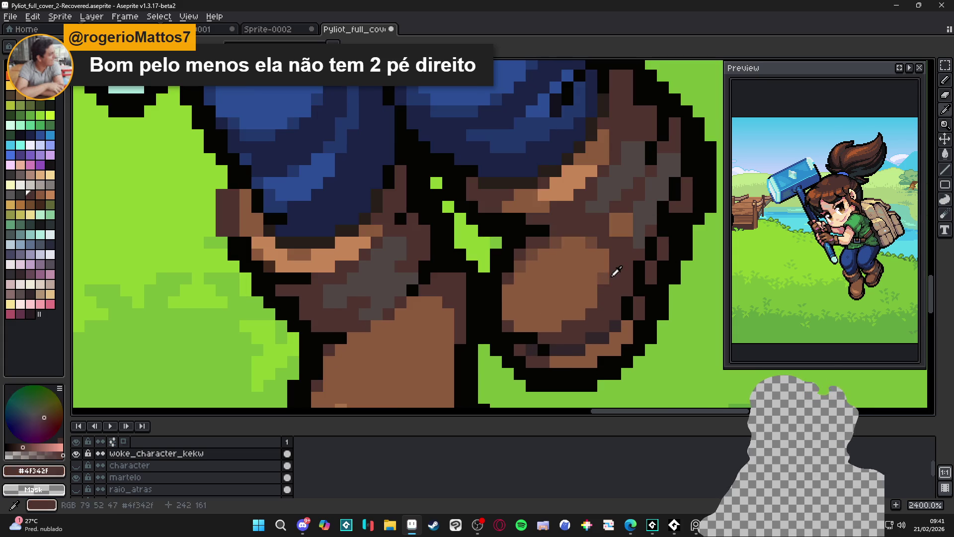
click(545, 326)
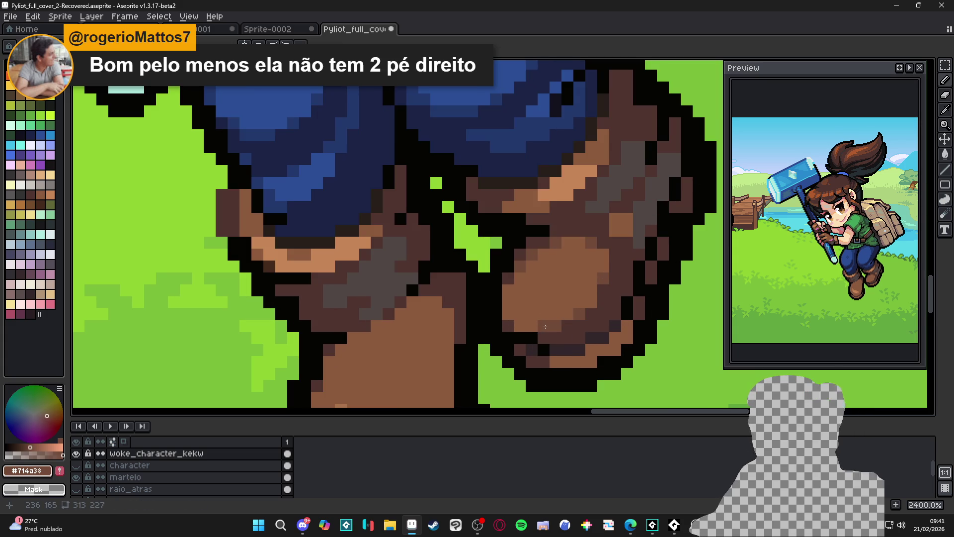
scroll(554, 324, down, 6)
key(ctrl+s)
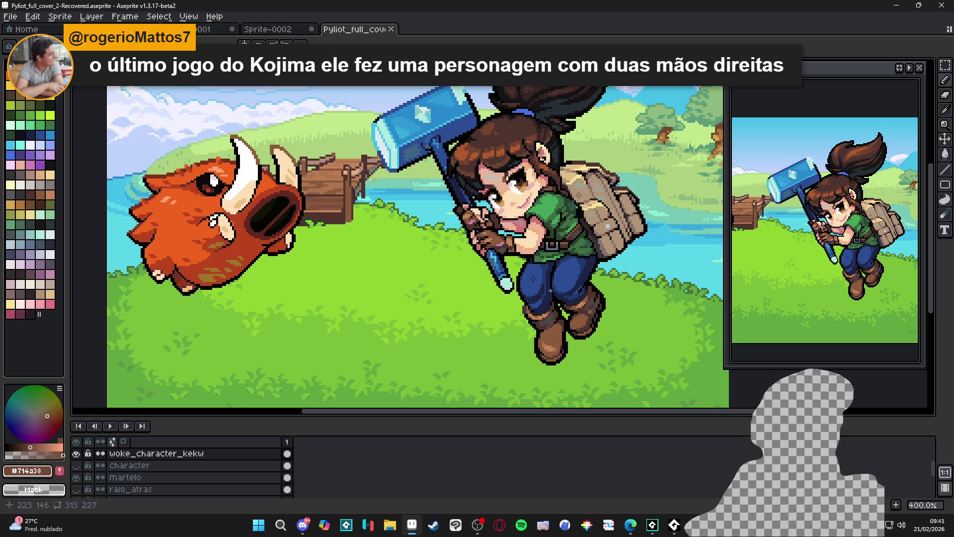
- Select the rear boot with the Rectangular Marquee, including the area above it and its stepped edge
key(m)
key(ctrl+s)
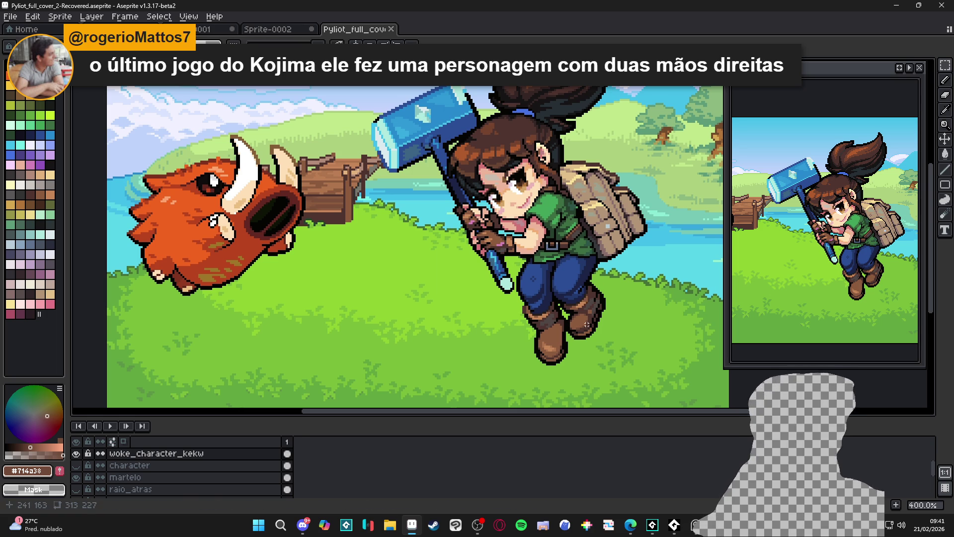
scroll(589, 323, up, 5)
mouse_move(568, 306)
mouse_down()
mouse_move(594, 350)
mouse_move(675, 388)
mouse_up()
mouse_move(670, 302)
mouse_down()
mouse_move(647, 242)
mouse_move(698, 240)
mouse_move(662, 234)
mouse_move(684, 325)
mouse_up()
mouse_move(655, 267)
mouse_down()
mouse_move(637, 291)
mouse_move(673, 341)
mouse_up()
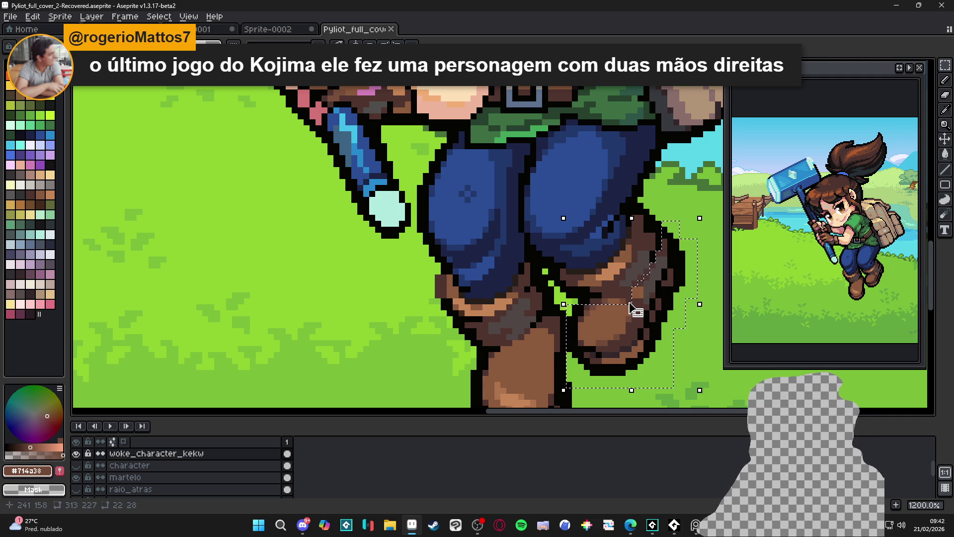
- Shift the selected rear boot right, then nudge it back two pixels left
scroll(631, 308, down, 1)
scroll(629, 306, up, 1)
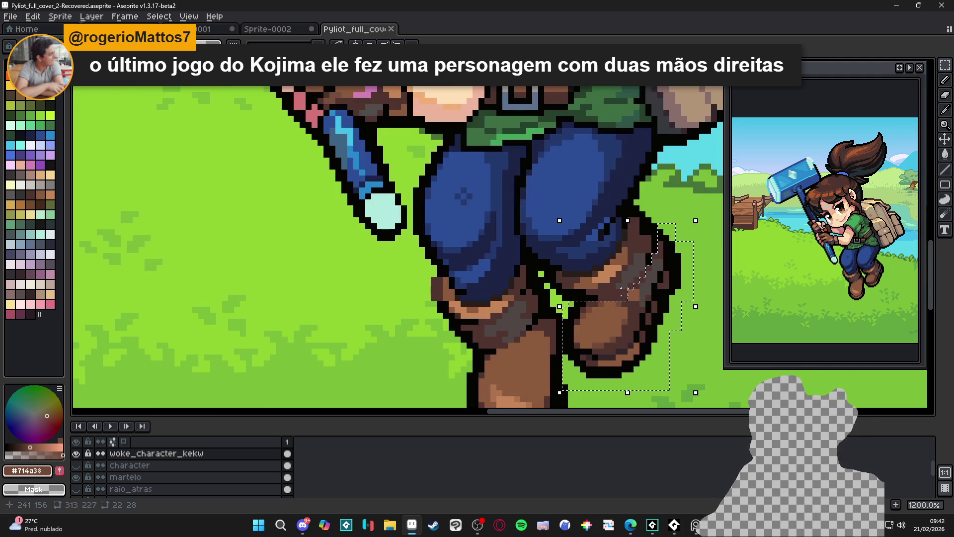
drag(627, 298, 621, 297)
scroll(619, 297, up, 3)
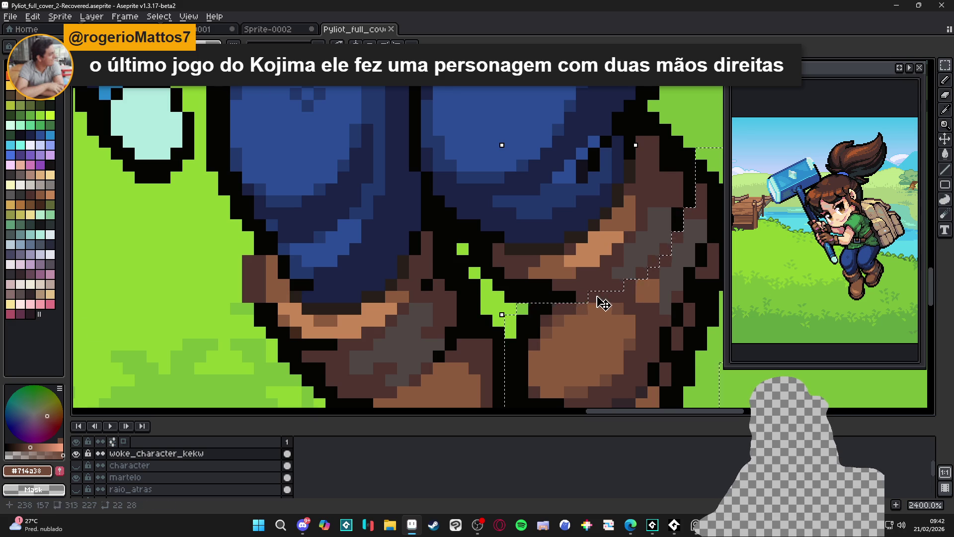
scroll(609, 315, down, 5)
drag(609, 343, 618, 344)
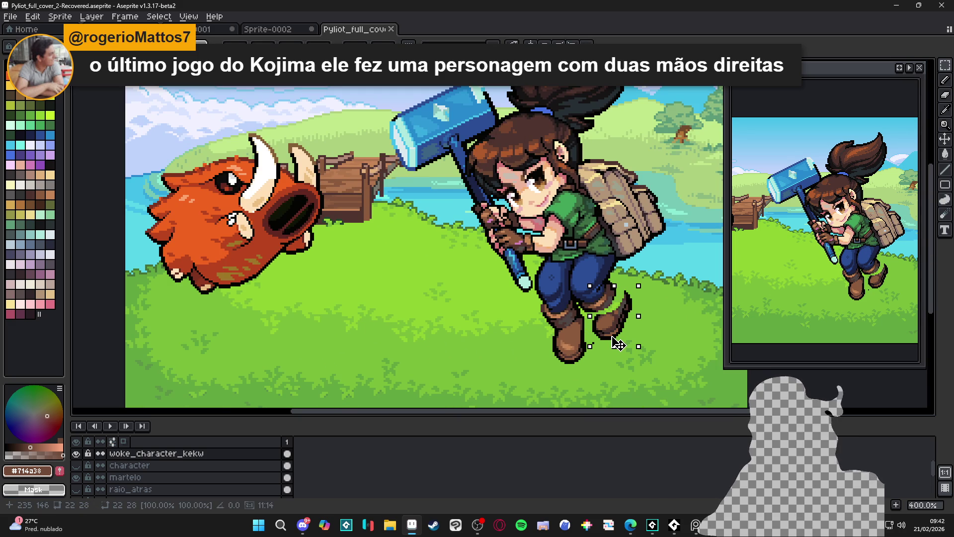
drag(618, 343, 615, 342)
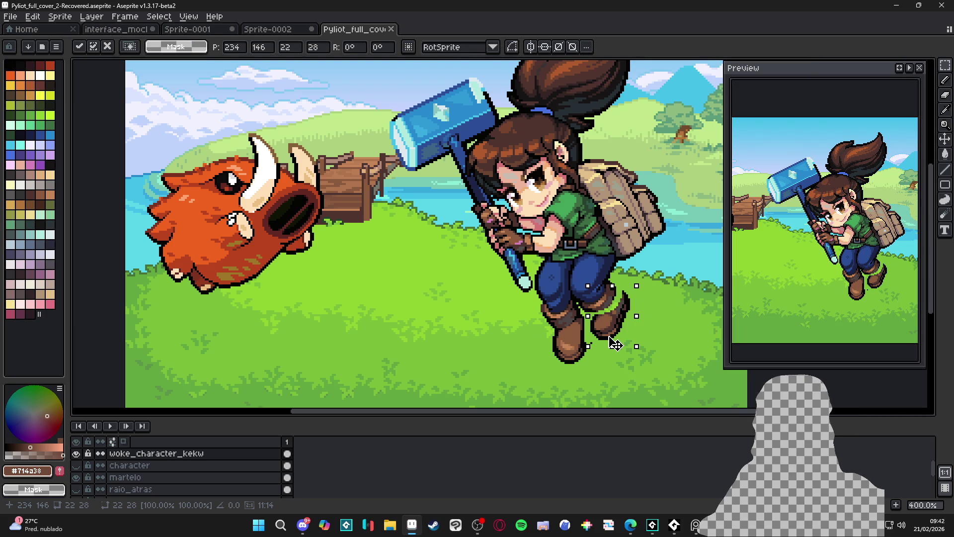
drag(615, 343, 615, 346)
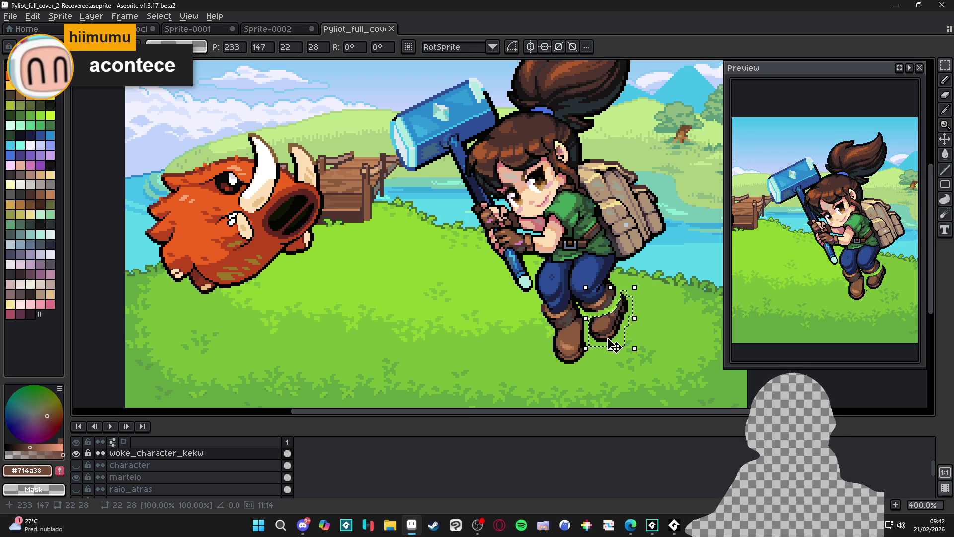
- Add black outline pixels near the knee and one on the boot
key(b)
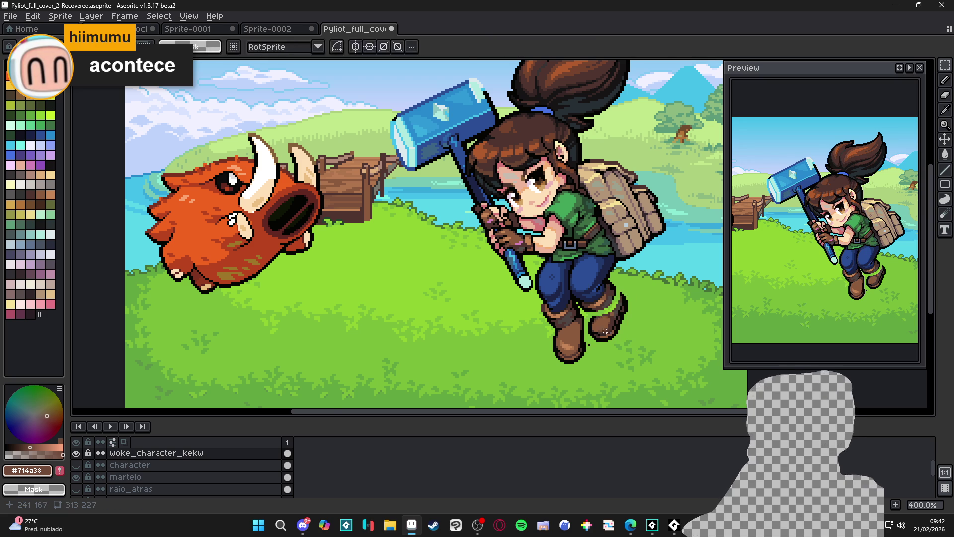
scroll(615, 304, up, 3)
scroll(619, 289, up, 2)
scroll(619, 290, down, 2)
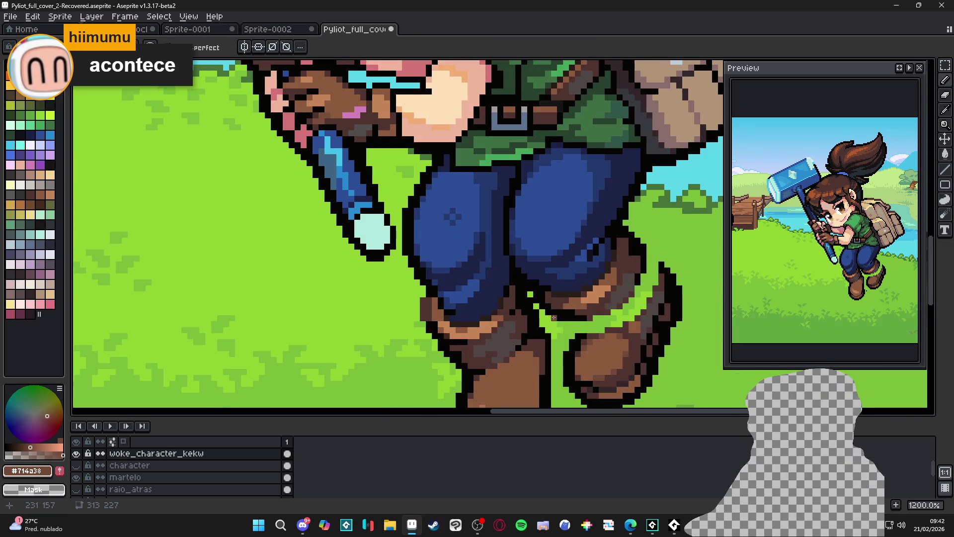
scroll(619, 289, up, 2)
alt+click(540, 321)
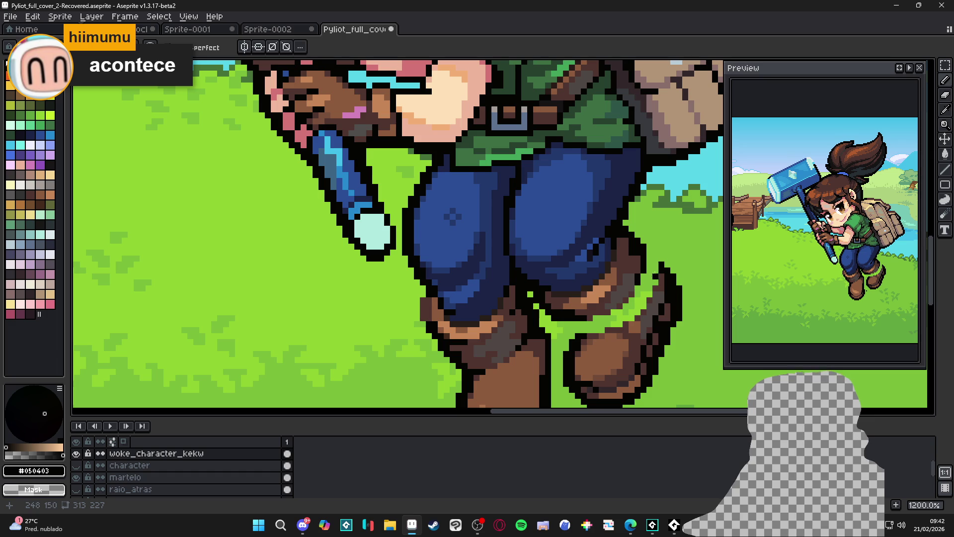
drag(656, 268, 648, 261)
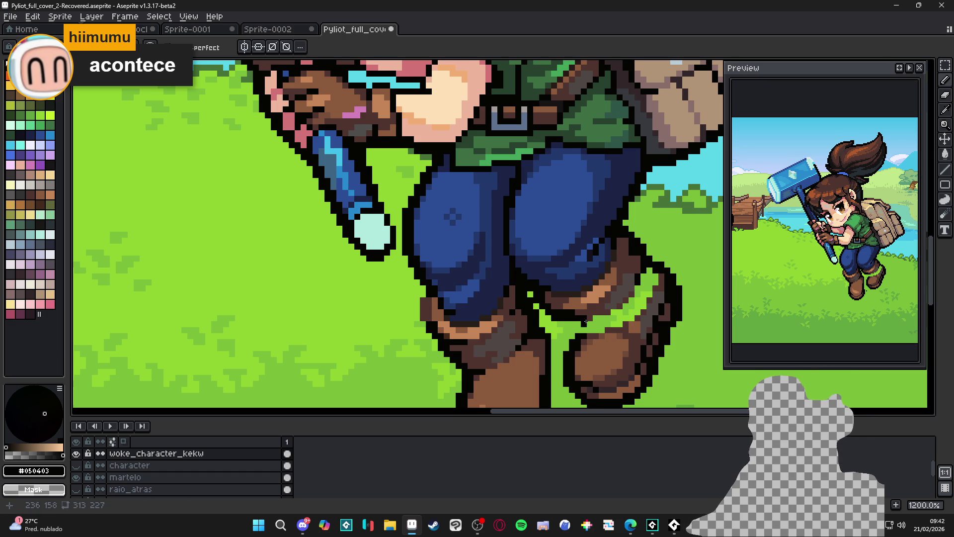
click(589, 330)
- Sample the dark boot brown #4F342F for the Paint Bucket and review the whole cover
scroll(578, 322, down, 3)
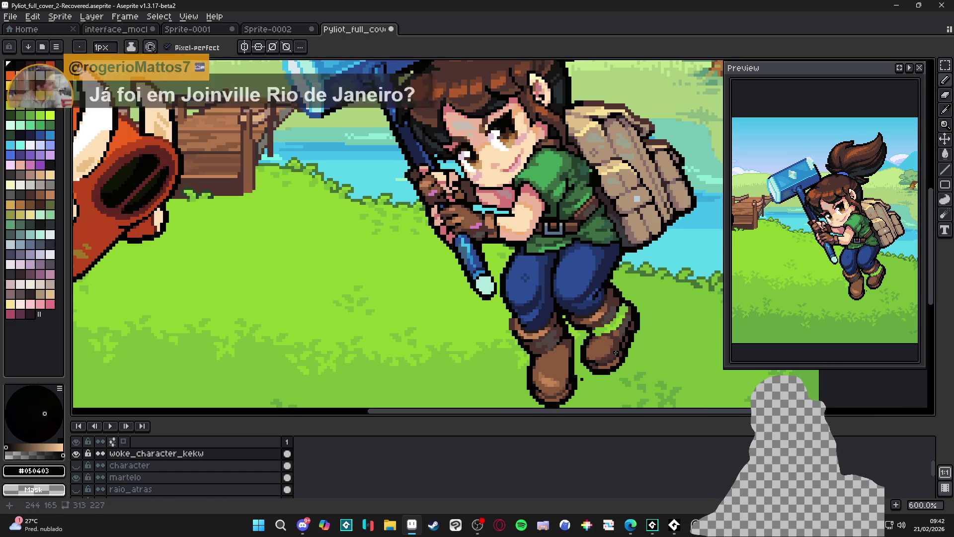
scroll(616, 352, up, 1)
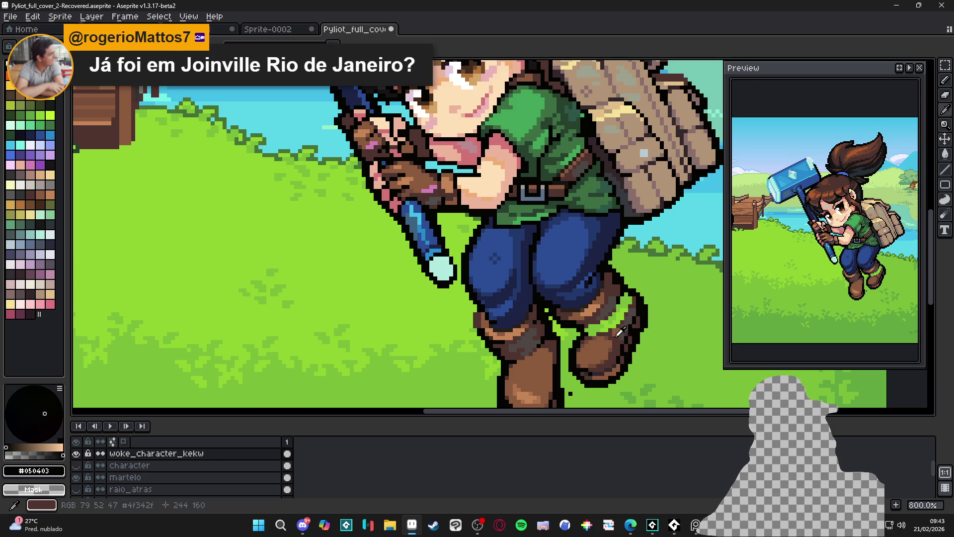
scroll(625, 298, up, 2)
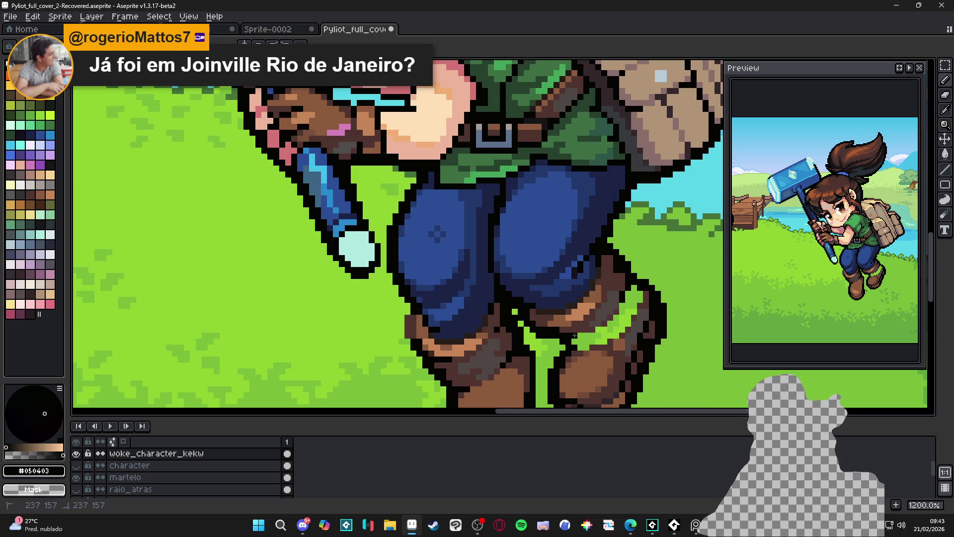
scroll(587, 336, down, 2)
scroll(587, 335, up, 2)
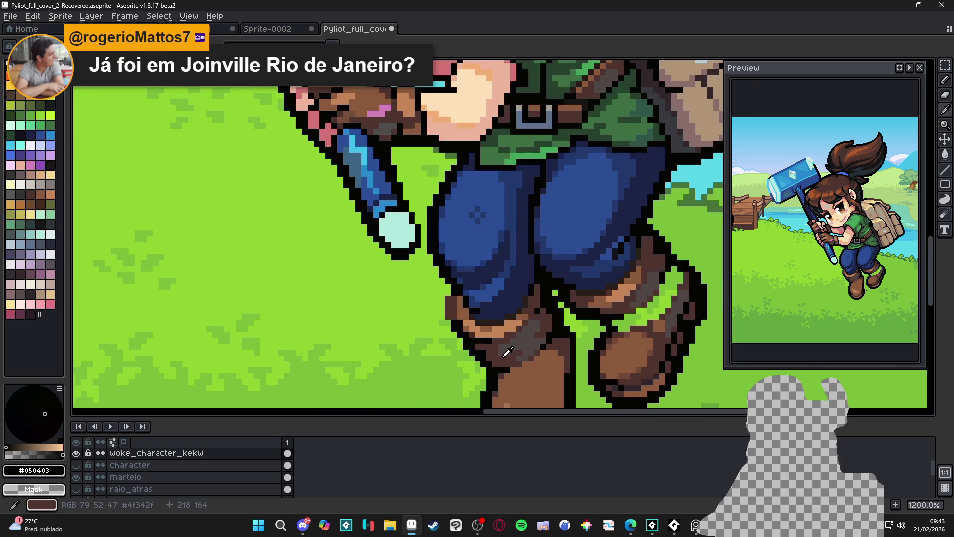
alt+click(626, 328)
key(g)
scroll(638, 315, down, 5)
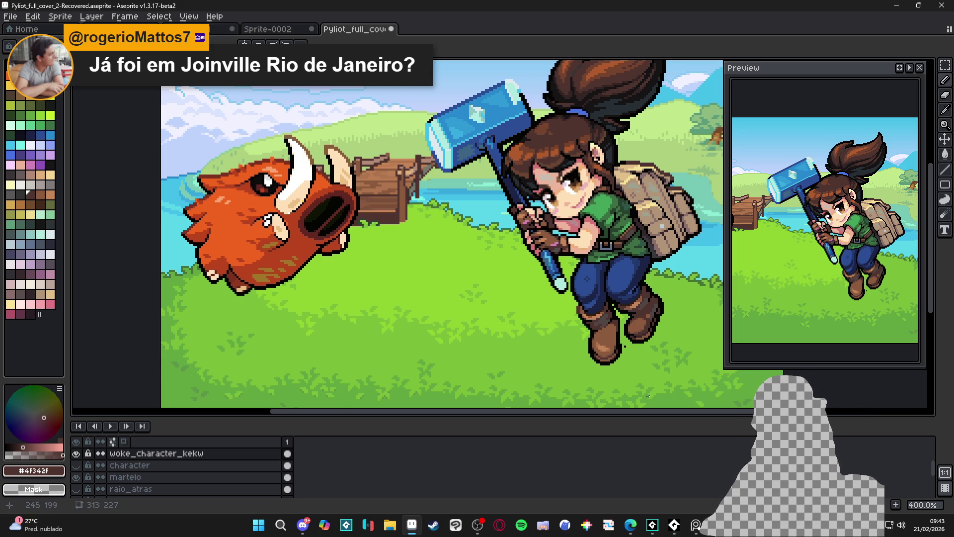
scroll(634, 346, up, 1)
scroll(634, 346, down, 1)
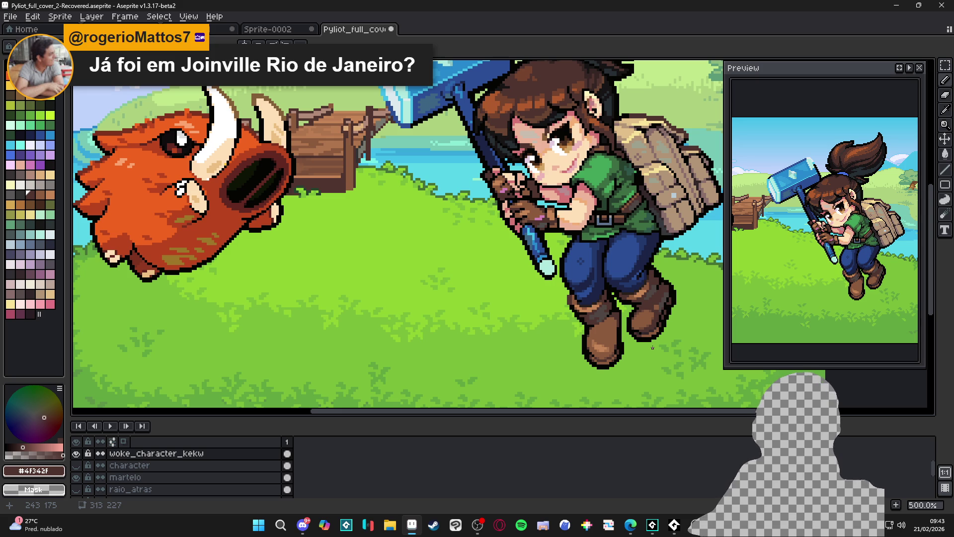
scroll(646, 276, up, 4)
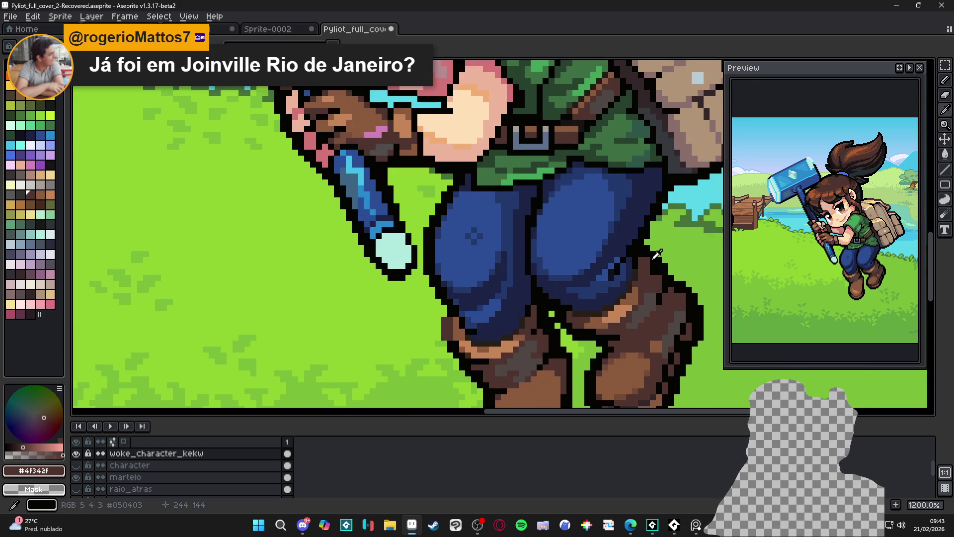
- Sample black #050403, erase stray pixels on the boots, and save
alt+click(643, 258)
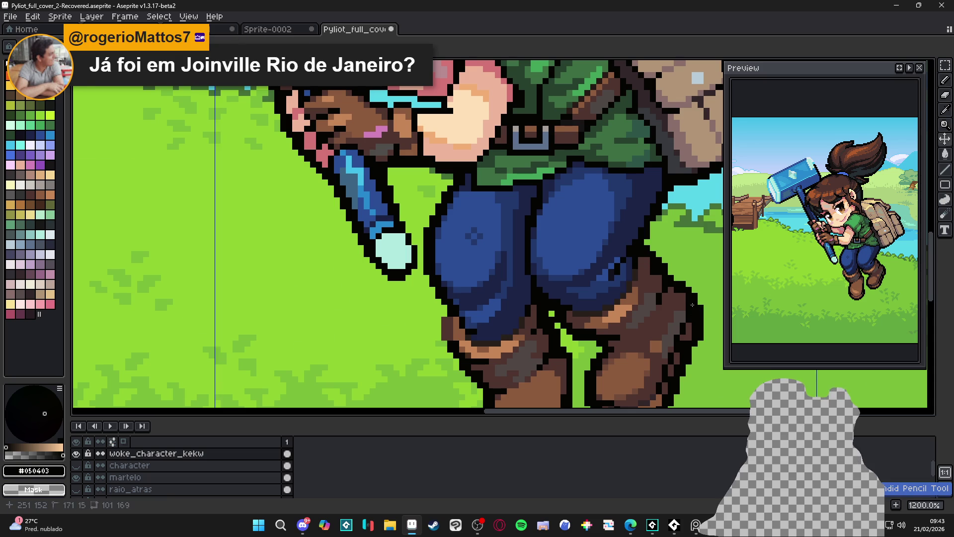
scroll(661, 278, down, 3)
scroll(678, 295, up, 2)
scroll(677, 295, up, 3)
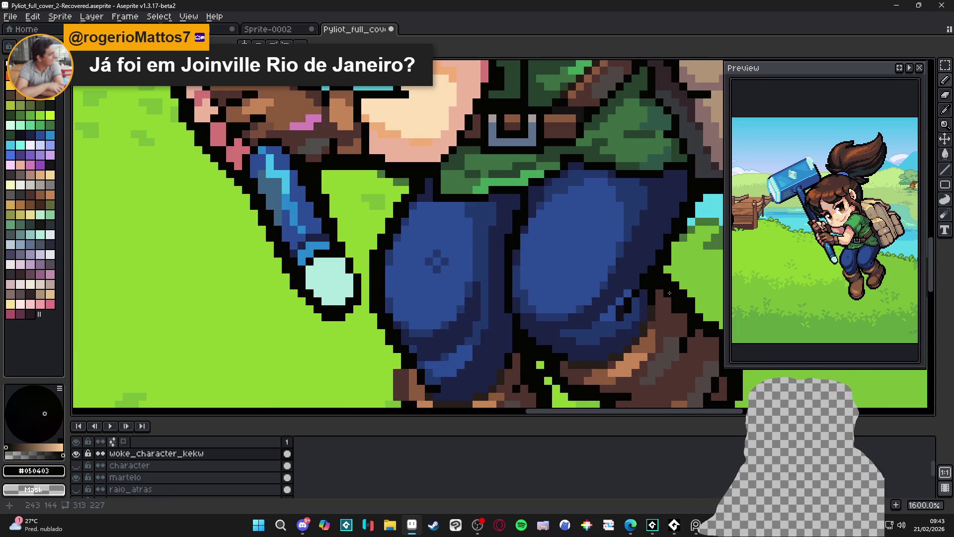
scroll(681, 313, down, 3)
scroll(677, 309, up, 3)
scroll(678, 309, down, 3)
scroll(656, 278, up, 3)
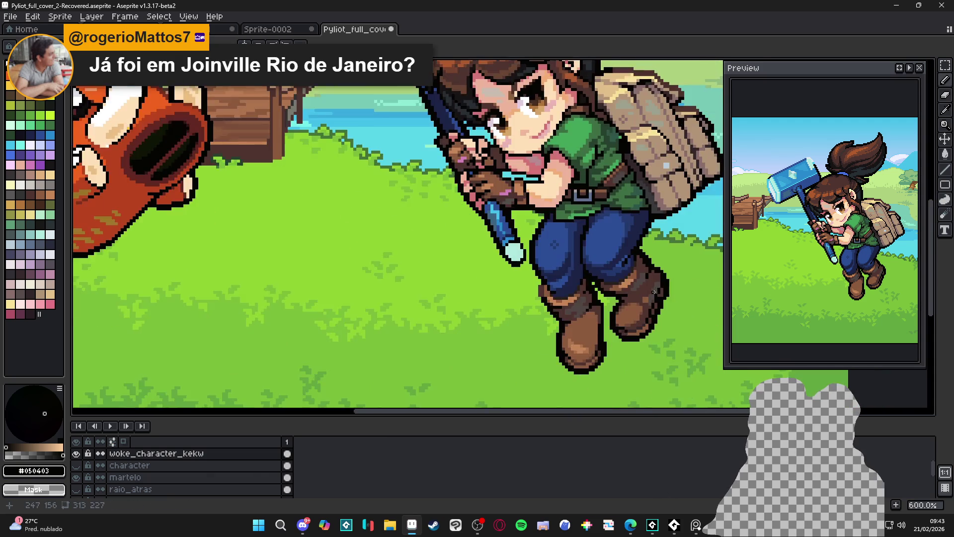
key(e)
scroll(636, 249, down, 3)
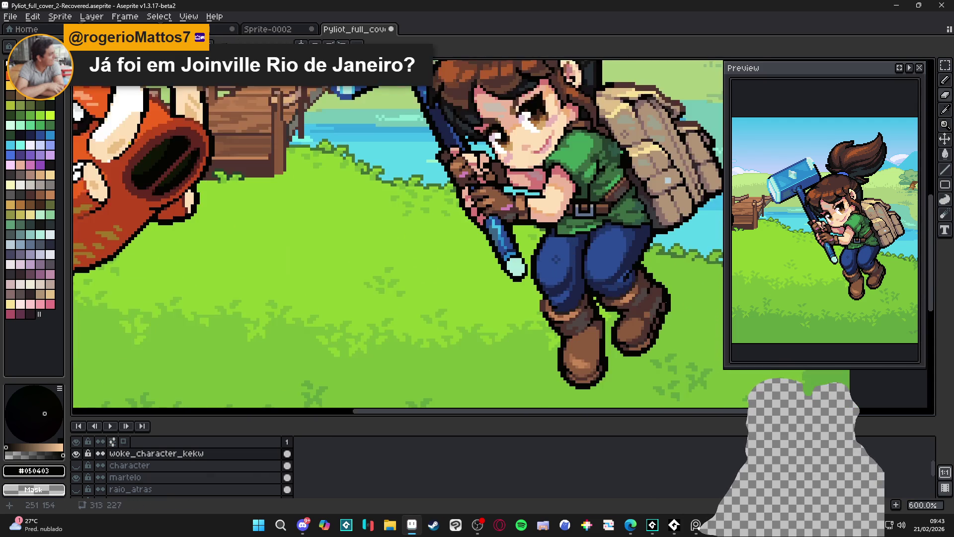
key(ctrl+s)
- Paint dark brown #4F342F shading onto the boot, saving the edits
scroll(622, 201, down, 4)
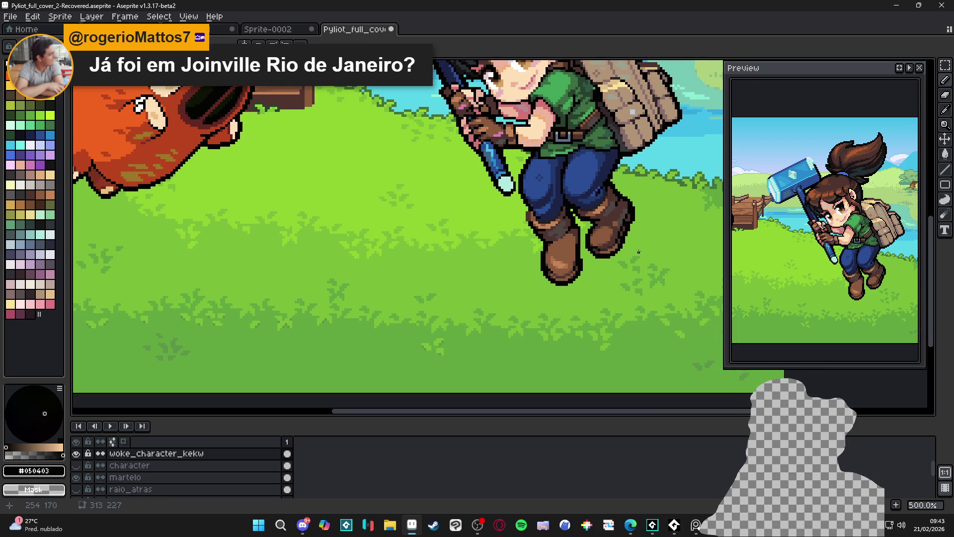
scroll(656, 259, up, 5)
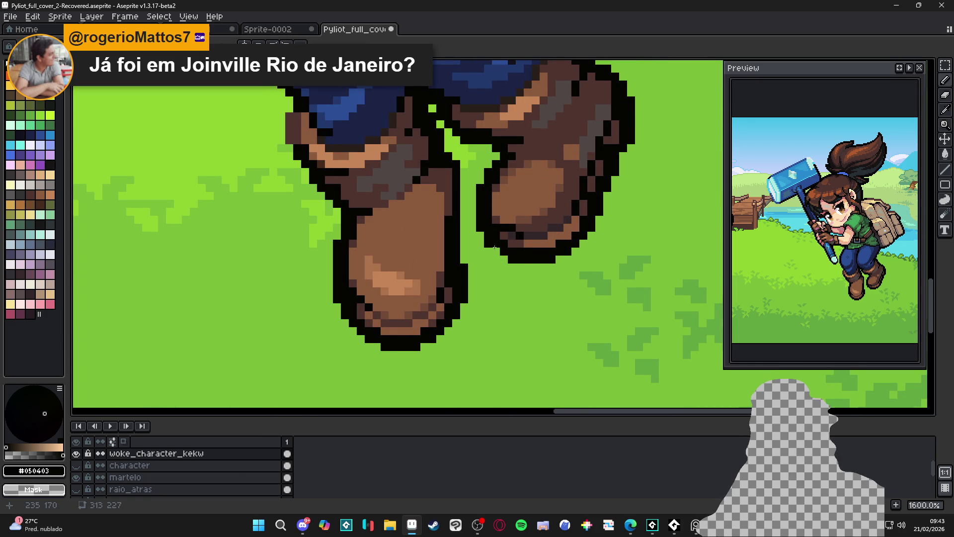
scroll(549, 277, down, 3)
scroll(549, 274, down, 2)
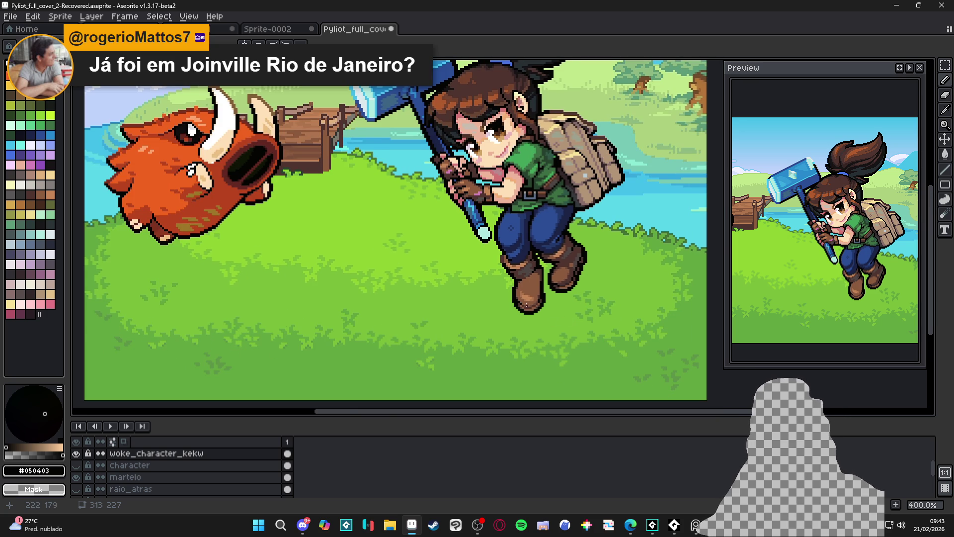
scroll(527, 305, up, 1)
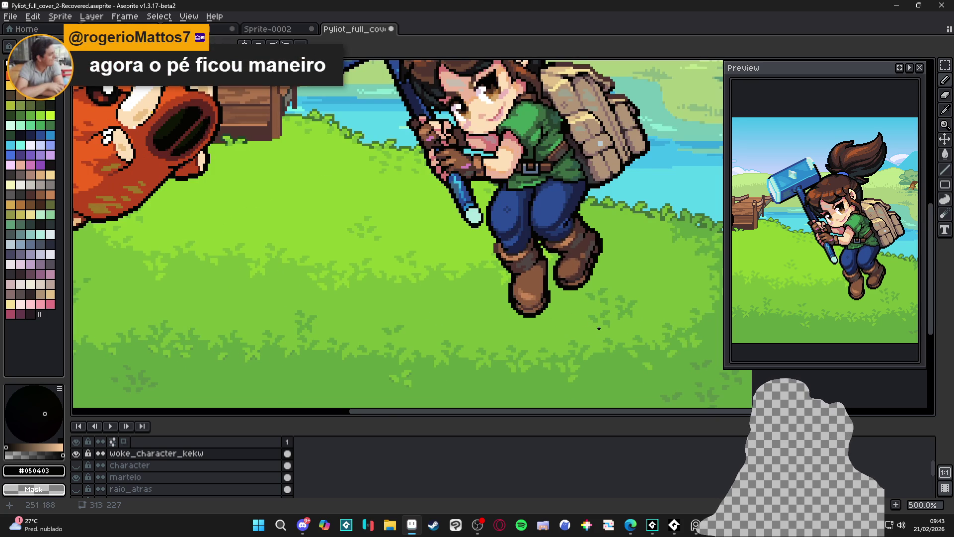
scroll(611, 316, down, 2)
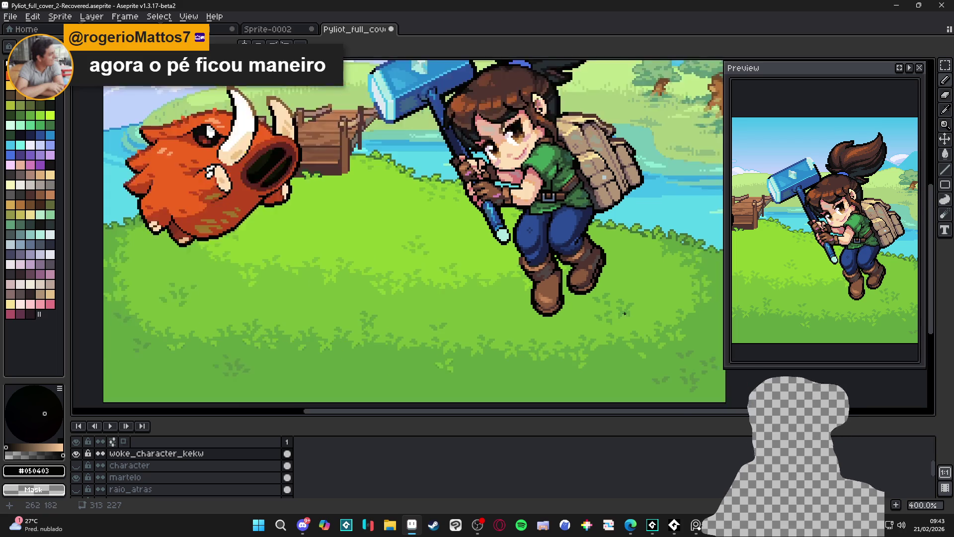
key(ctrl+s)
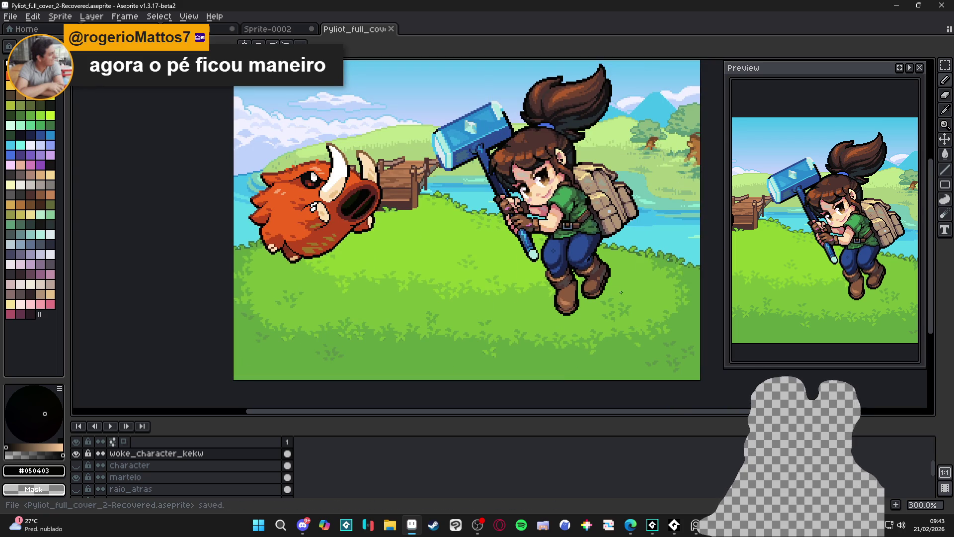
scroll(631, 305, up, 4)
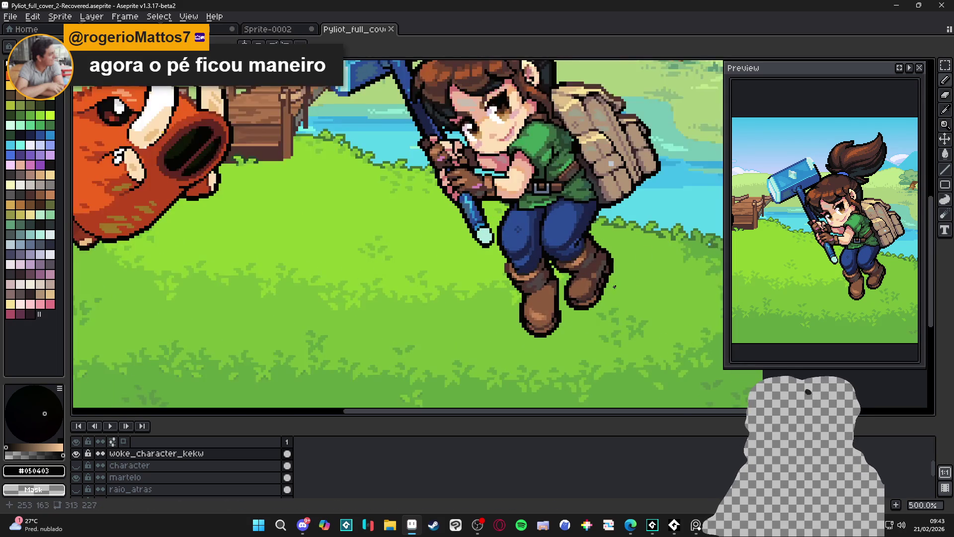
scroll(602, 271, down, 3)
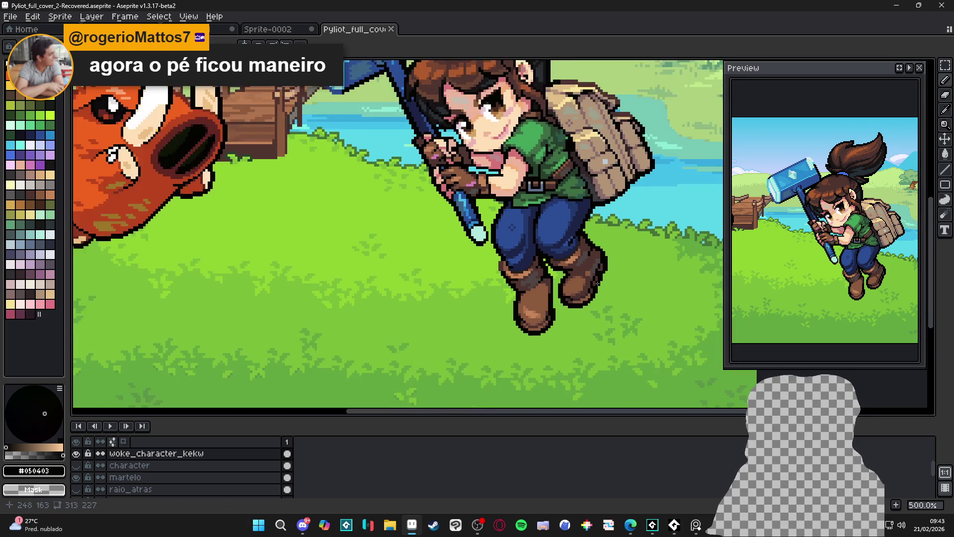
key(ctrl+s)
scroll(599, 273, up, 5)
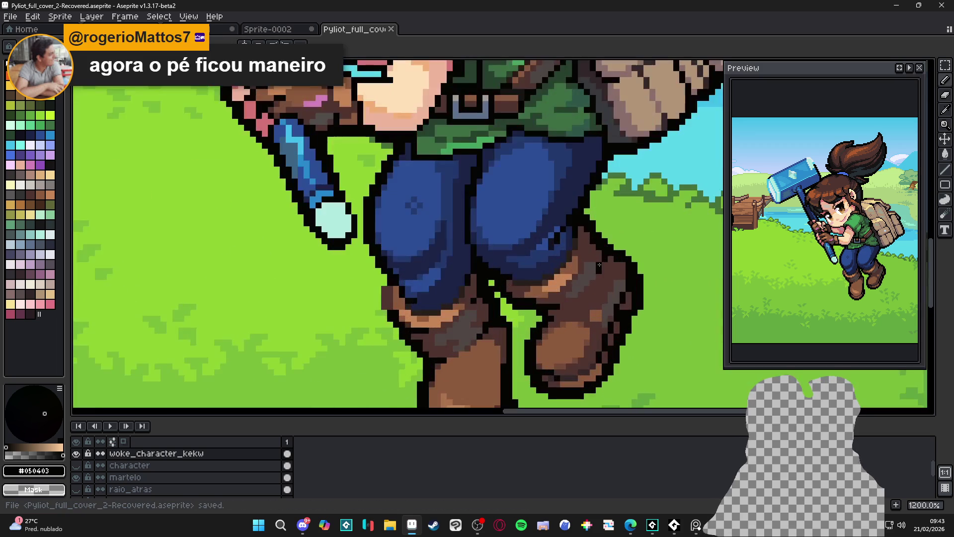
alt+click(599, 264)
click(600, 264)
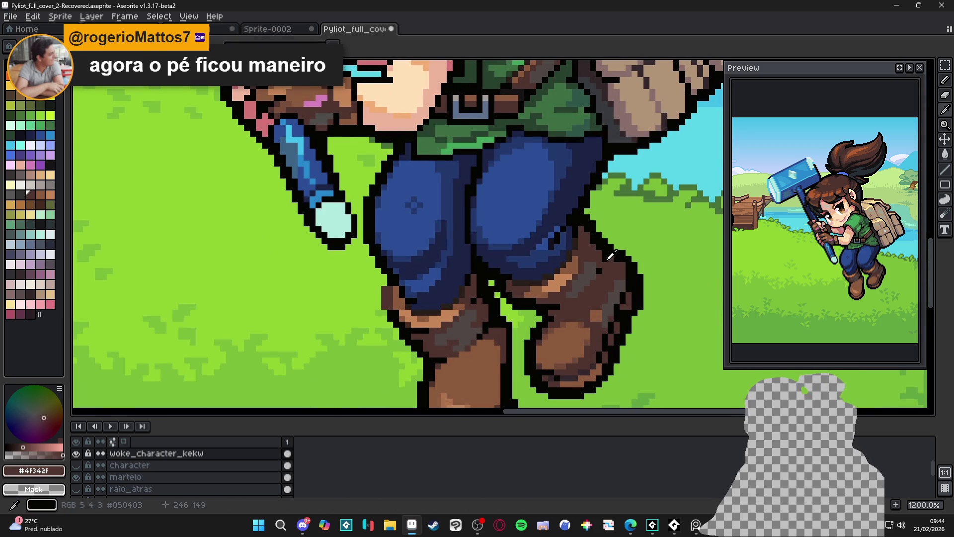
alt+click(599, 253)
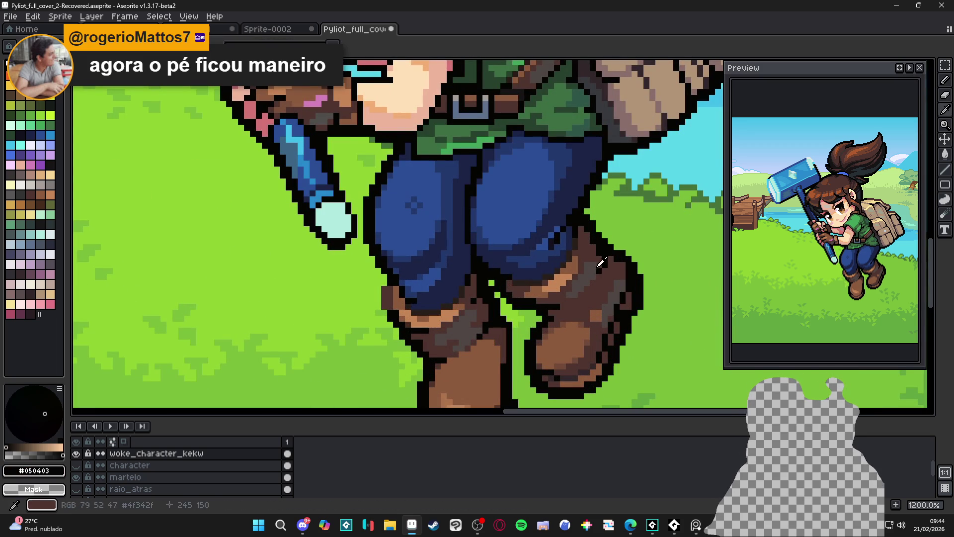
alt+click(603, 263)
scroll(604, 264, down, 5)
key(ctrl+s)
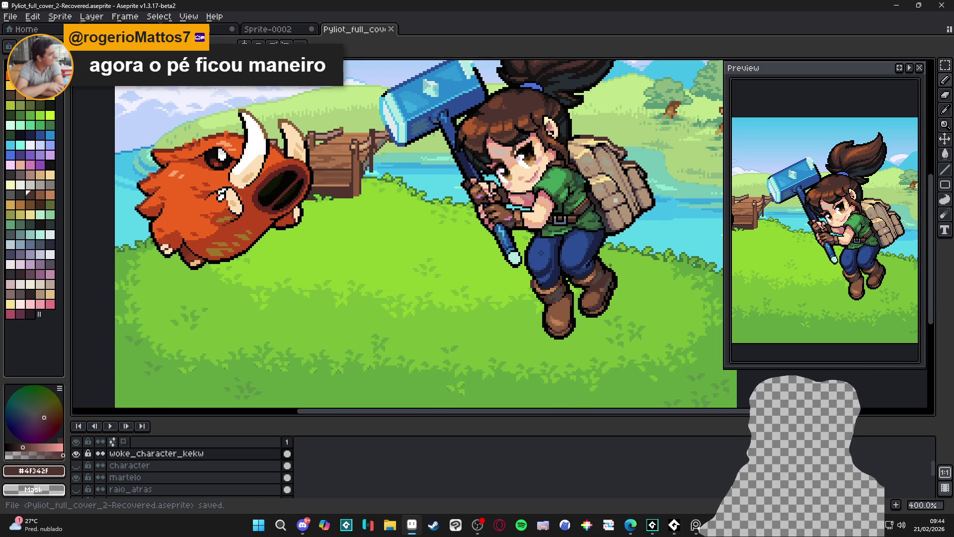
scroll(622, 273, up, 4)
- Sample the lighter boot brown #8c5b3c and save the cover again
alt+click(624, 276)
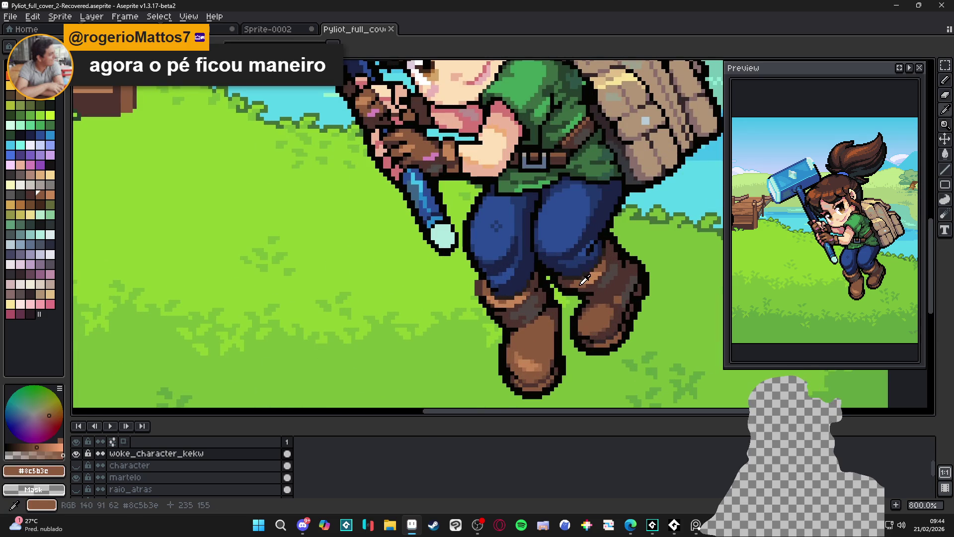
scroll(625, 277, down, 3)
scroll(629, 282, down, 3)
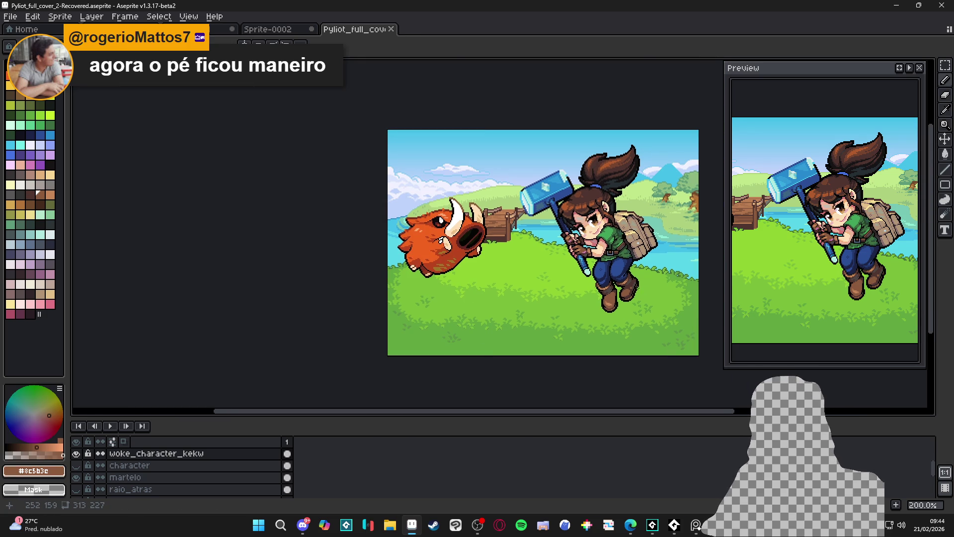
scroll(551, 291, up, 1)
key(ctrl+s)
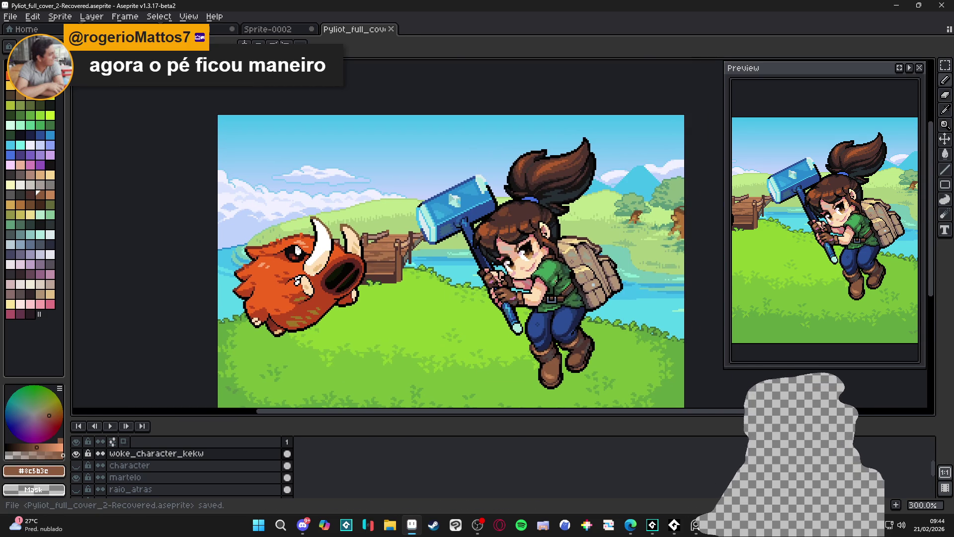
scroll(115, 471, up, 3)
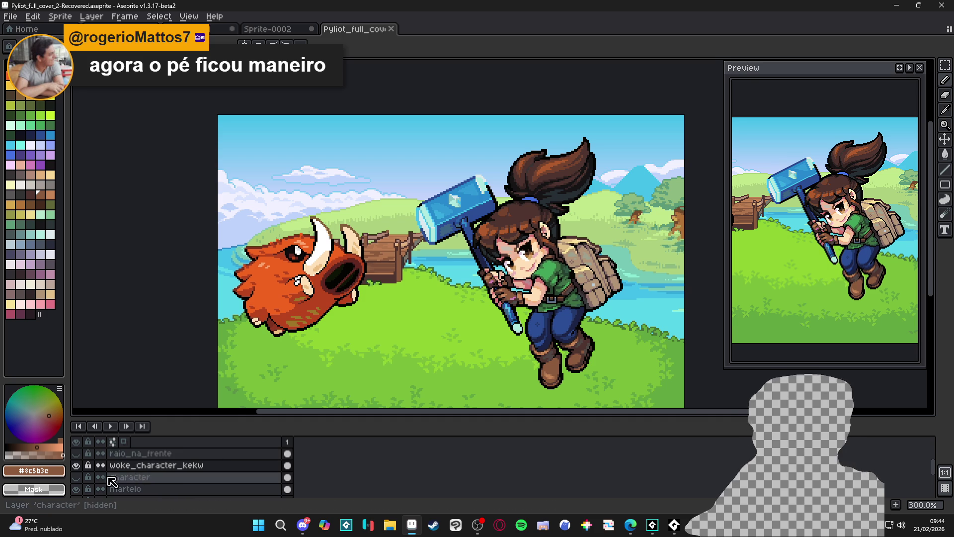
- Make the martelo hammer layer active and save the cover file
scroll(115, 472, down, 2)
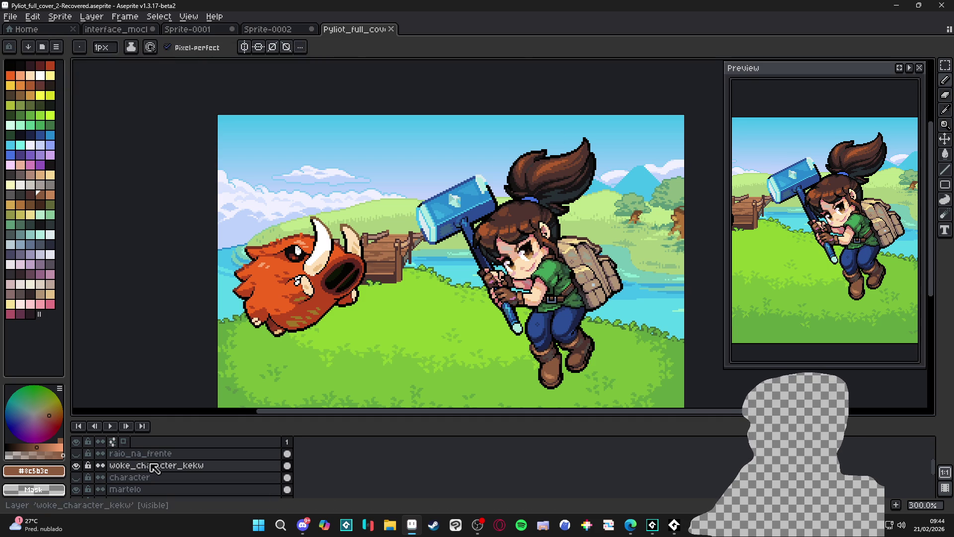
click(139, 489)
key(ctrl+s)
scroll(531, 306, down, 1)
scroll(577, 373, up, 1)
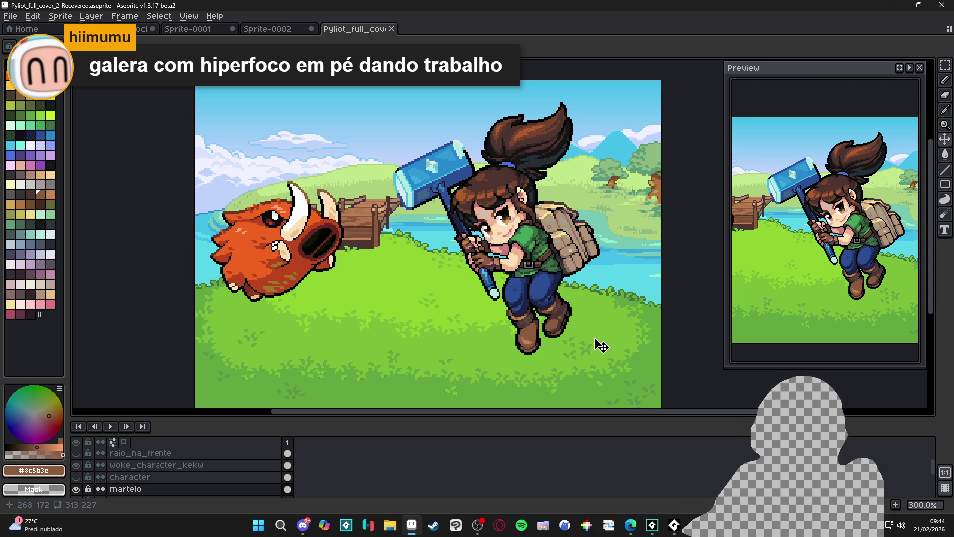
scroll(149, 477, up, 5)
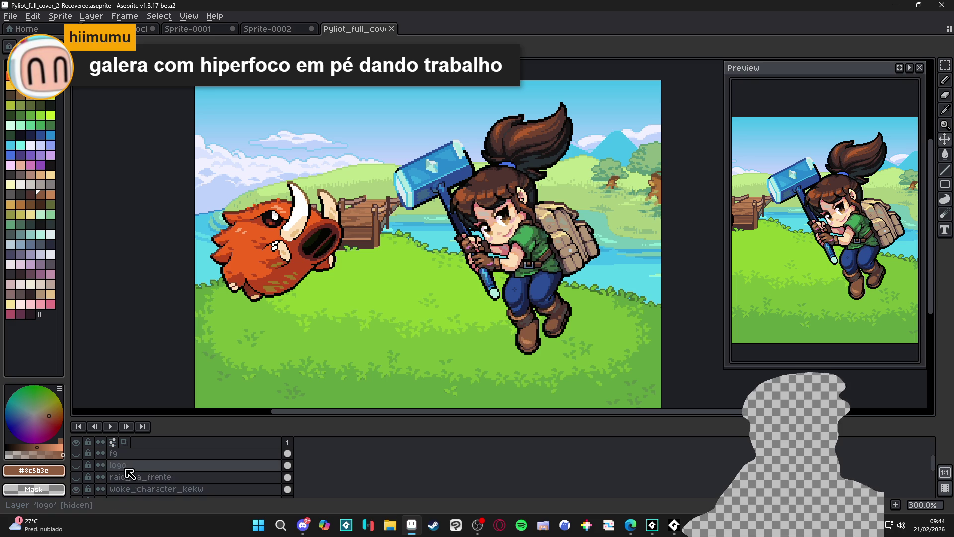
scroll(86, 467, up, 2)
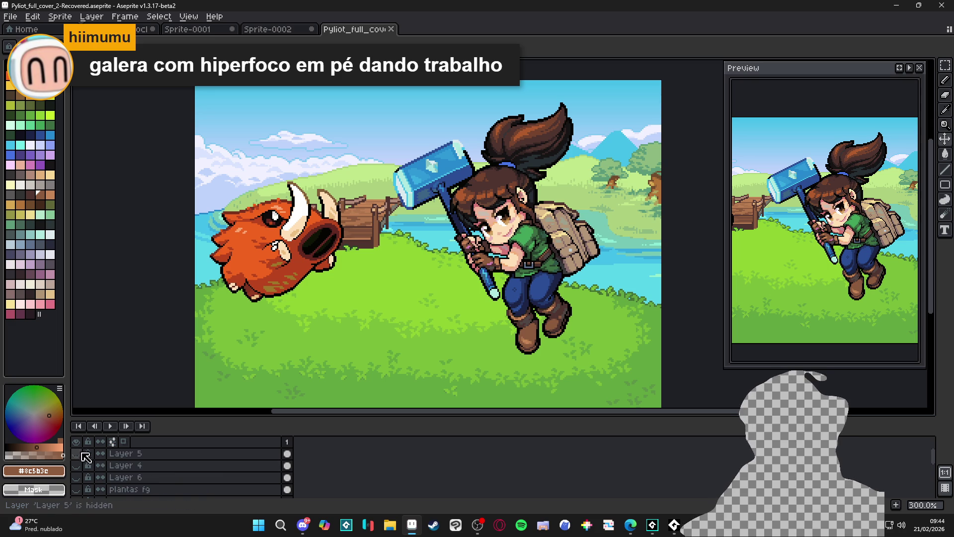
ctrl+click(497, 290)
key(ctrl+s)
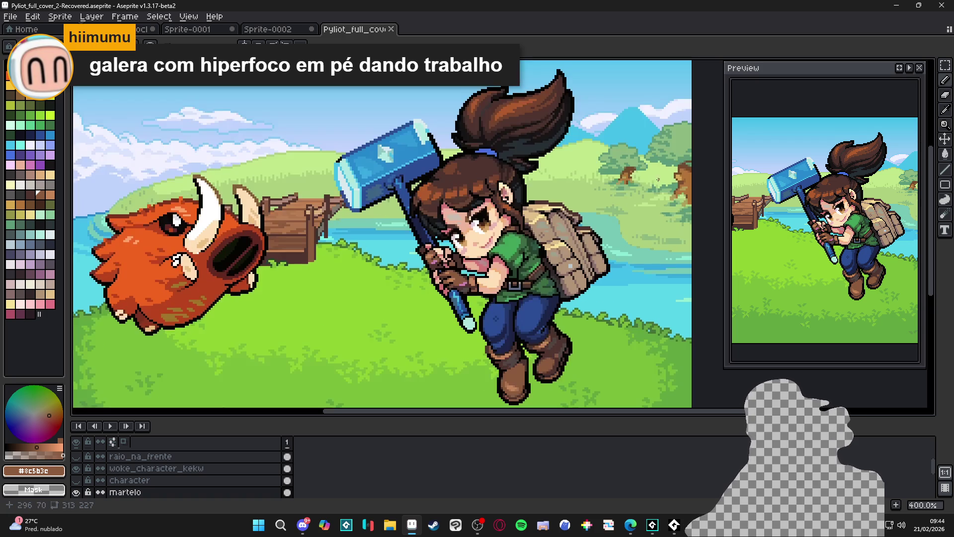
scroll(546, 164, up, 7)
- On woke_character_kekw, add two black pixels above the hair outline and save
ctrl+click(530, 169)
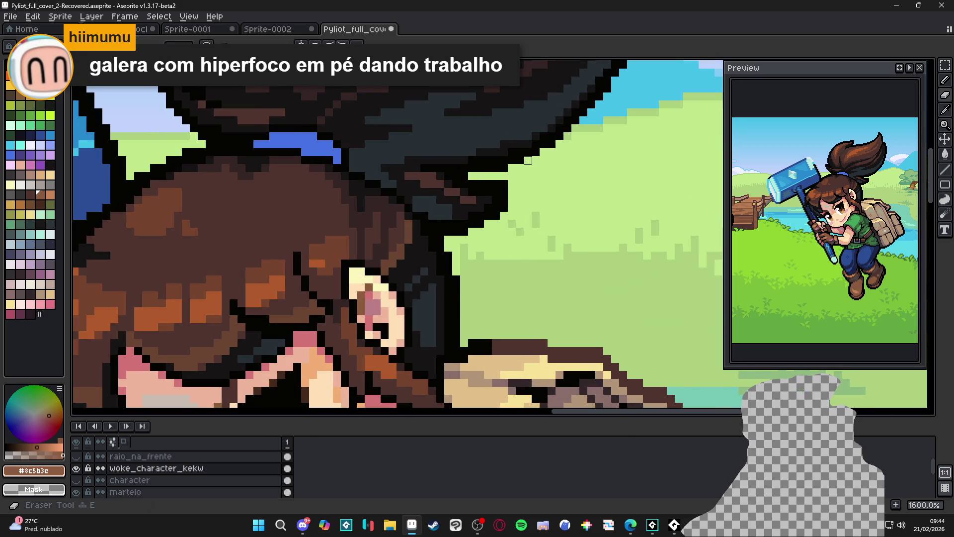
scroll(504, 168, down, 5)
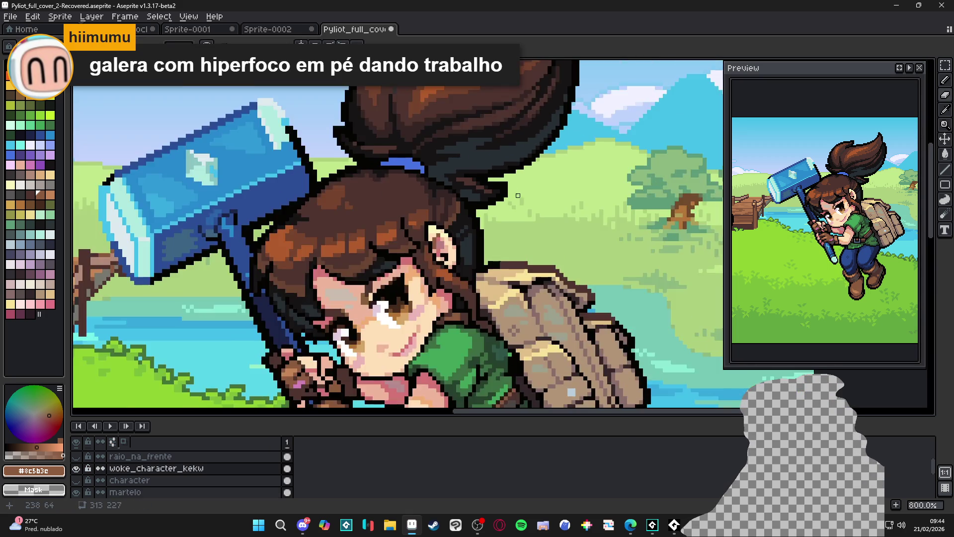
key(ctrl+s)
scroll(546, 149, up, 8)
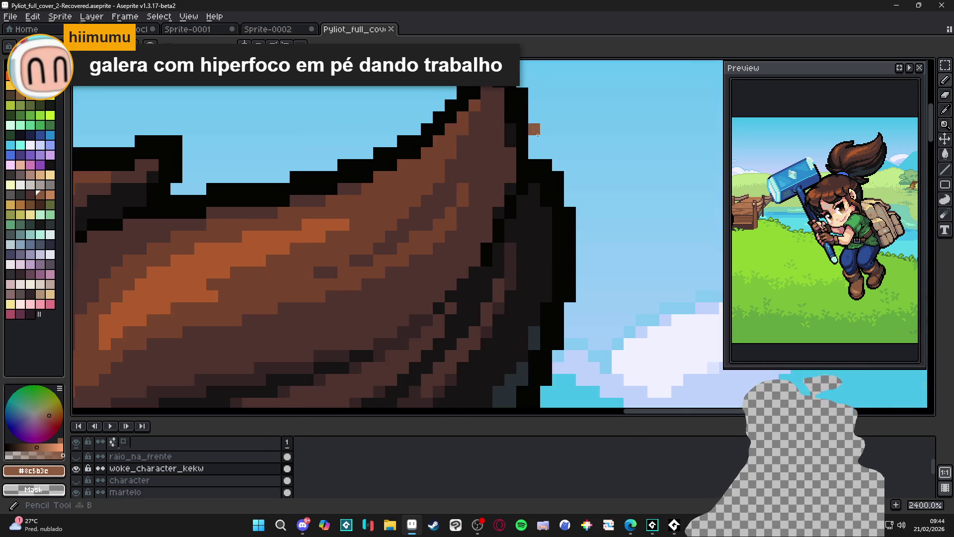
alt+click(545, 161)
click(546, 153)
click(533, 153)
scroll(537, 159, down, 5)
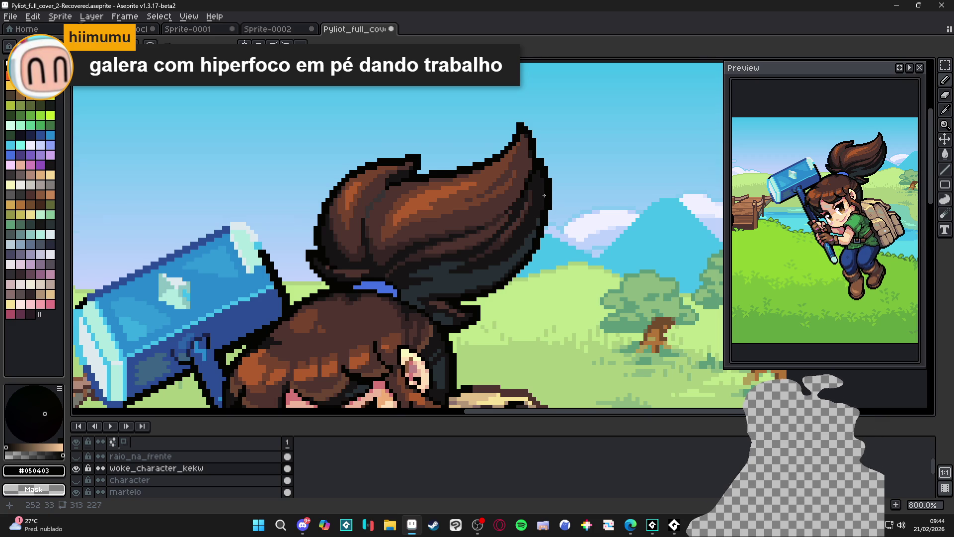
scroll(545, 195, down, 5)
key(ctrl+s)
- Touch up a hair-outline pixel with dark #171516 and save again
scroll(463, 178, up, 5)
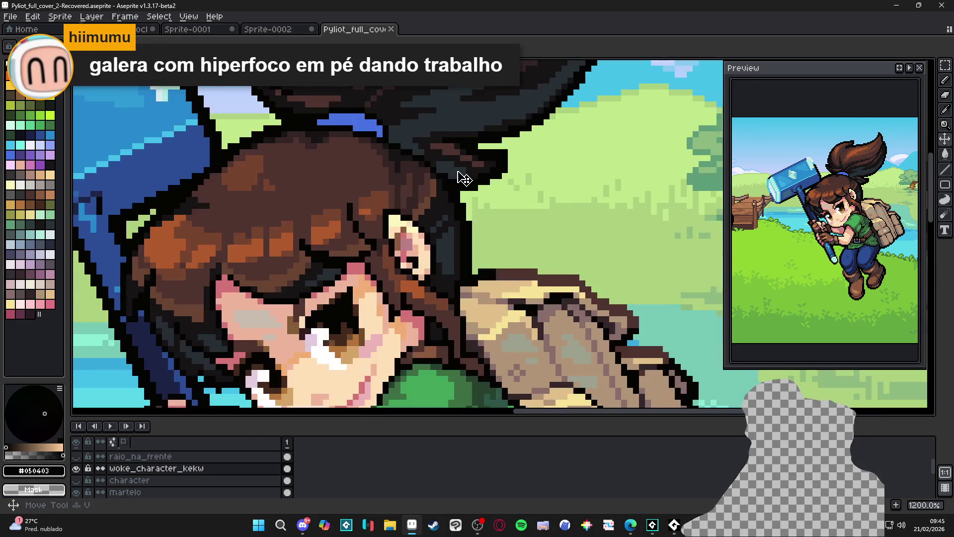
key(b)
alt+click(456, 164)
click(455, 164)
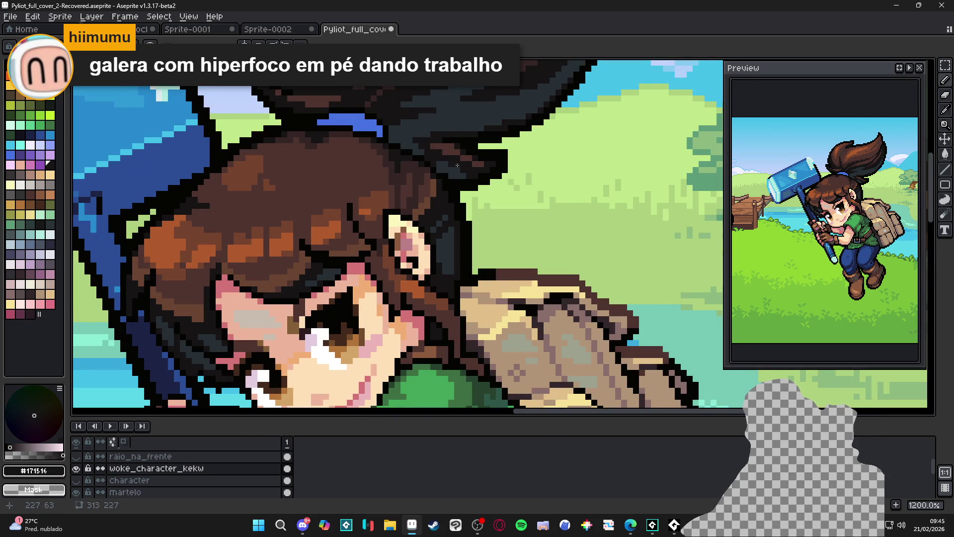
scroll(457, 169, down, 4)
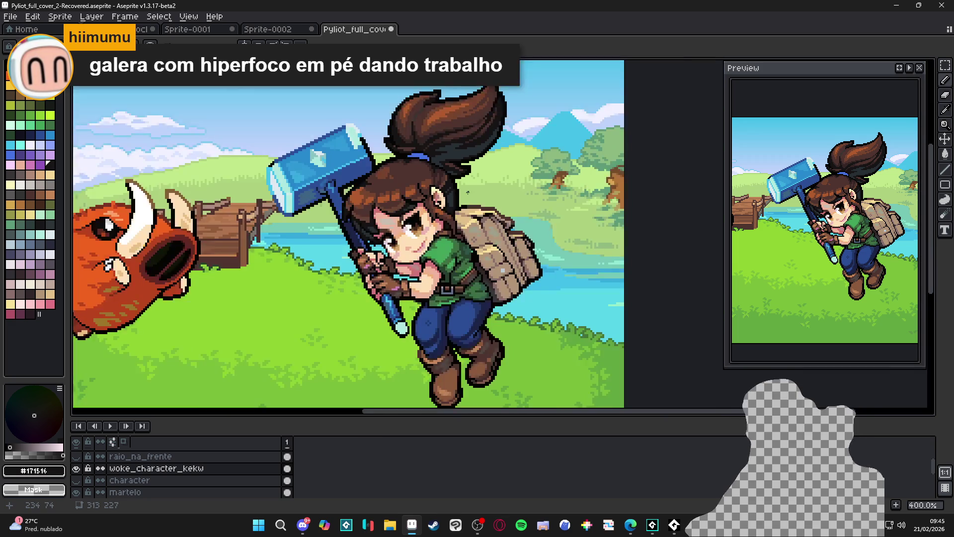
key(ctrl+s)
scroll(468, 172, down, 1)
scroll(451, 190, up, 1)
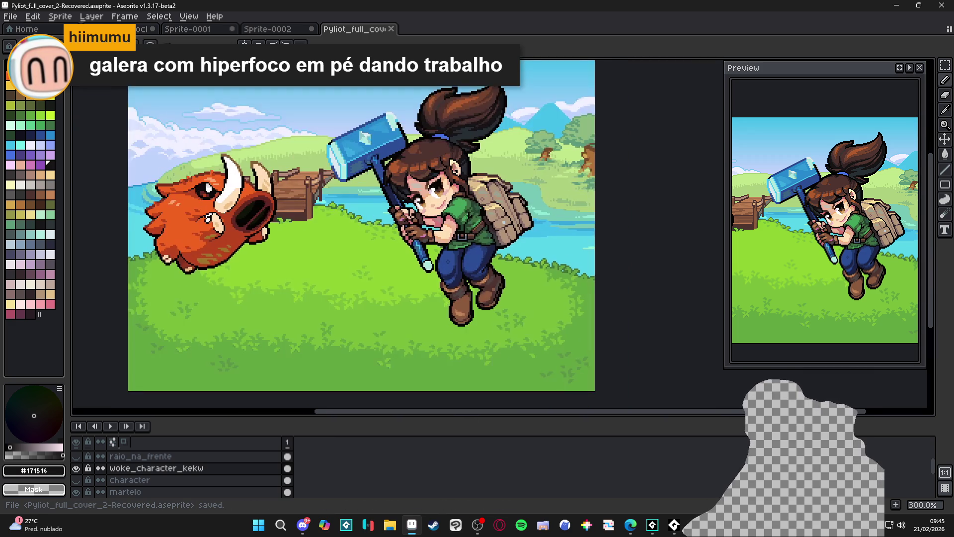
scroll(510, 306, up, 6)
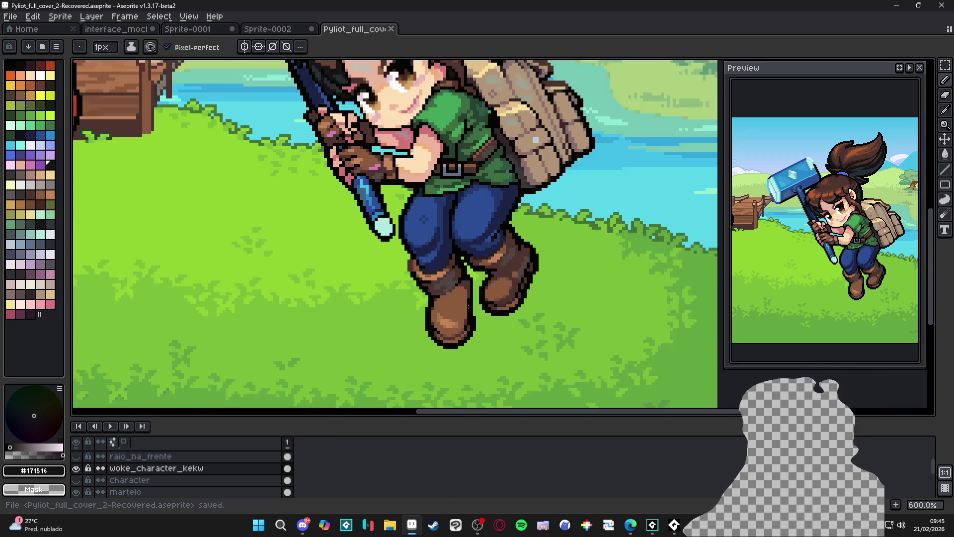
- Paint black #050403 outline pixels along the girl's boot and save
alt+click(470, 315)
drag(479, 285, 473, 243)
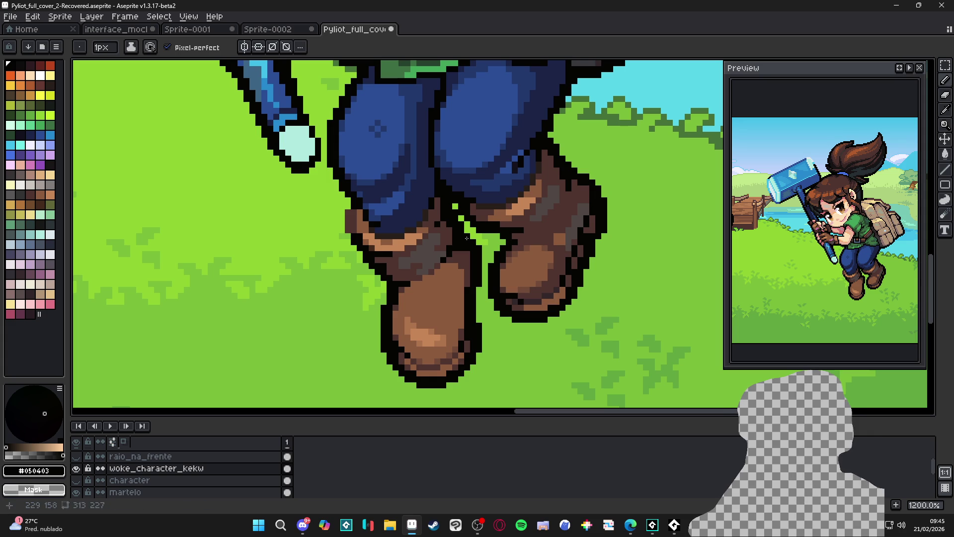
scroll(477, 290, down, 5)
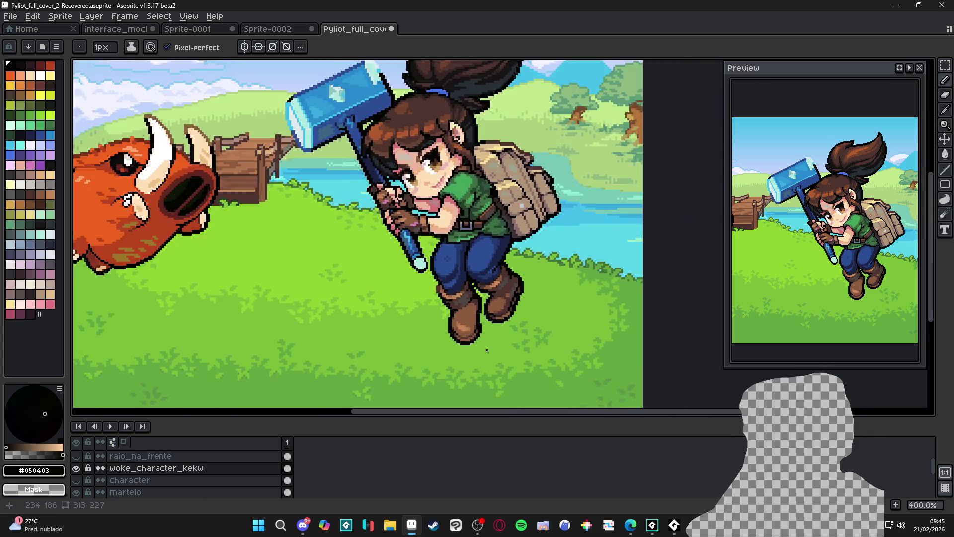
key(ctrl+s)
scroll(491, 288, down, 1)
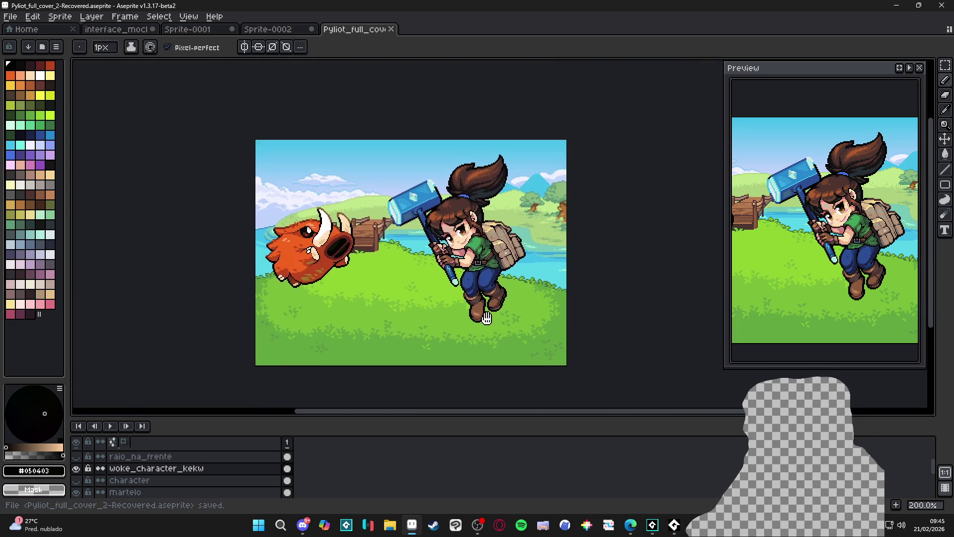
scroll(478, 303, up, 1)
- Toggle the woke_character_kekw and hammer layer visibility to compare, then save the cover
click(76, 469)
click(76, 468)
click(76, 492)
click(76, 492)
key(ctrl)
key(ctrl+s)
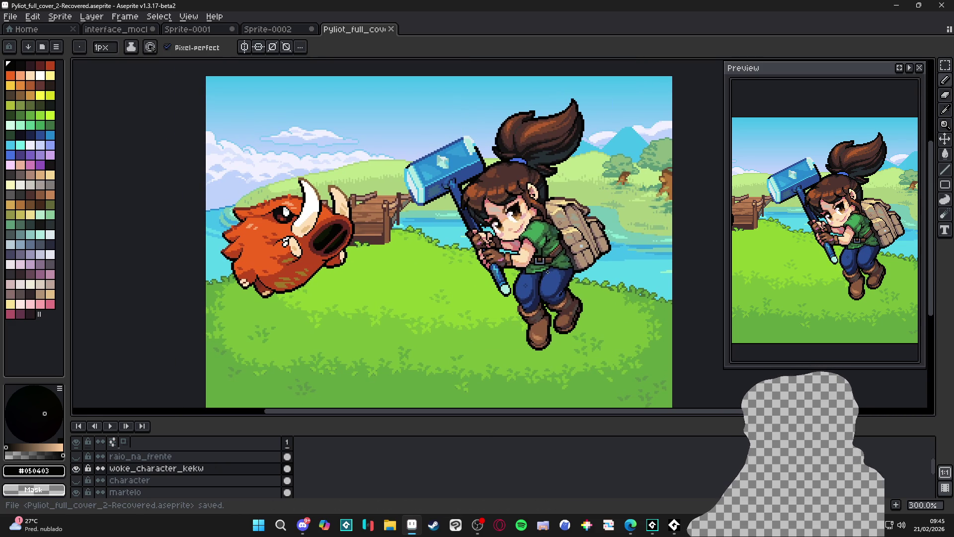
key(b)
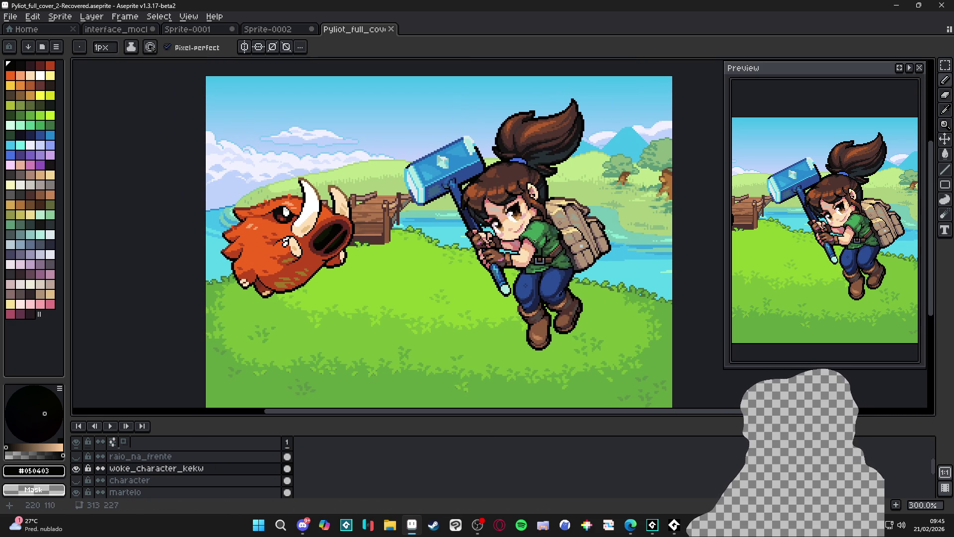
mouse_move(536, 251)
mouse_down()
mouse_move(490, 241)
mouse_move(468, 252)
mouse_up()
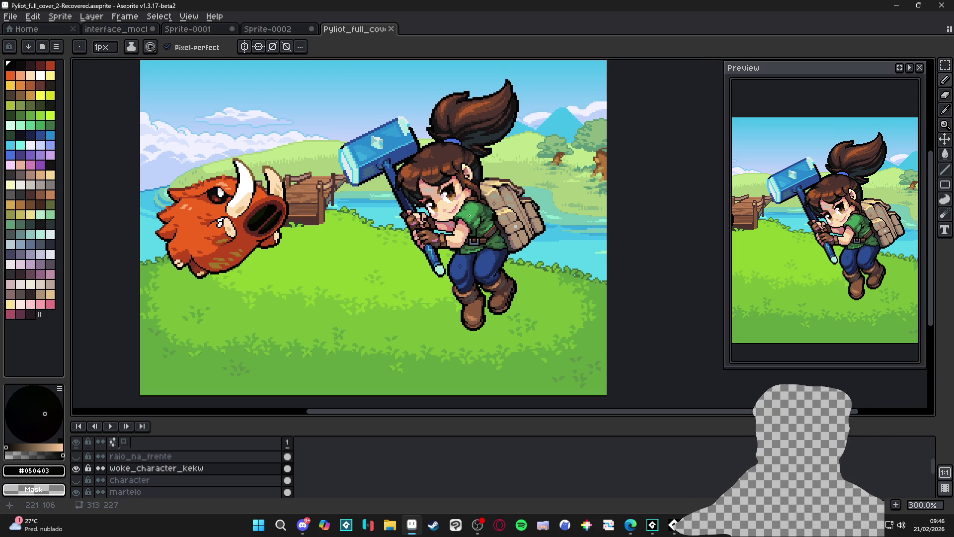
scroll(437, 245, down, 1)
scroll(437, 245, up, 1)
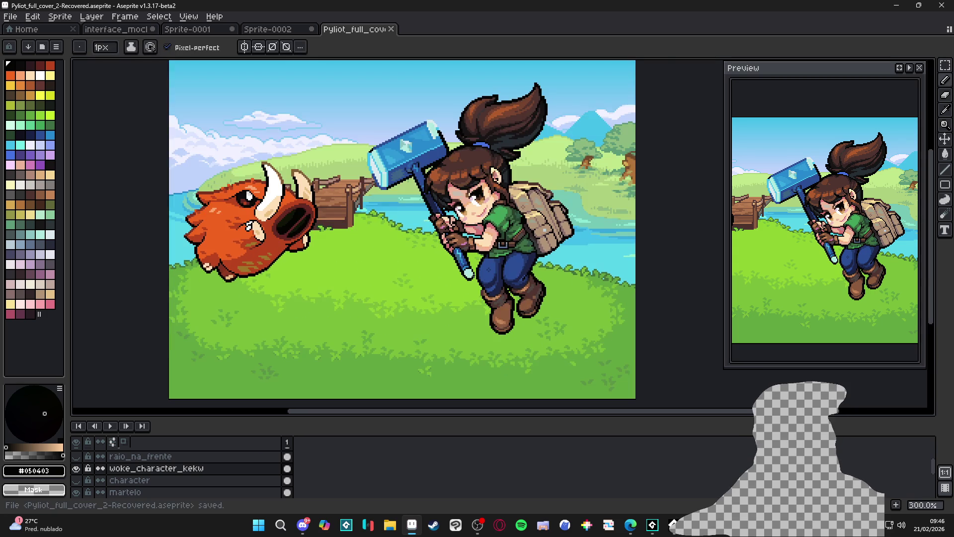
scroll(436, 245, left, 2)
key(ctrl+s)
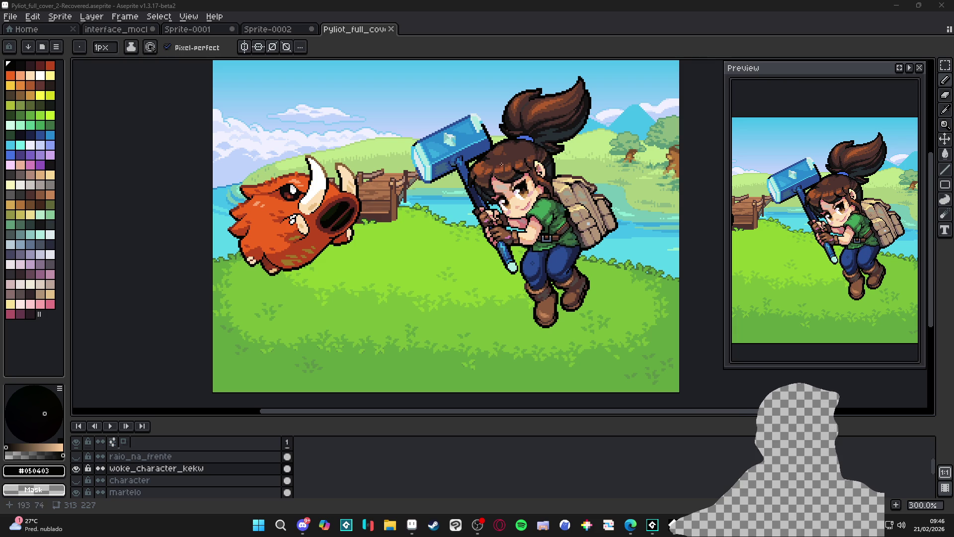
scroll(496, 156, up, 5)
alt+click(466, 140)
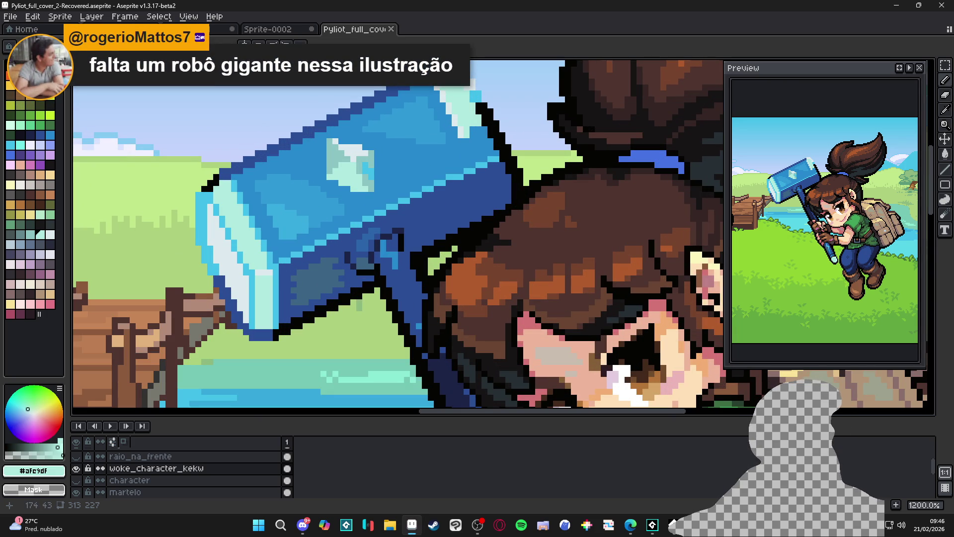
- Draw a trial light diagonal line across the hammer, then undo it
mouse_move(465, 139)
mouse_down()
mouse_move(489, 176)
mouse_move(488, 217)
mouse_up()
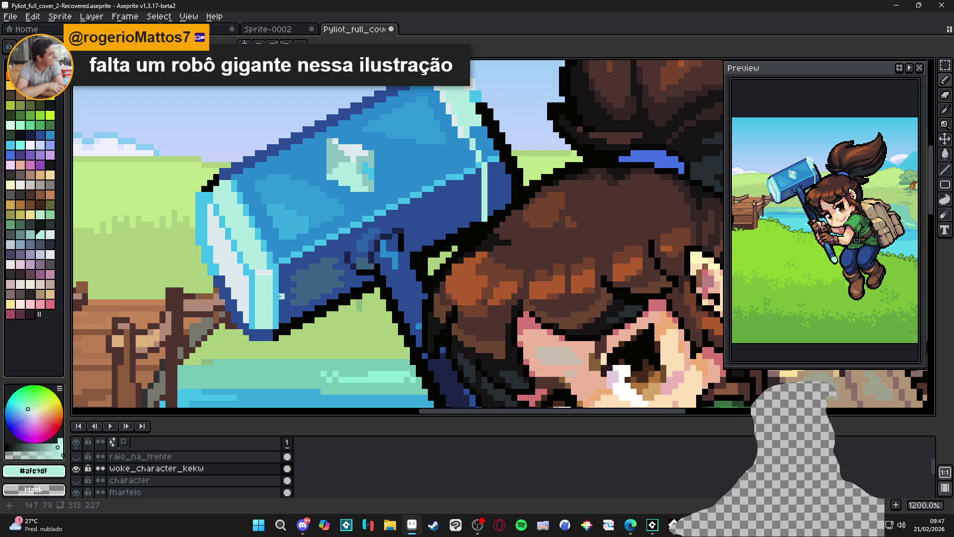
key(ctrl+shift+Tab)
key(ctrl+Tab)
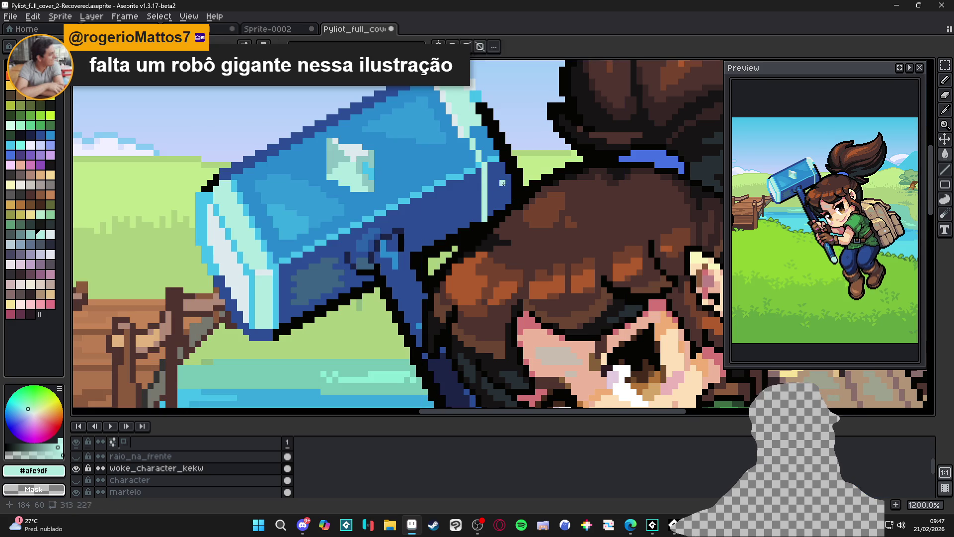
key(ctrl+z)
key(ctrl+z)
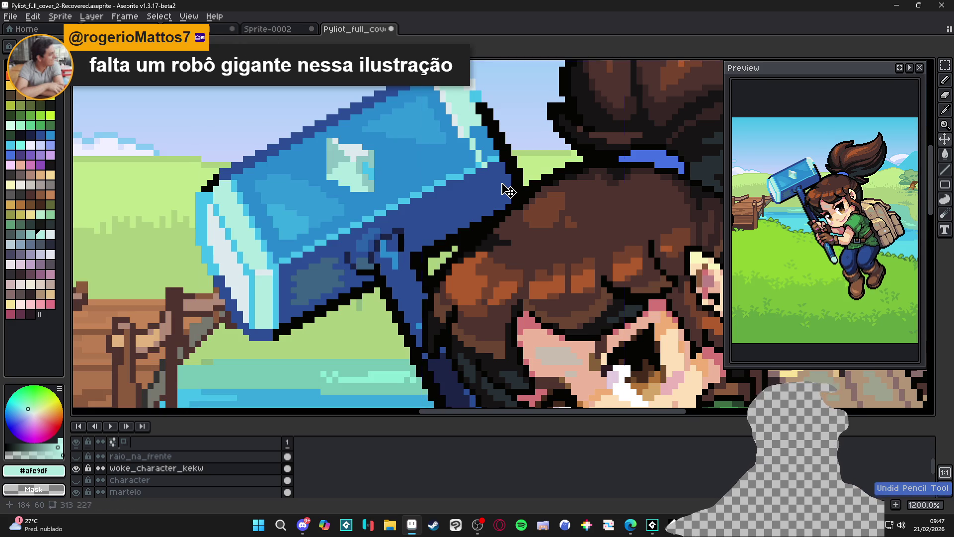
- On the martelo layer, draw a light cyan line down the hammer's right edge, undoing stray bucket fills
ctrl+click(494, 197)
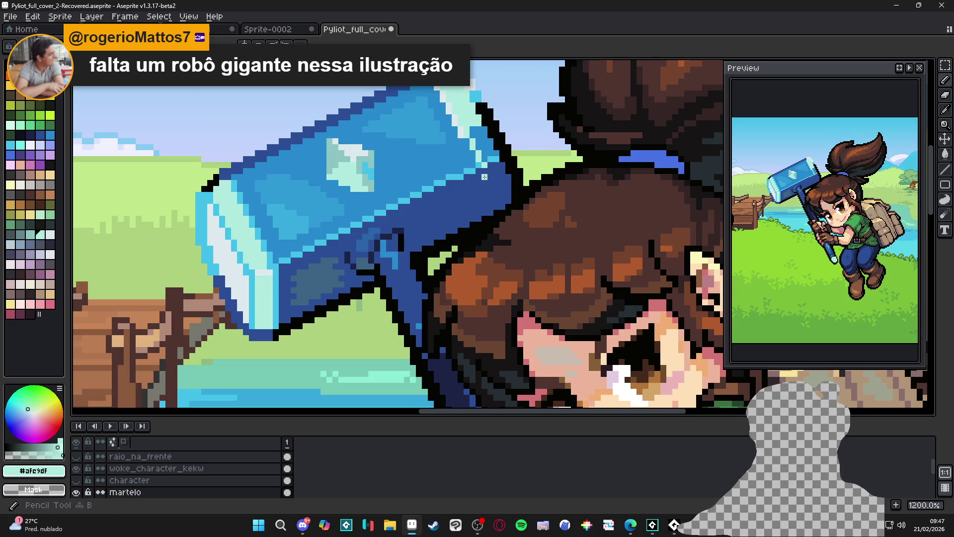
drag(483, 169, 485, 217)
key(g)
click(496, 200)
click(484, 148)
key(ctrl+z)
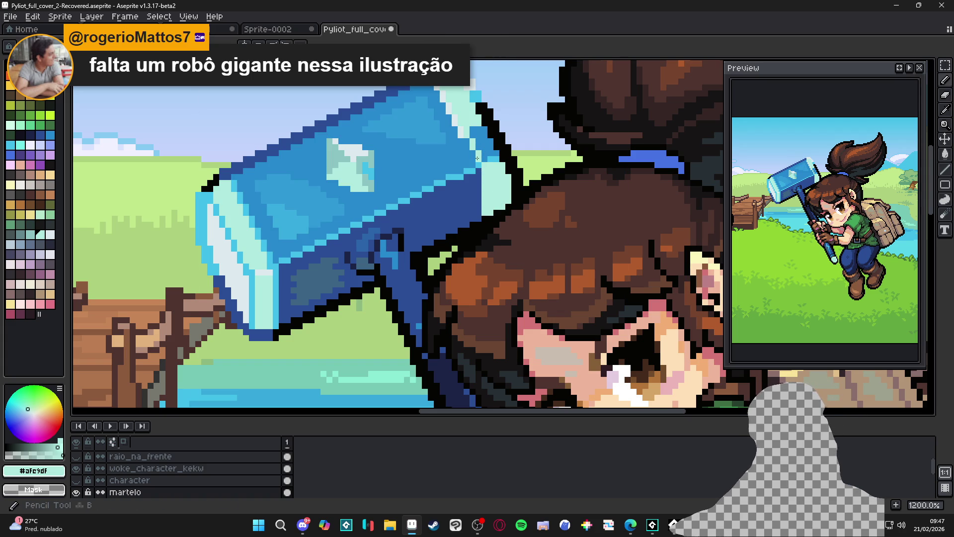
click(487, 151)
key(ctrl+z)
- Test moving the character 60 px right and a rectangular selection, revert both, and reselect martelo
key(v)
key(ctrl+y)
key(ctrl+z)
drag(481, 151, 510, 149)
key(ctrl+z)
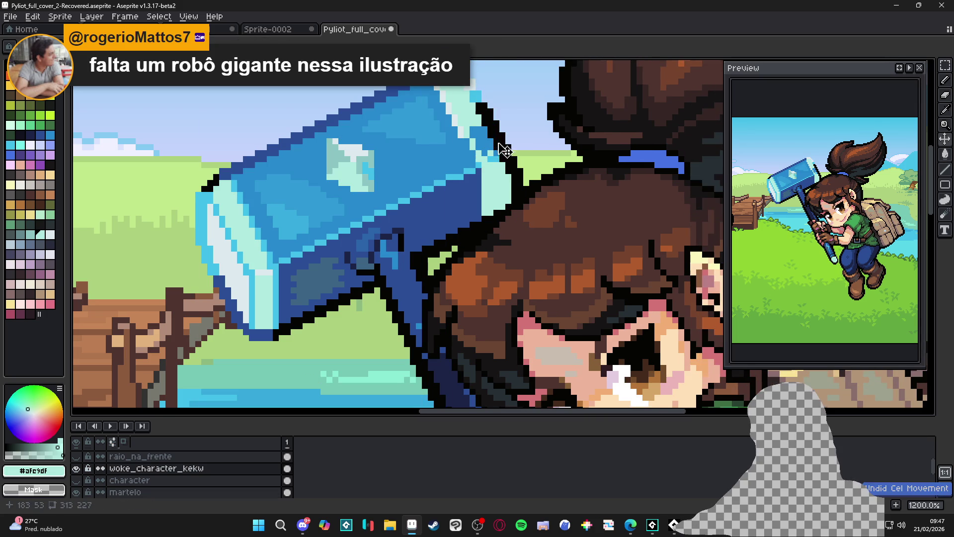
key(m)
mouse_move(400, 59)
mouse_down()
mouse_move(462, 102)
mouse_move(526, 184)
mouse_up()
key(ctrl+d)
ctrl+click(494, 187)
- Paint a pale #dceaee highlight along the hammer's left edge with the Pencil
key(b)
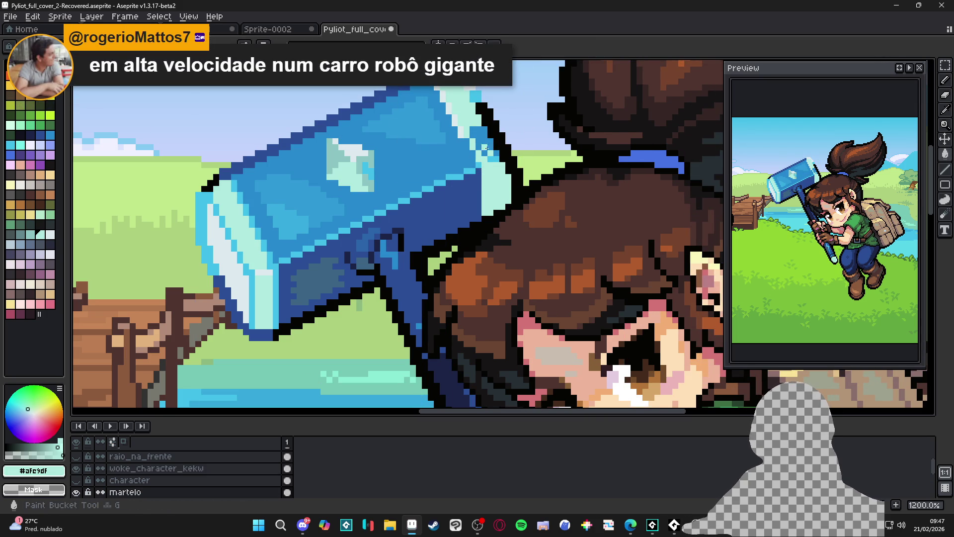
scroll(492, 157, up, 1)
scroll(494, 158, down, 1)
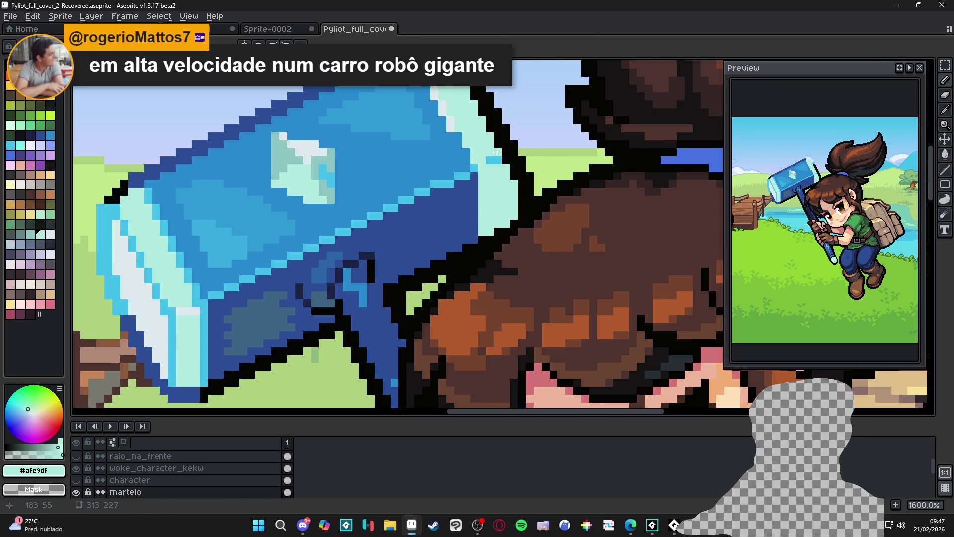
scroll(319, 170, down, 2)
scroll(319, 169, up, 2)
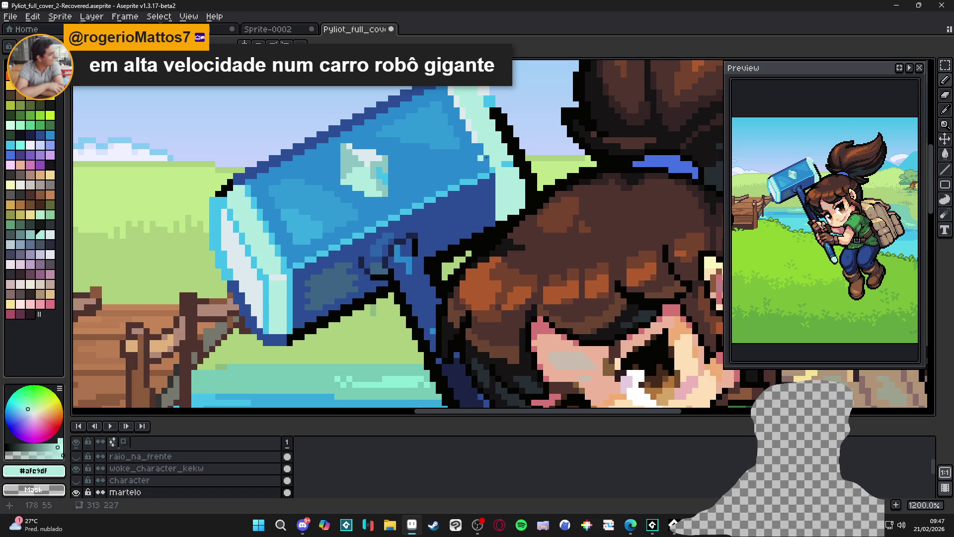
alt+click(467, 134)
drag(405, 152, 420, 153)
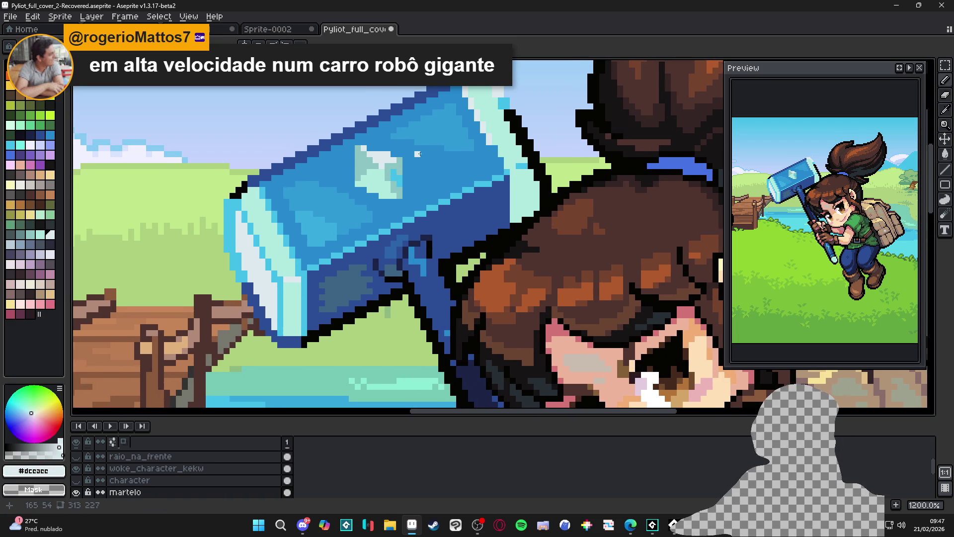
scroll(264, 191, up, 1)
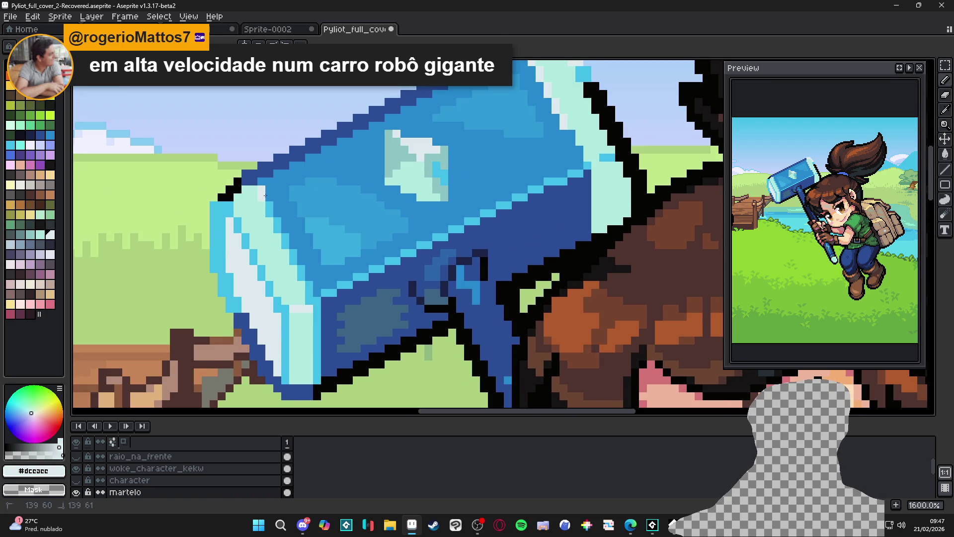
drag(269, 205, 301, 271)
- Paint light-blue pixels at the hammer's top corner, recolouring the white top-edge pixels
key(b)
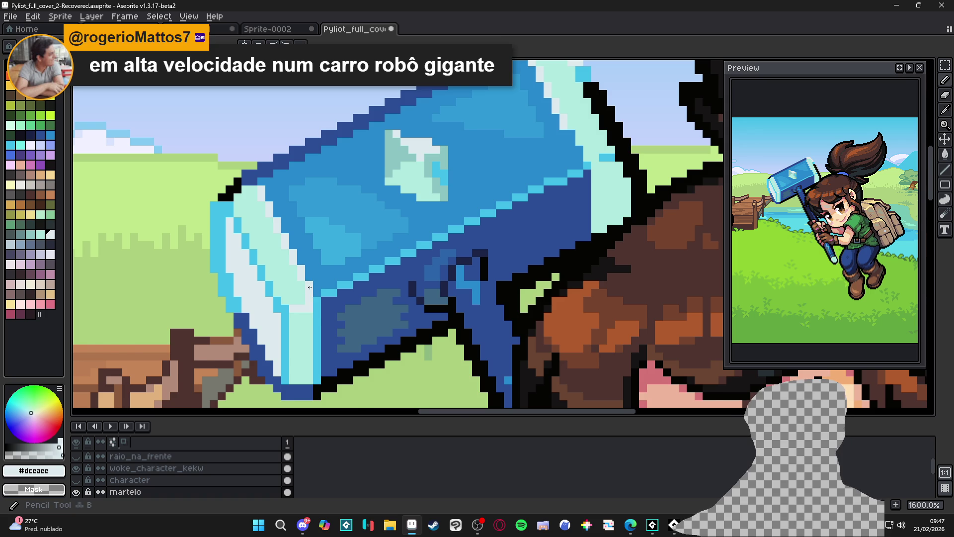
scroll(310, 287, down, 1)
scroll(306, 295, down, 3)
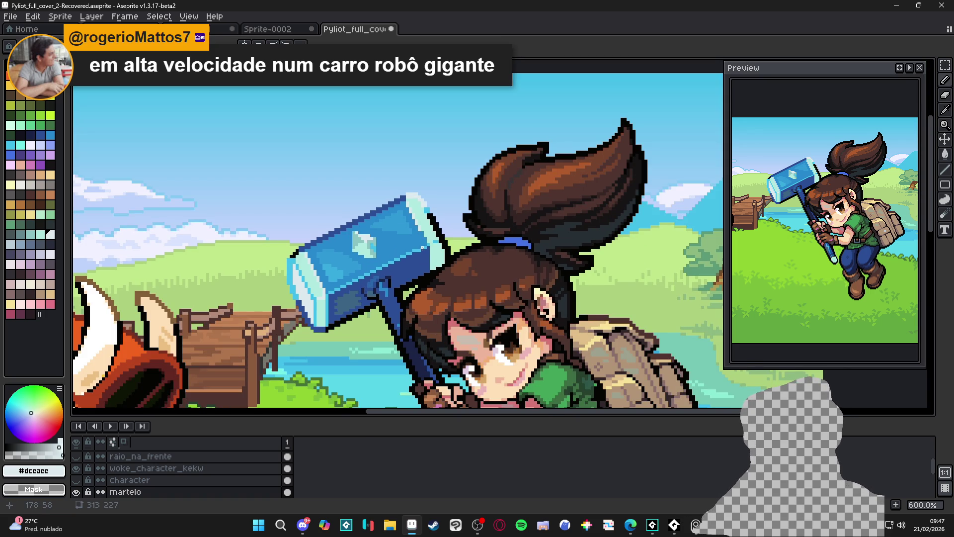
scroll(428, 196, up, 1)
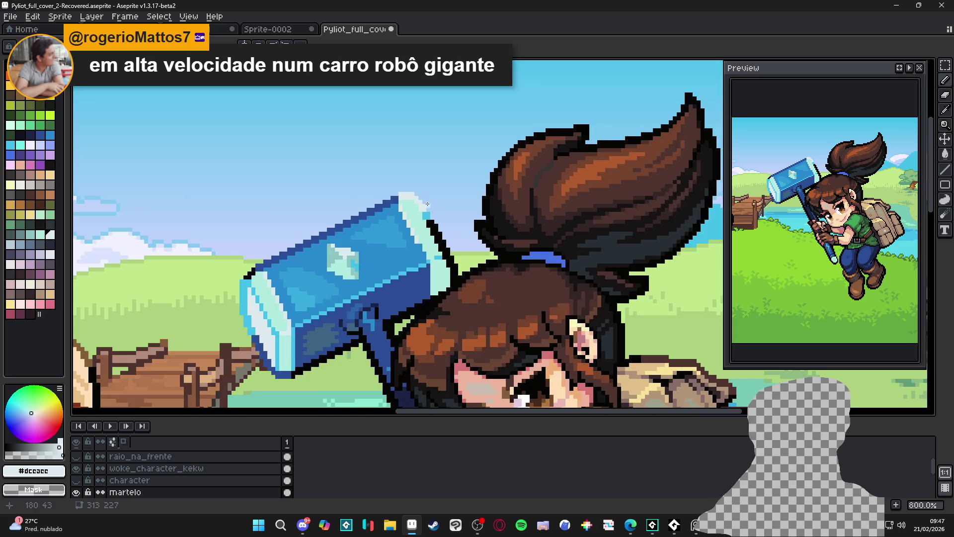
alt+click(248, 317)
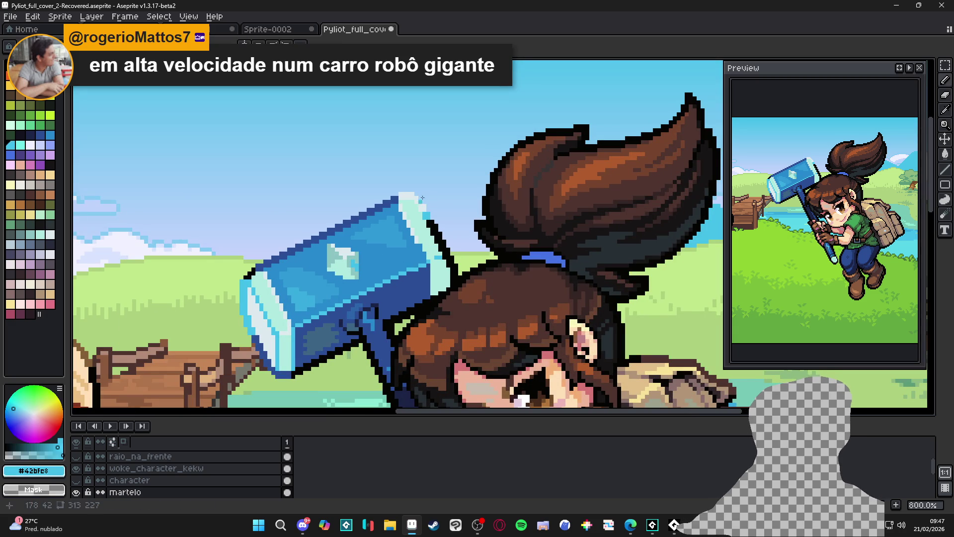
scroll(406, 198, up, 2)
click(394, 195)
click(385, 204)
drag(407, 191, 438, 223)
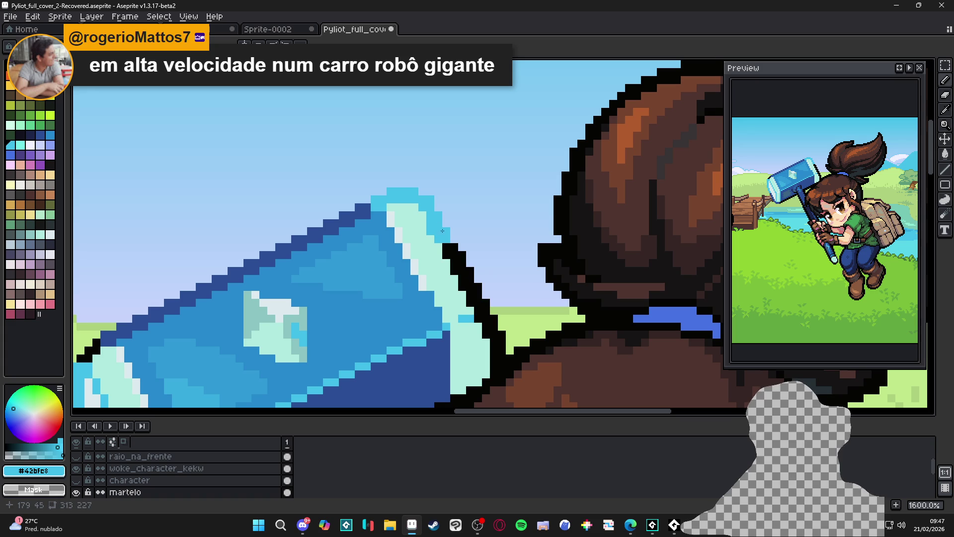
- Extend a light-blue line up the hammer's edge
shift+click(503, 338)
scroll(503, 308, down, 2)
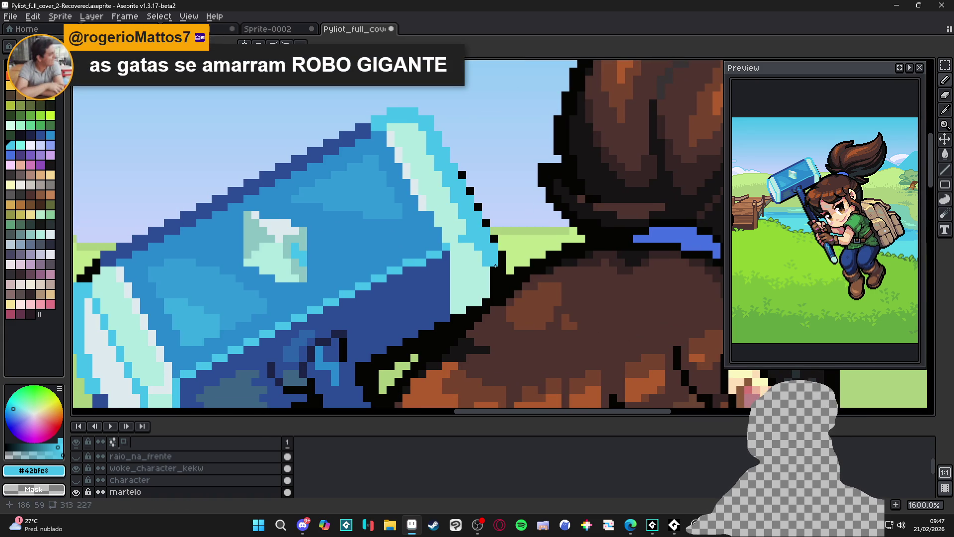
shift+click(495, 288)
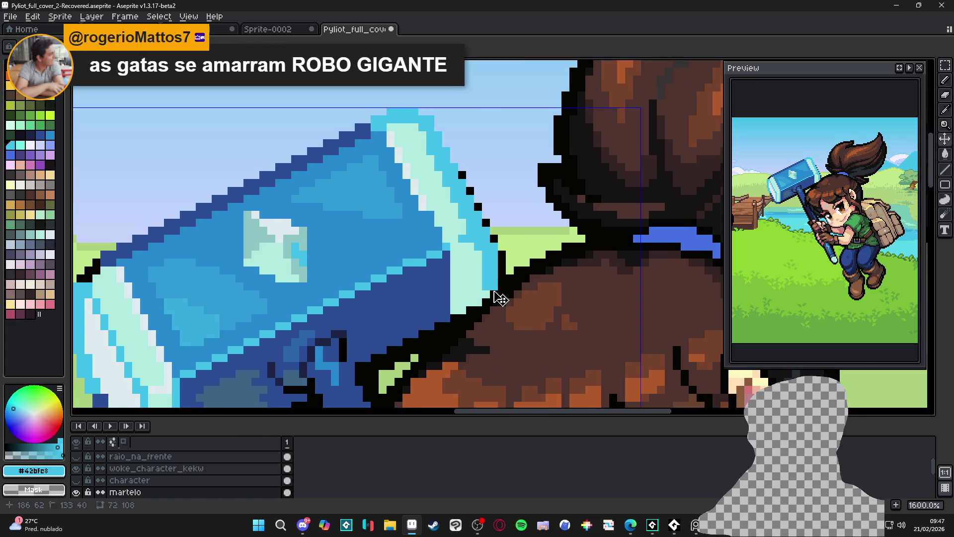
shift+click(491, 241)
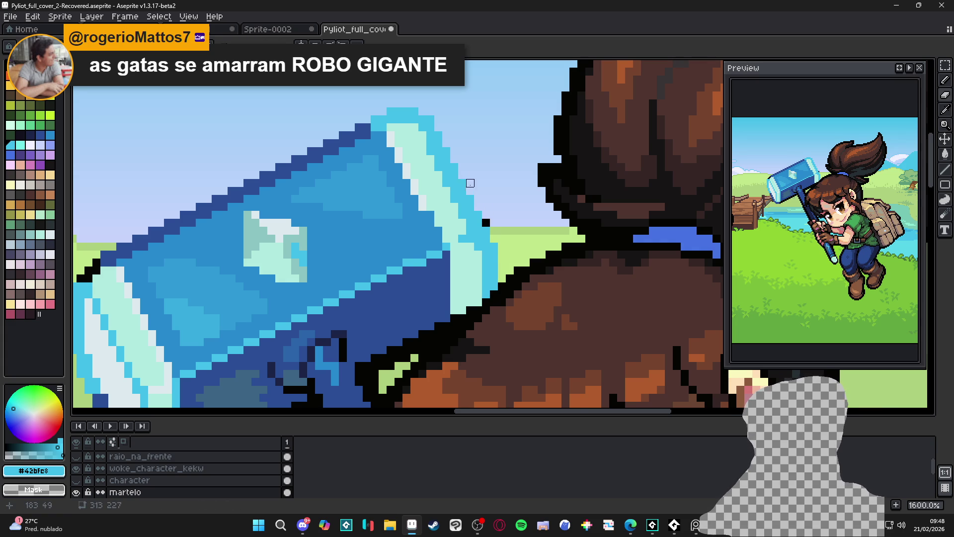
scroll(462, 183, down, 4)
scroll(462, 183, up, 2)
scroll(489, 236, down, 2)
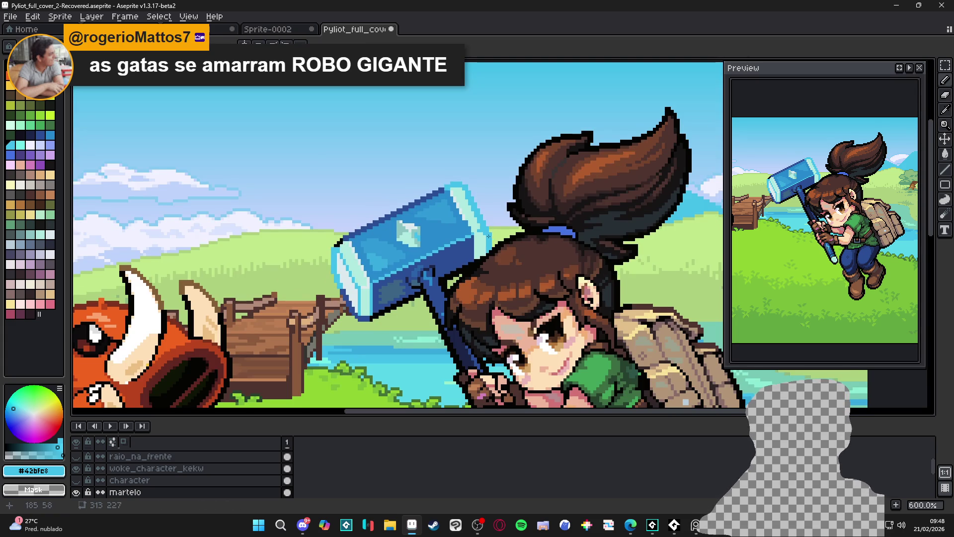
scroll(487, 249, down, 1)
scroll(483, 239, up, 5)
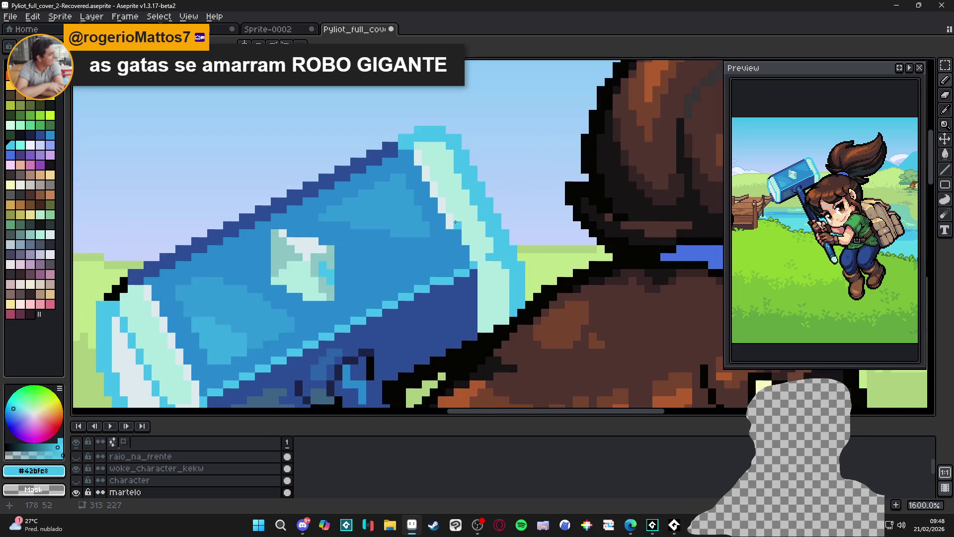
- Paint a pale highlight line down the hammer's edge
alt+click(452, 212)
drag(462, 243, 479, 329)
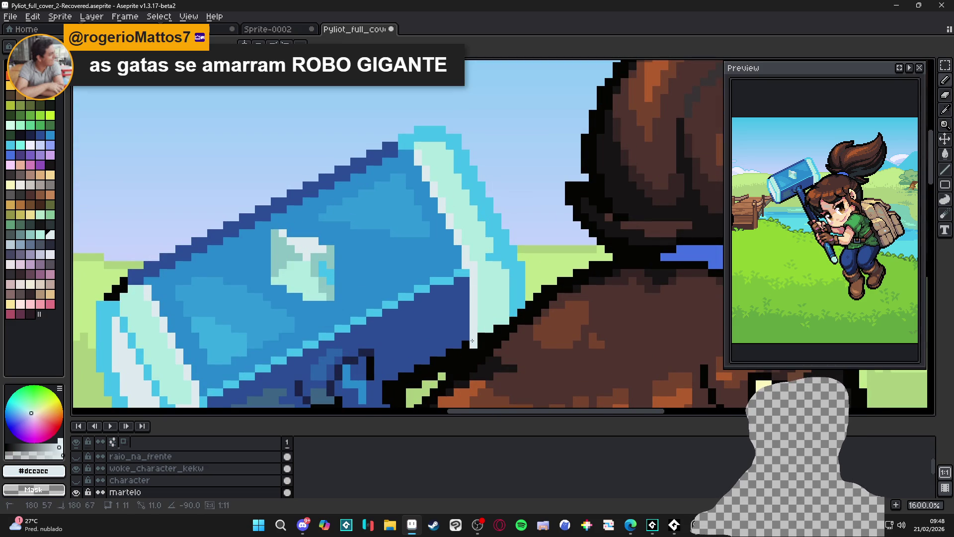
scroll(511, 286, down, 4)
scroll(453, 210, up, 6)
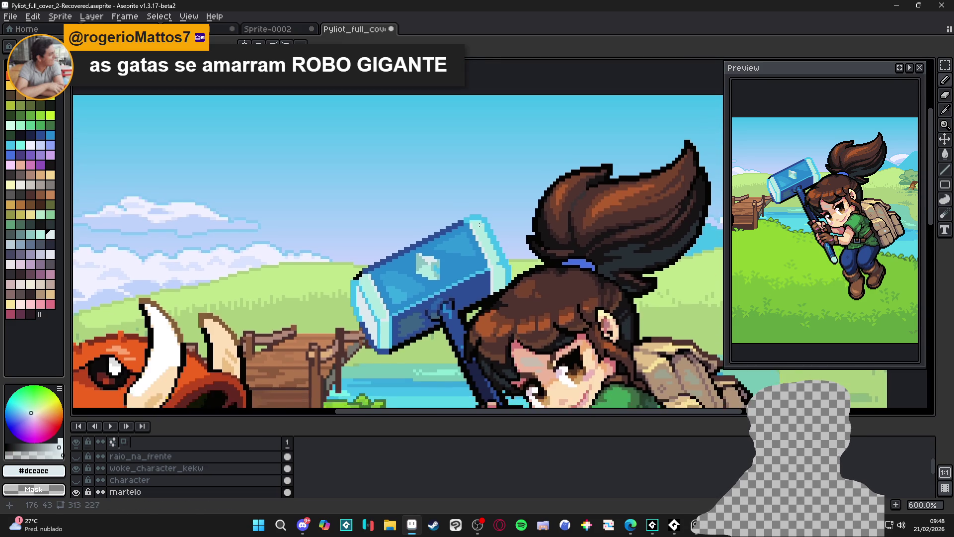
scroll(452, 211, down, 5)
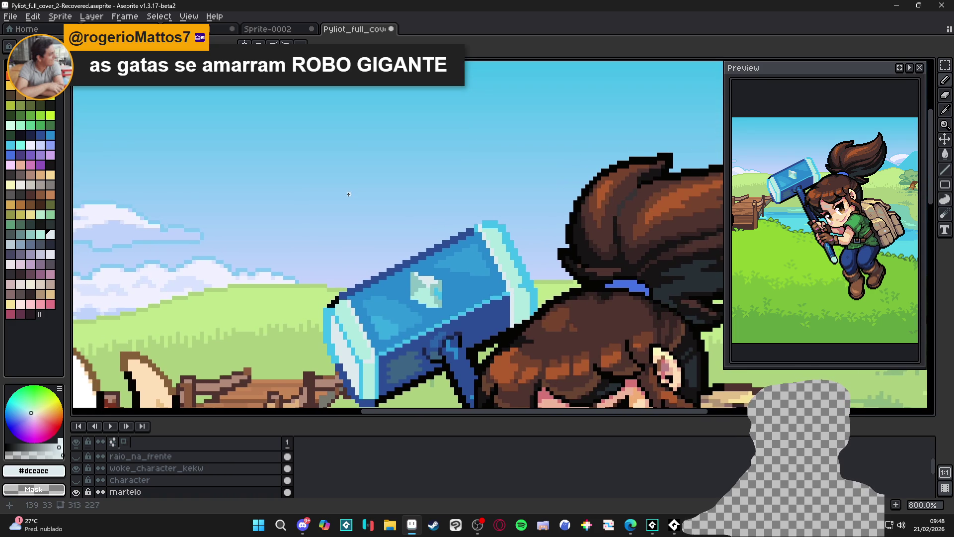
scroll(350, 191, down, 2)
scroll(349, 190, up, 2)
- Sketch a trial dark-blue curve above the hammer, then undo it
alt+click(370, 217)
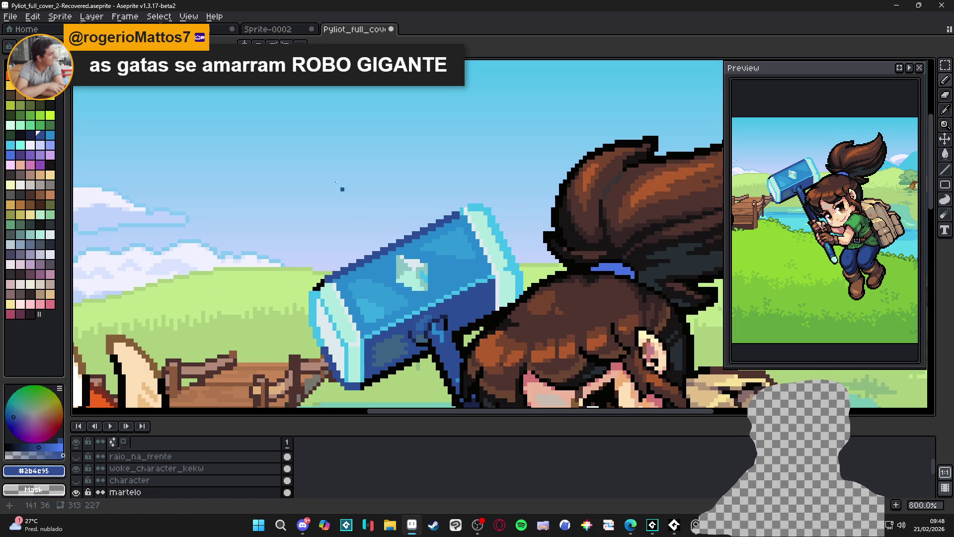
mouse_move(319, 105)
mouse_down()
mouse_move(330, 137)
mouse_move(289, 174)
mouse_move(420, 208)
mouse_move(439, 140)
mouse_up()
mouse_move(350, 121)
mouse_down()
mouse_move(357, 143)
mouse_move(344, 167)
mouse_up()
key(ctrl+z)
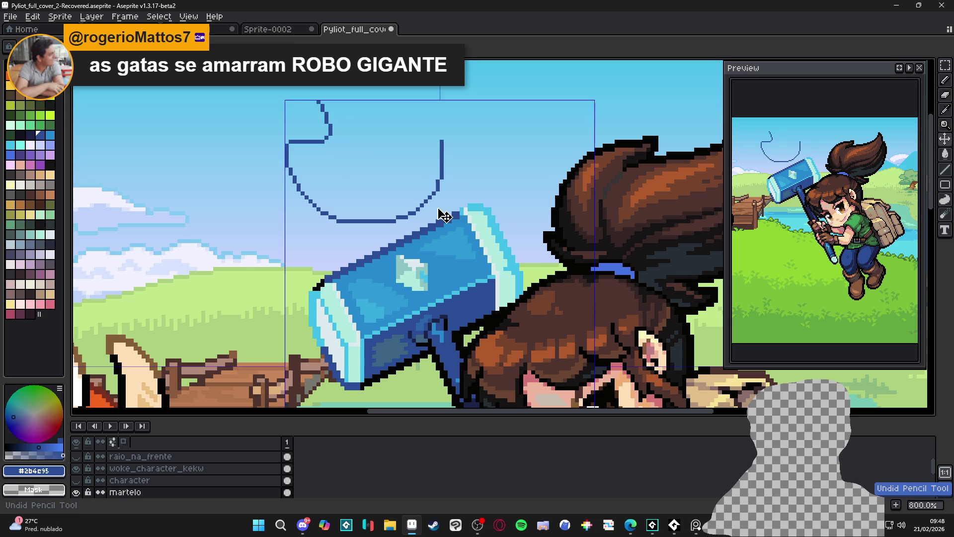
key(ctrl+z)
scroll(250, 217, down, 1)
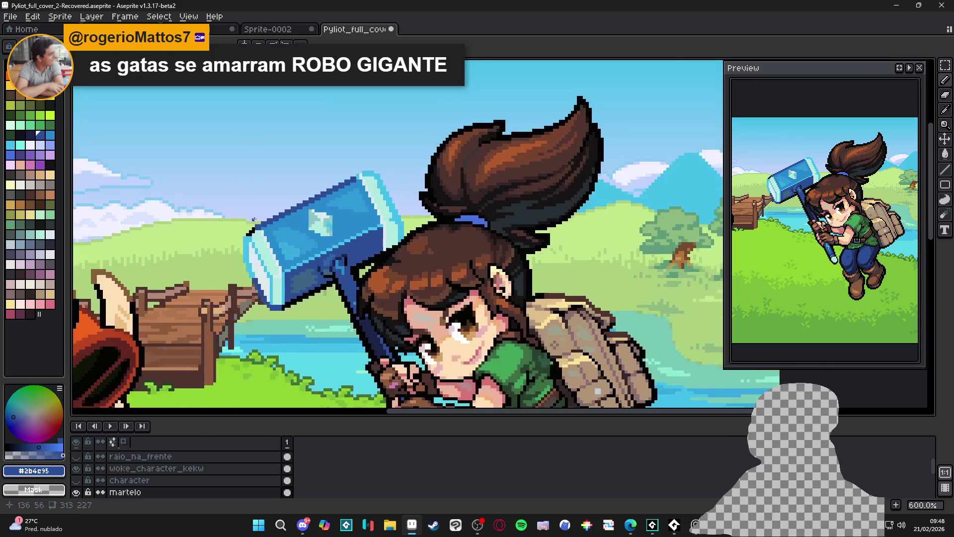
- Save the cover file, sampling the cyan from the hammer tip in between
key(ctrl+s)
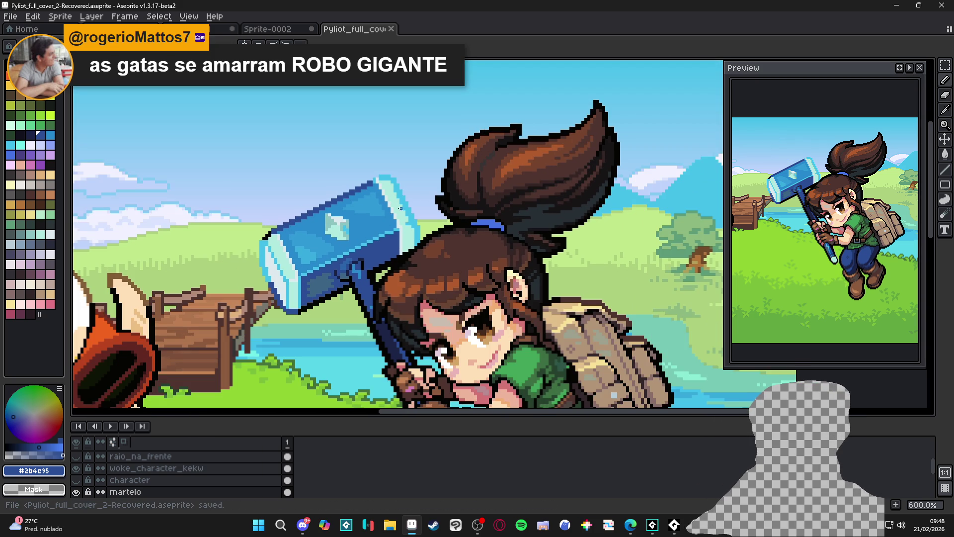
scroll(380, 177, up, 4)
alt+click(364, 176)
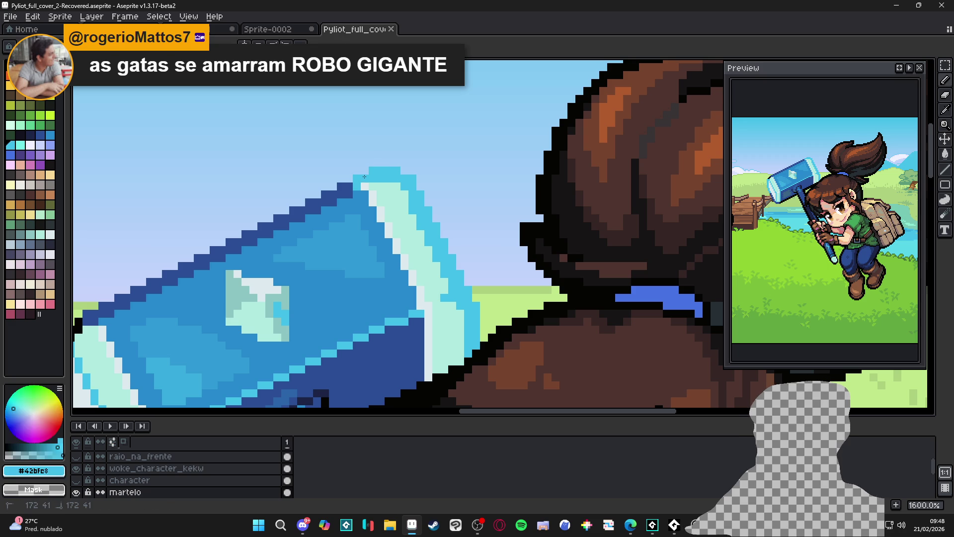
scroll(366, 185, down, 3)
key(ctrl+s)
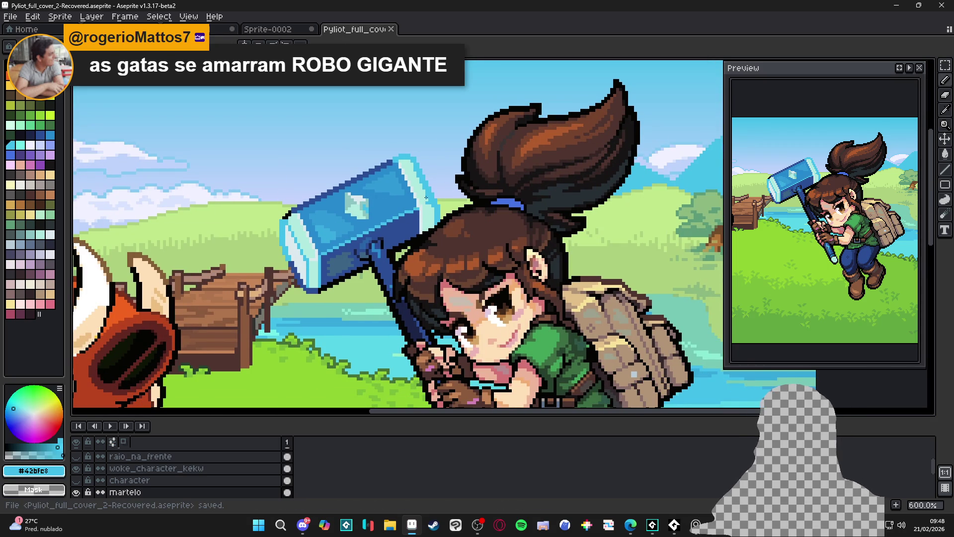
- Paint pale pixels onto the hammer's cyan edge
scroll(425, 198, up, 3)
alt+click(199, 304)
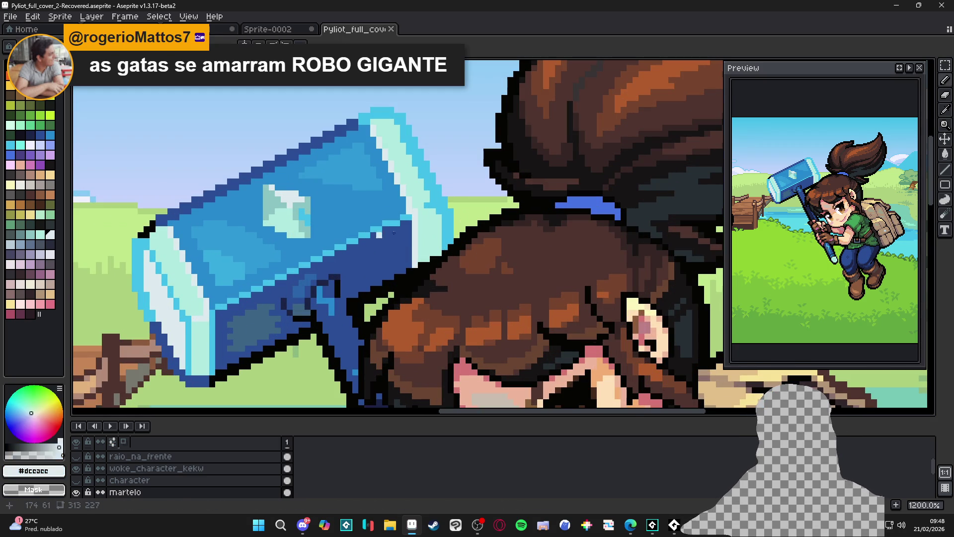
click(433, 205)
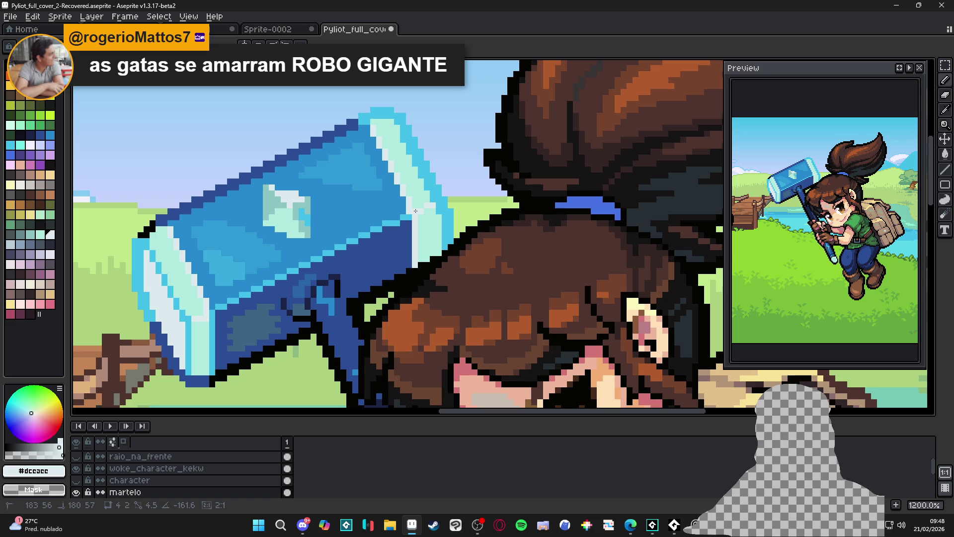
scroll(416, 211, down, 4)
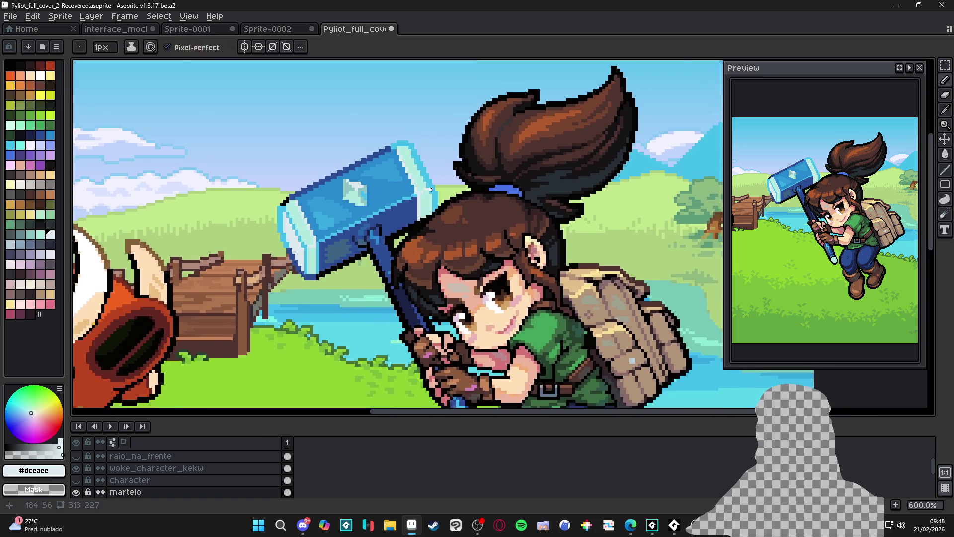
- Save, then outline and fill a dark blue-grey shadow loop on the hammer head
scroll(425, 217, down, 2)
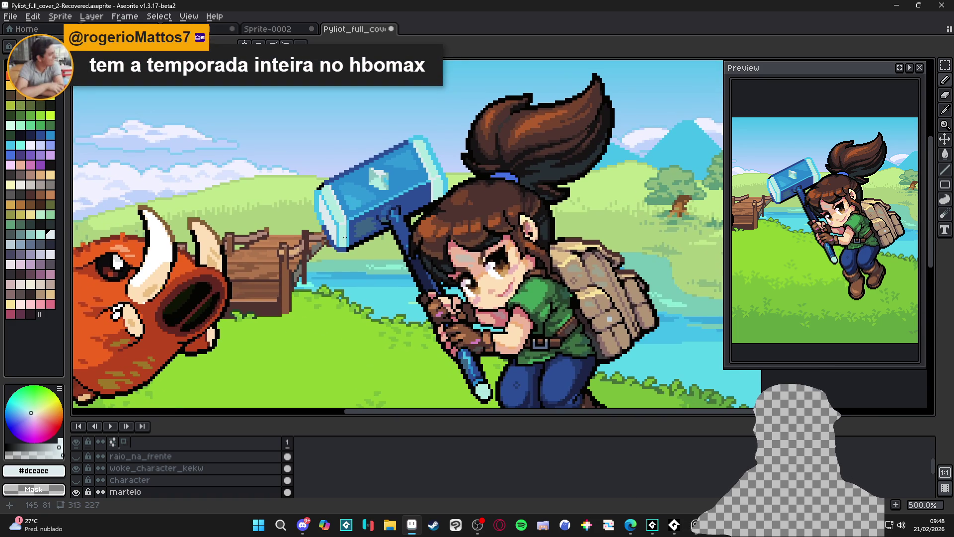
key(ctrl+s)
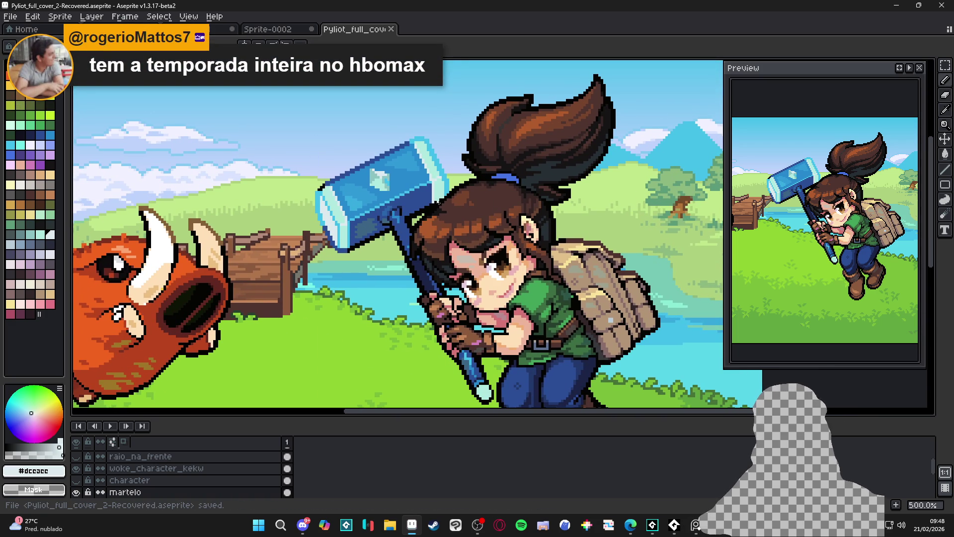
scroll(456, 163, up, 5)
alt+click(457, 163)
mouse_move(474, 161)
mouse_down()
mouse_move(539, 126)
mouse_move(537, 154)
mouse_move(496, 174)
mouse_move(481, 166)
mouse_up()
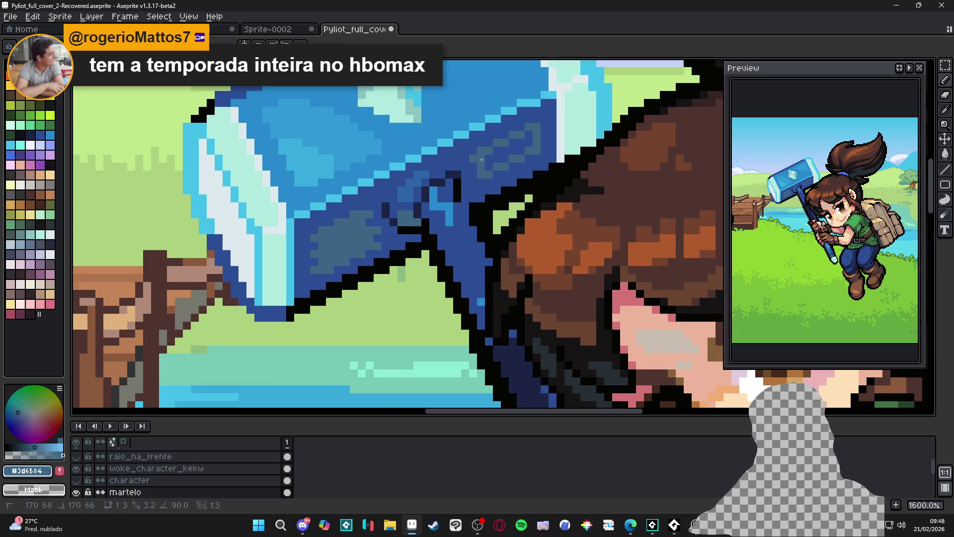
click(481, 169)
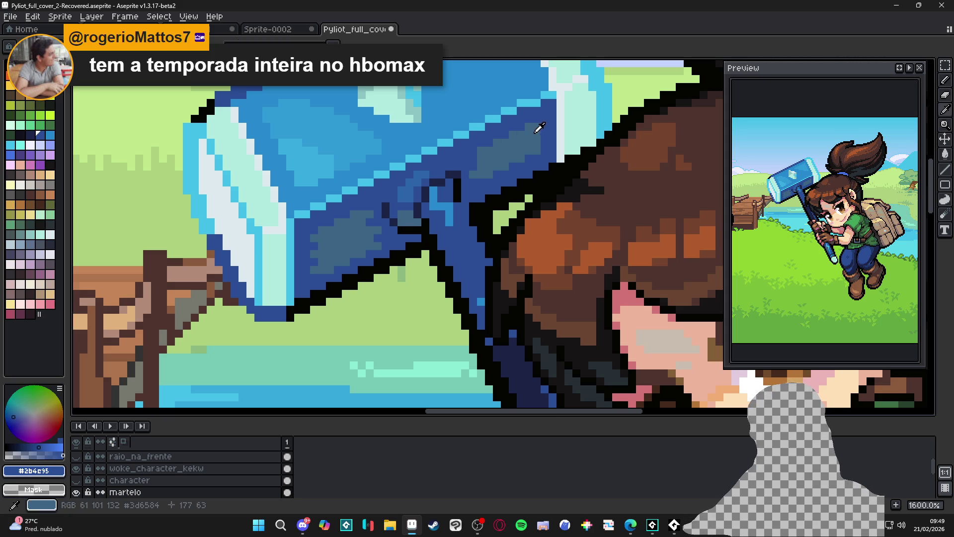
- Sample the darkest navy and mid blue from the hammer handle
scroll(547, 142, down, 5)
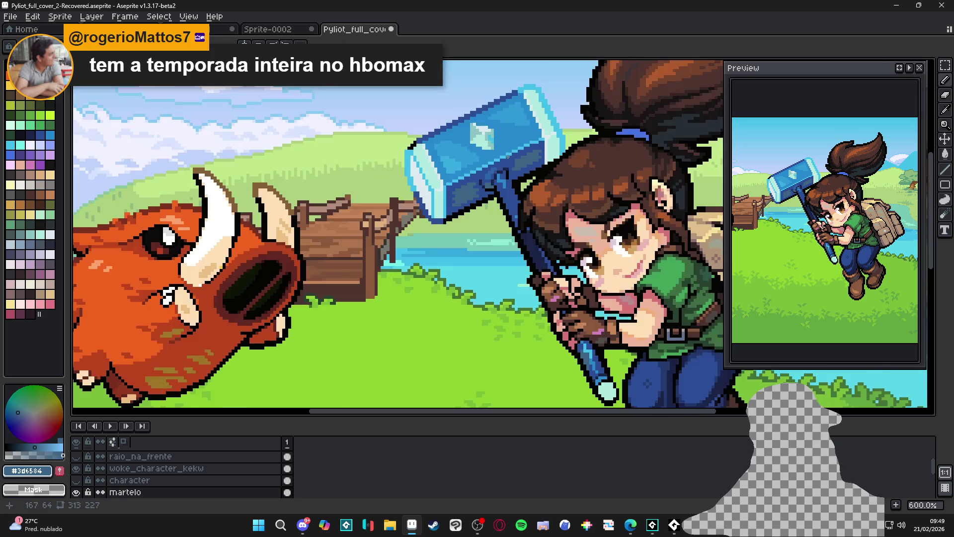
scroll(512, 165, up, 4)
scroll(517, 164, down, 4)
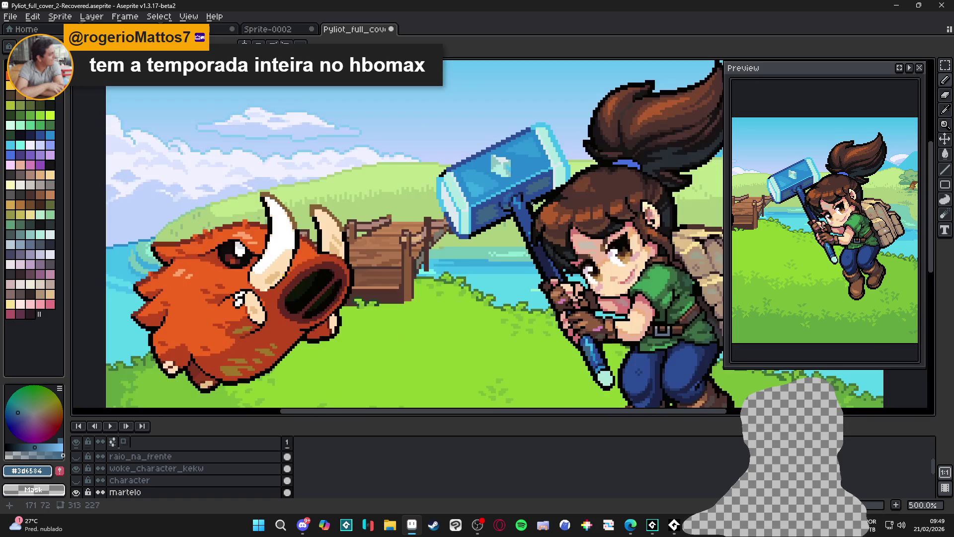
scroll(532, 204, up, 3)
scroll(532, 204, down, 2)
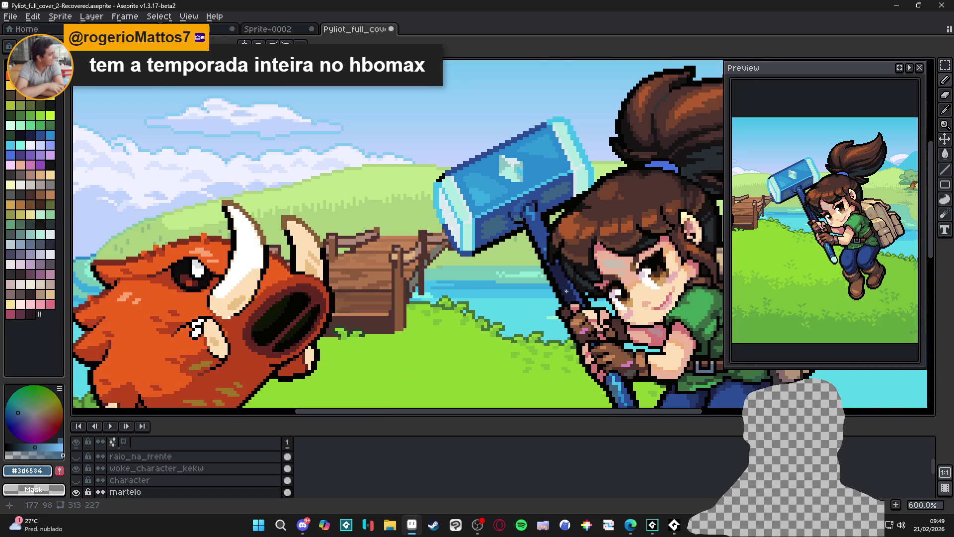
alt+click(581, 292)
alt+click(577, 288)
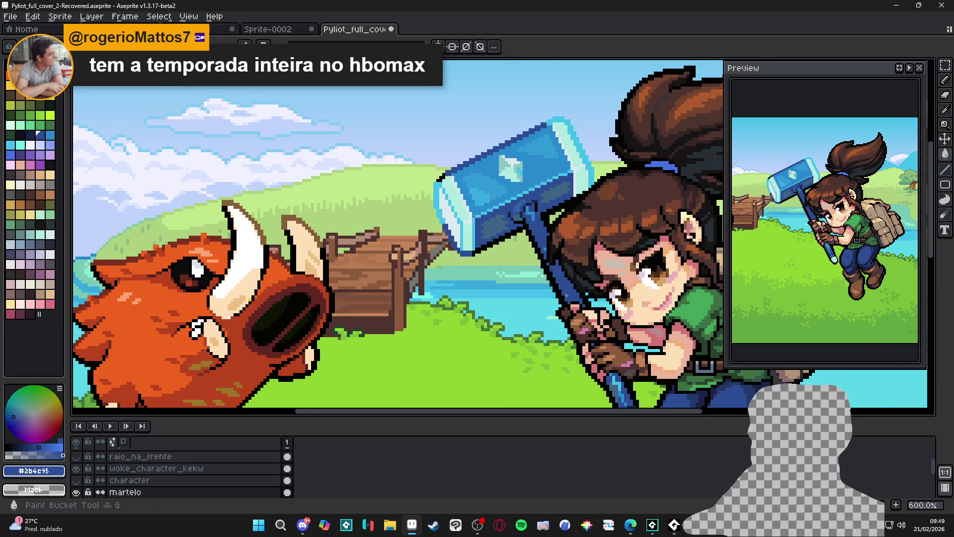
scroll(554, 257, up, 4)
scroll(536, 245, down, 4)
scroll(516, 209, up, 1)
scroll(502, 189, down, 1)
scroll(490, 169, up, 3)
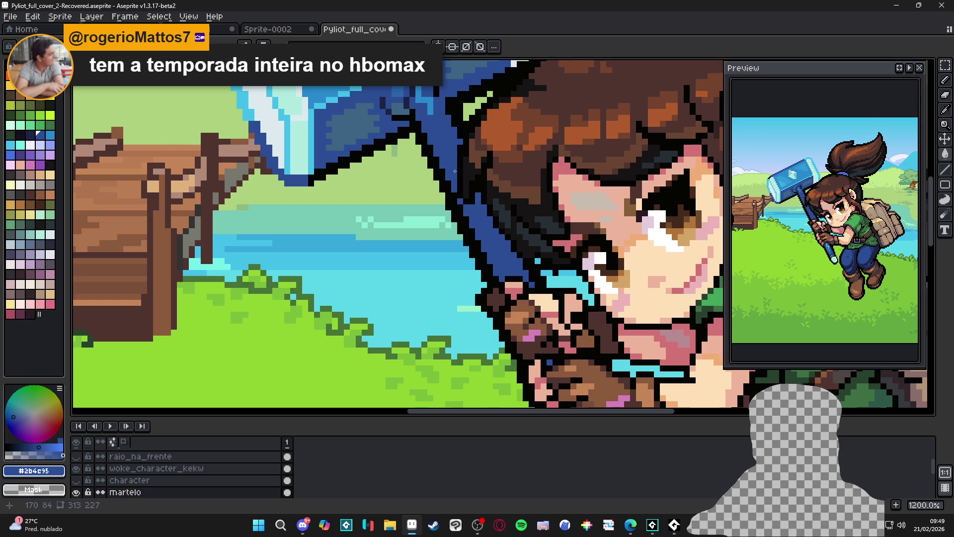
scroll(455, 170, down, 3)
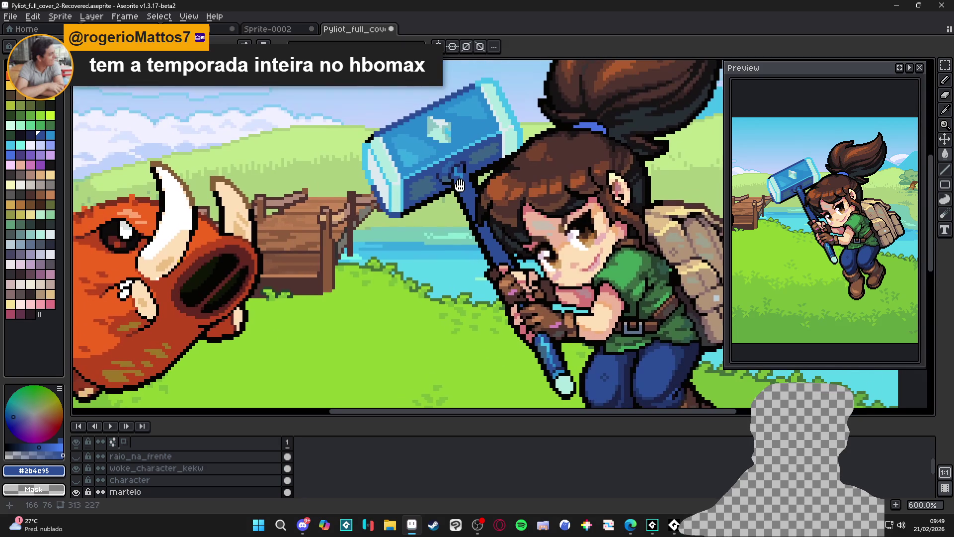
scroll(463, 186, down, 1)
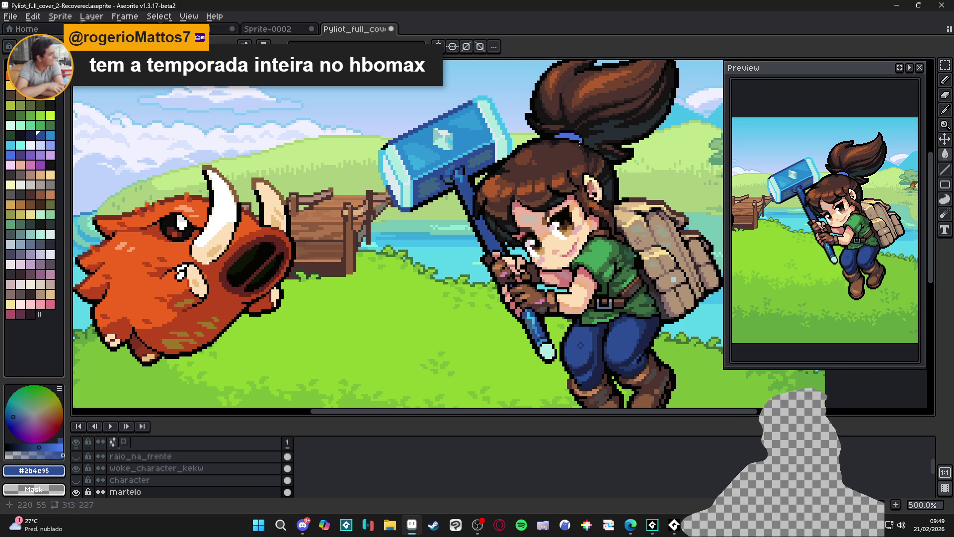
scroll(467, 183, up, 7)
- Try dark navy shading strokes on the hammer head, then undo them
alt+click(470, 180)
click(476, 189)
drag(475, 200, 464, 213)
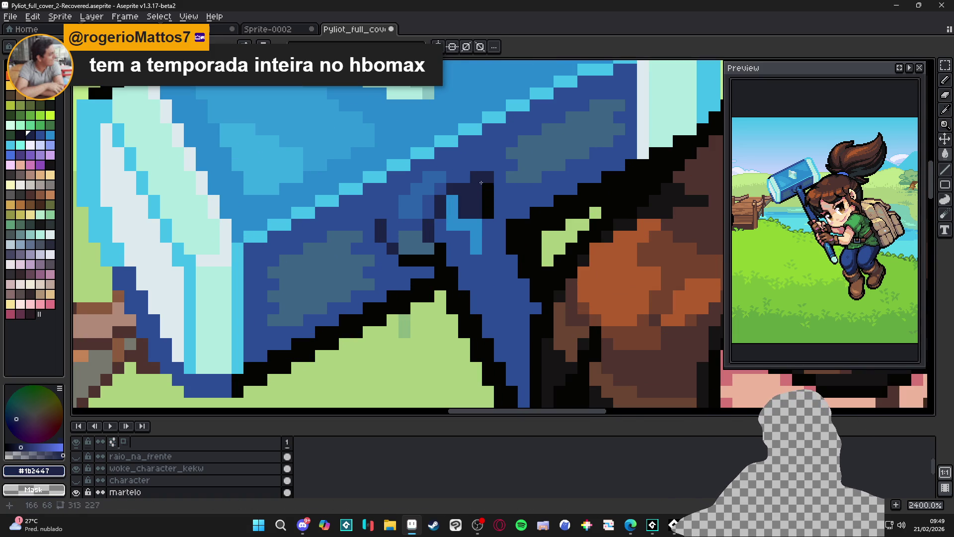
key(ctrl+z)
key(ctrl+z)
key(ctrl+z)
- Repaint the handle-to-head area in medium blue and save the cover file
alt+click(473, 166)
drag(473, 166, 490, 185)
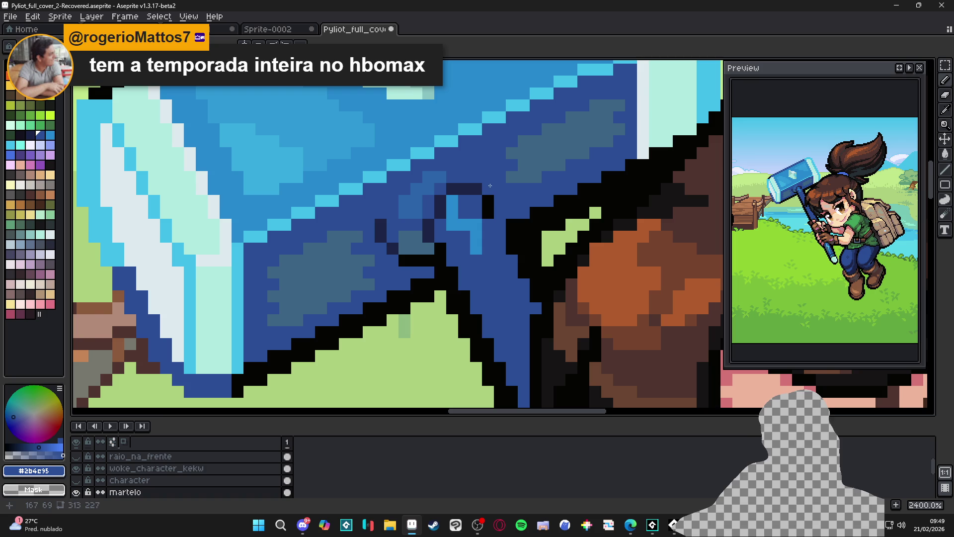
scroll(489, 185, down, 2)
alt+click(481, 217)
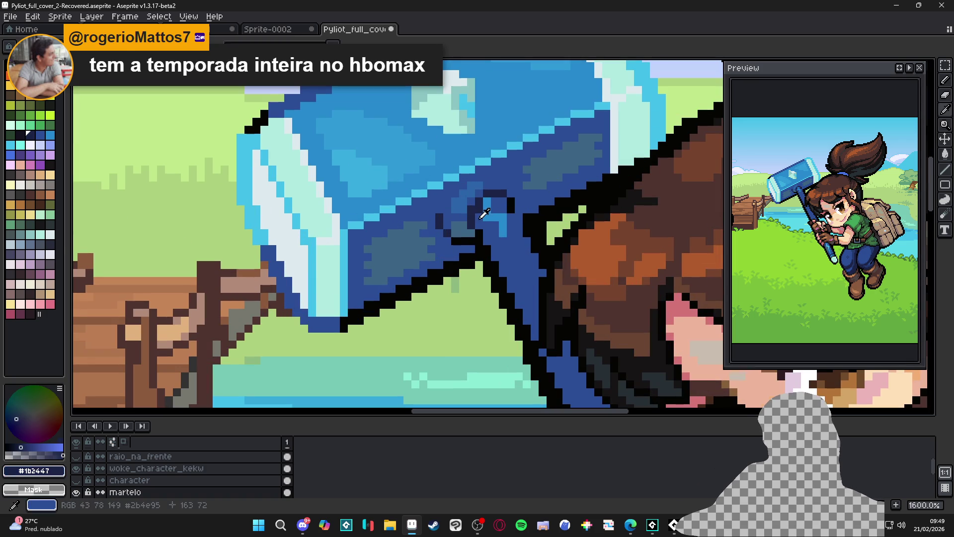
alt+click(482, 217)
scroll(482, 217, down, 4)
key(ctrl+s)
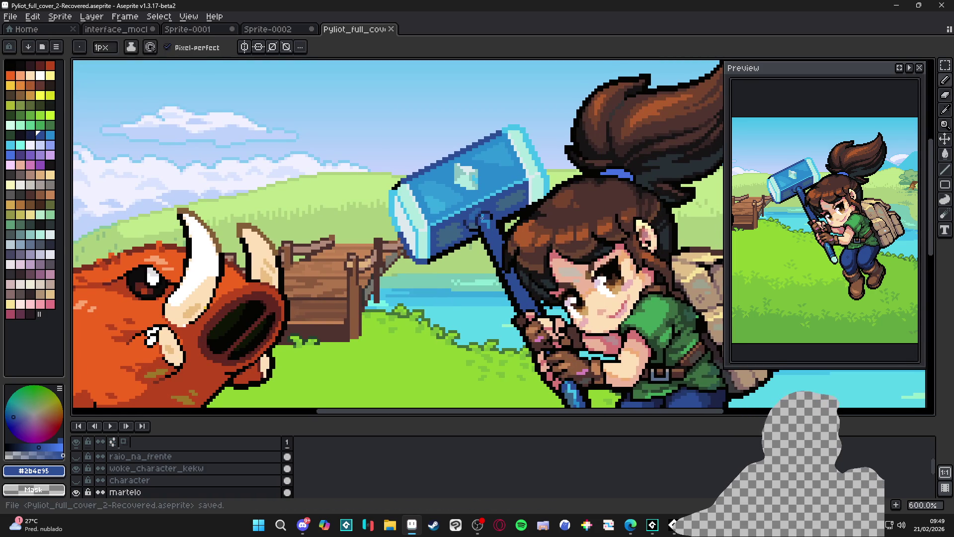
scroll(478, 206, down, 1)
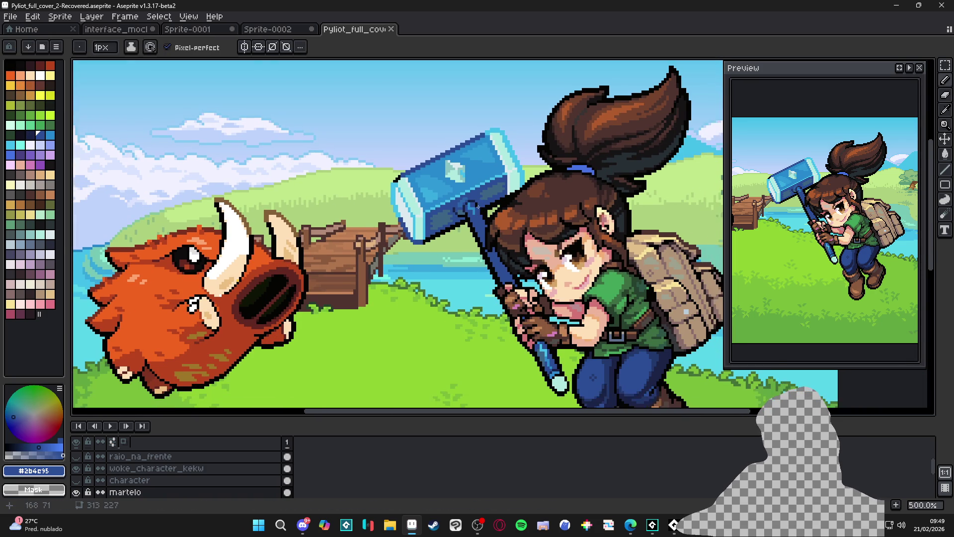
scroll(478, 205, down, 1)
drag(478, 206, 489, 164)
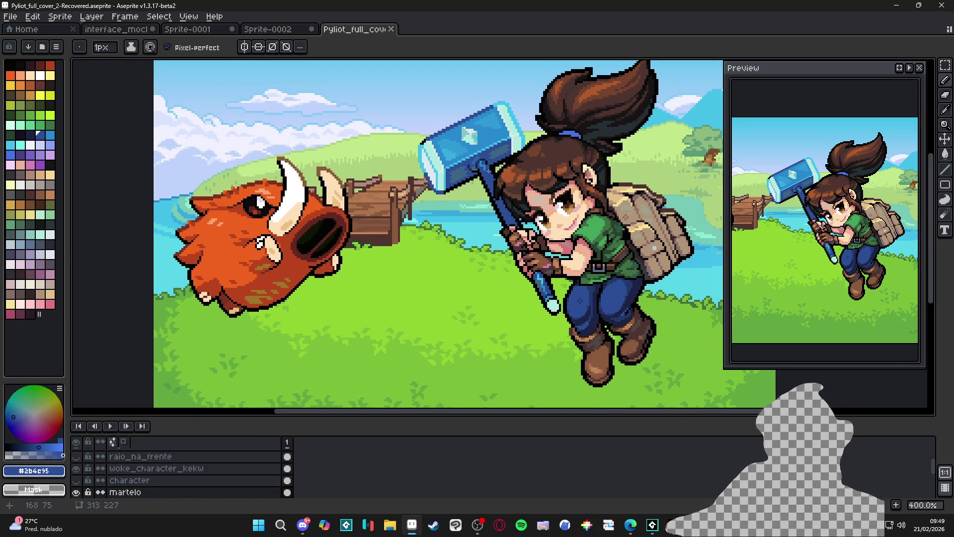
scroll(497, 176, down, 1)
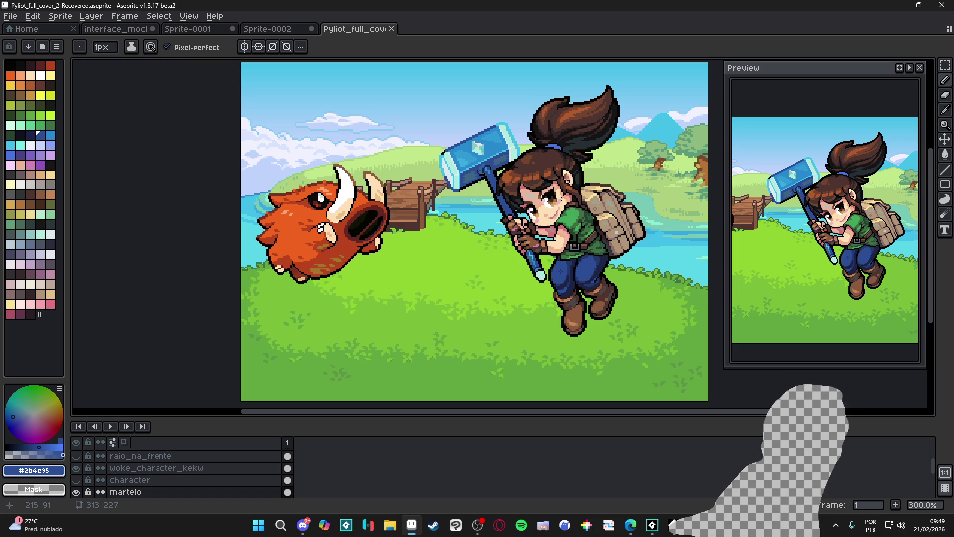
key(alt+Tab)
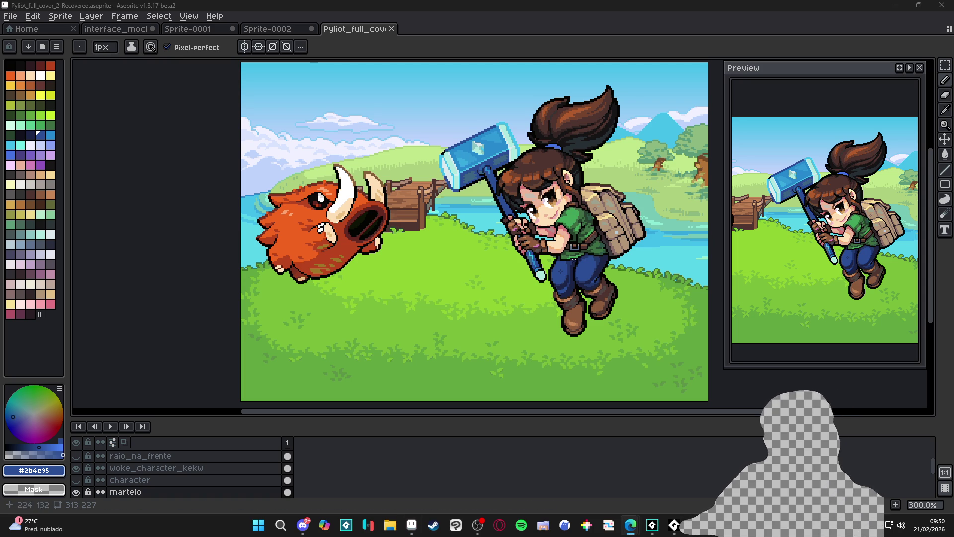
scroll(559, 249, up, 2)
scroll(559, 249, up, 2)
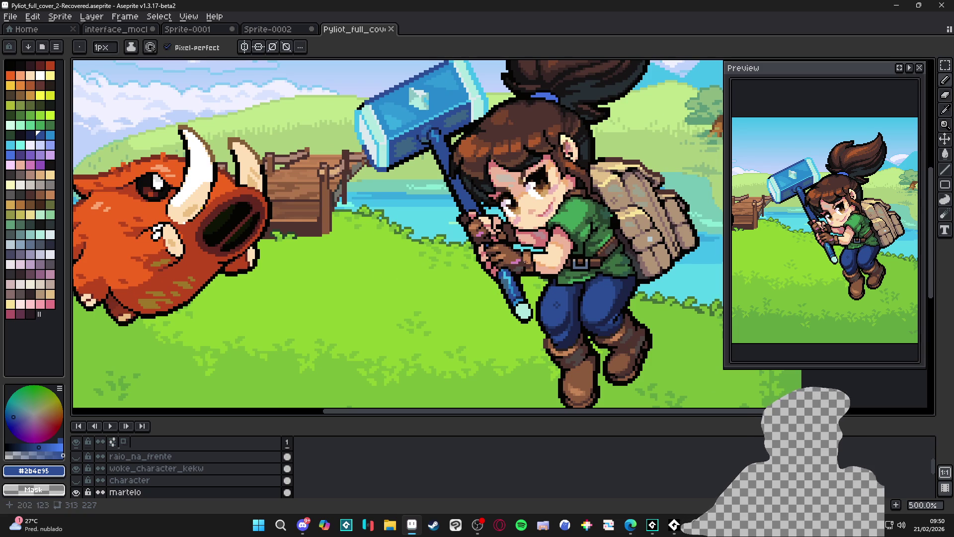
key(v)
scroll(452, 199, up, 2)
scroll(452, 199, up, 2)
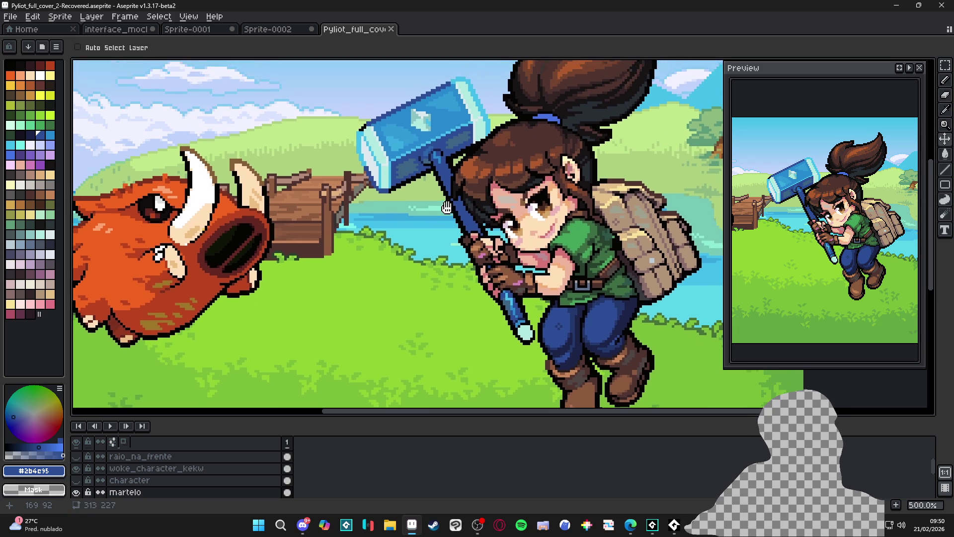
scroll(478, 237, up, 1)
scroll(478, 238, up, 1)
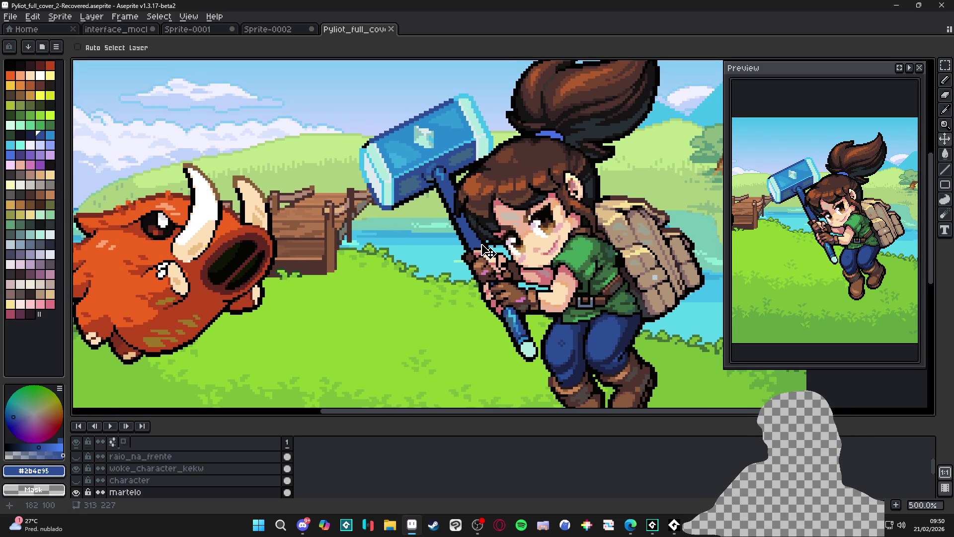
scroll(420, 302, down, 1)
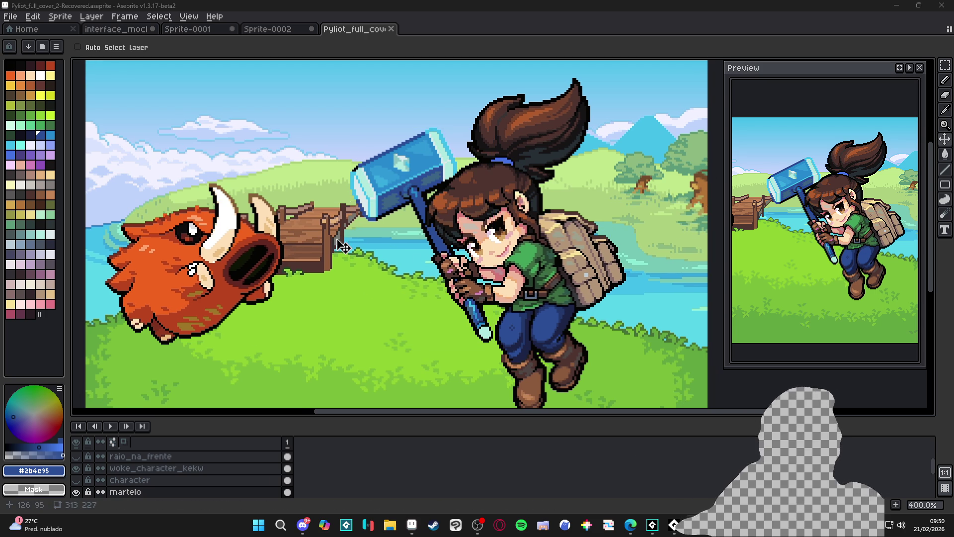
scroll(362, 188, up, 2)
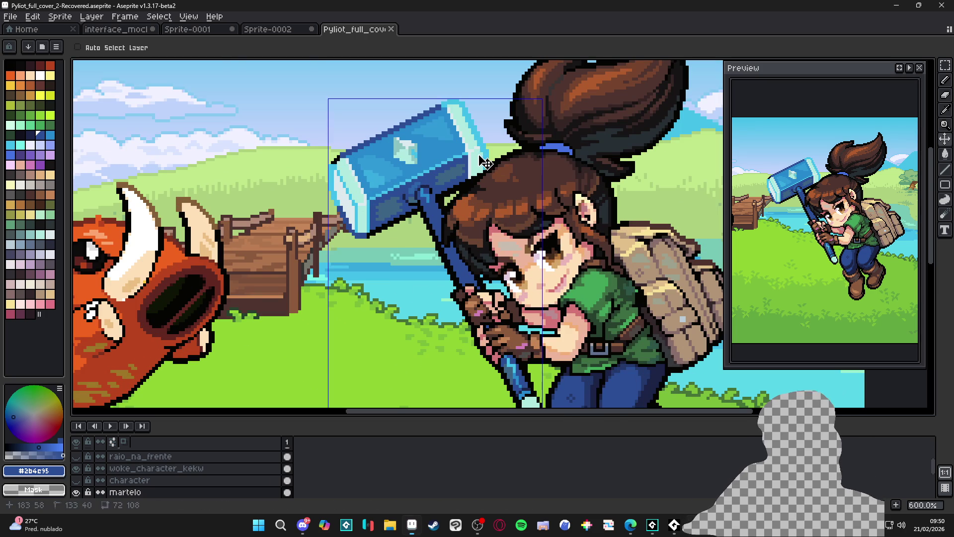
- Paint a 2-pixel light cyan arc atop the handle, plus two 1-pixel dots below it
key(b)
alt+click(441, 189)
scroll(441, 190, up, 5)
key(plus)
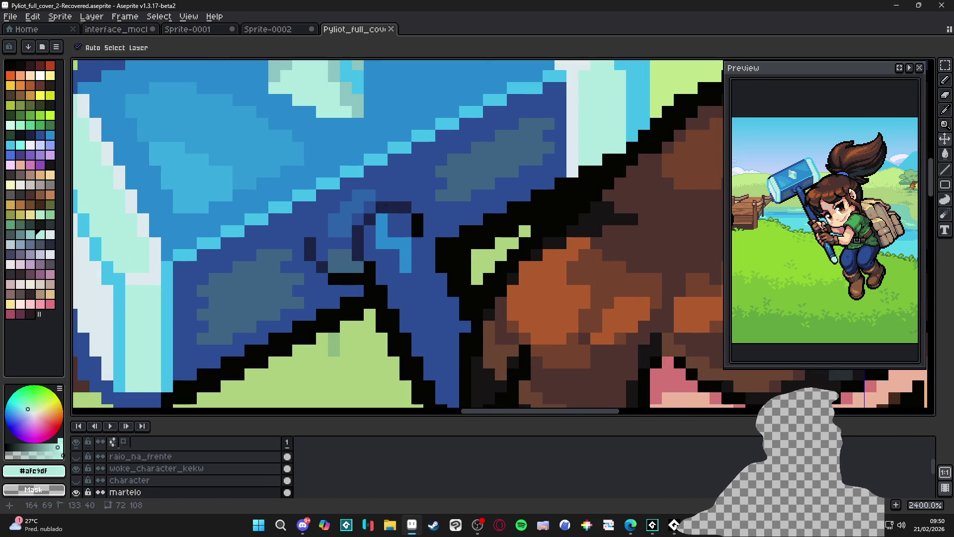
mouse_move(383, 205)
mouse_down()
mouse_move(357, 220)
mouse_move(339, 268)
mouse_move(378, 211)
mouse_move(417, 201)
mouse_move(432, 230)
mouse_up()
key(minus)
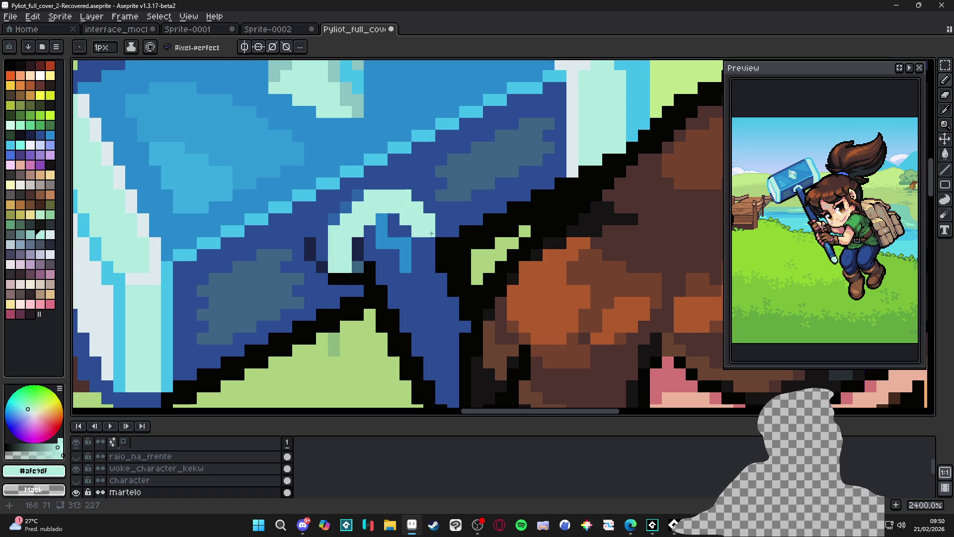
mouse_move(357, 279)
mouse_down()
mouse_move(346, 279)
mouse_move(395, 279)
mouse_up()
- Sample the hammer's medium blue, dark blue and light cyan with a 1-pixel brush
scroll(373, 259, down, 2)
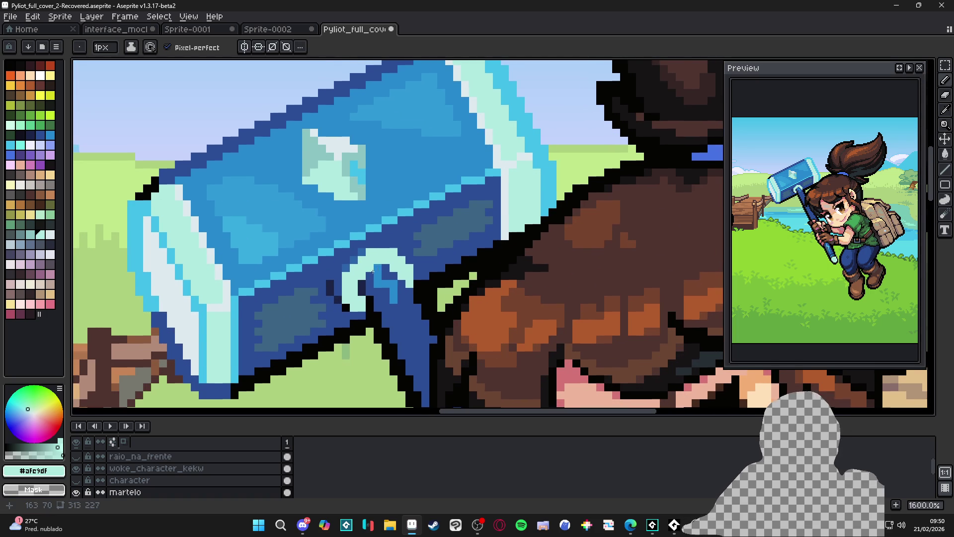
alt+click(380, 277)
scroll(386, 283, down, 1)
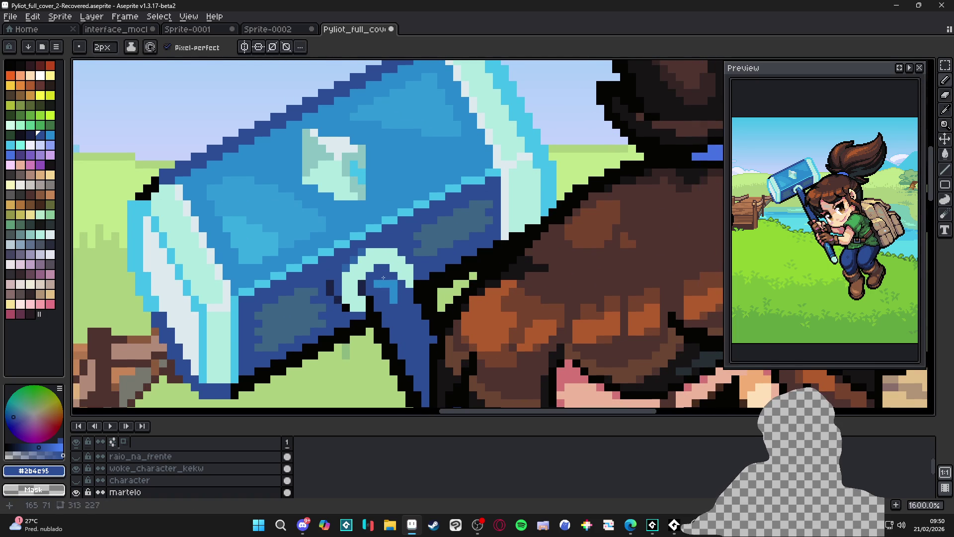
scroll(393, 295, down, 3)
scroll(394, 294, up, 2)
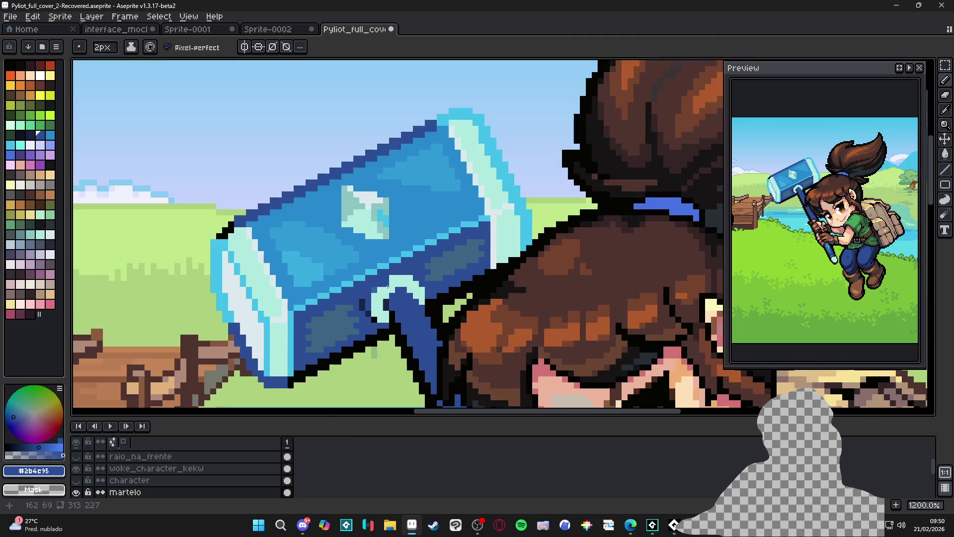
alt+click(396, 290)
key(minus)
alt+click(396, 276)
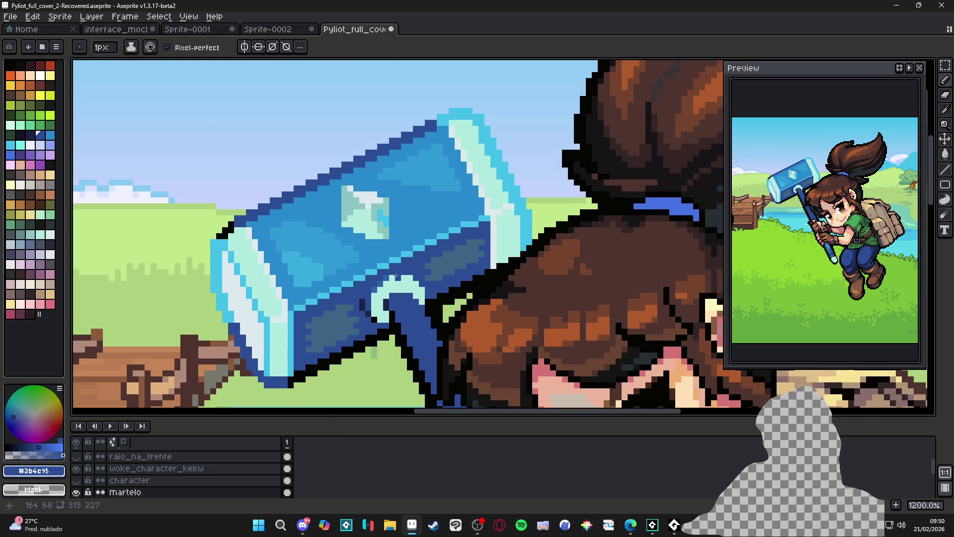
scroll(398, 274, down, 2)
scroll(400, 295, up, 2)
alt+click(400, 294)
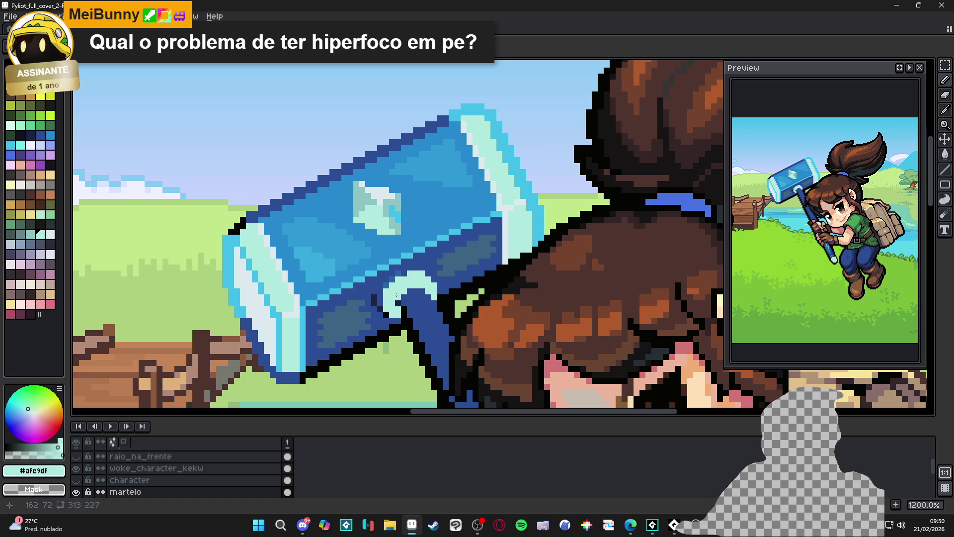
scroll(393, 297, up, 1)
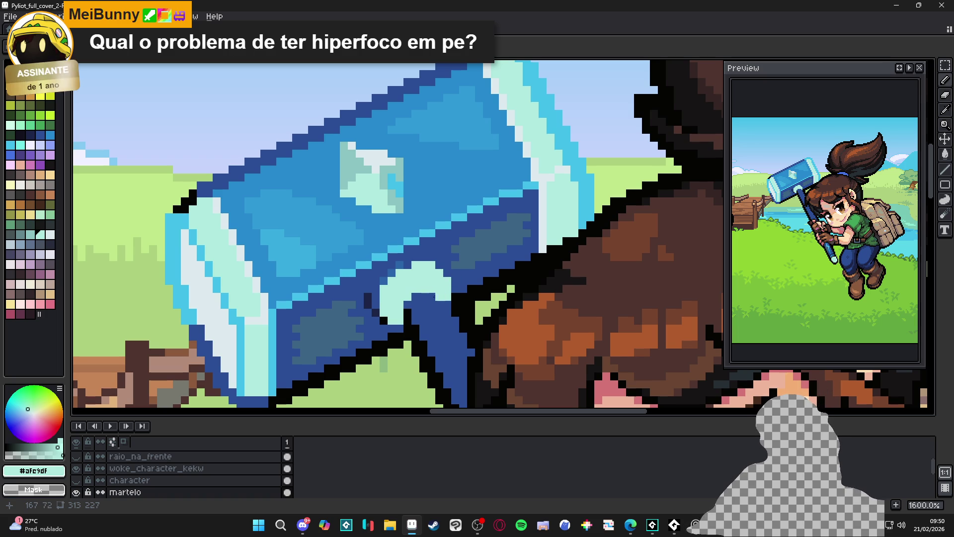
- Add two light mint pixels along the hammer's edge beside the ring
alt+click(400, 264)
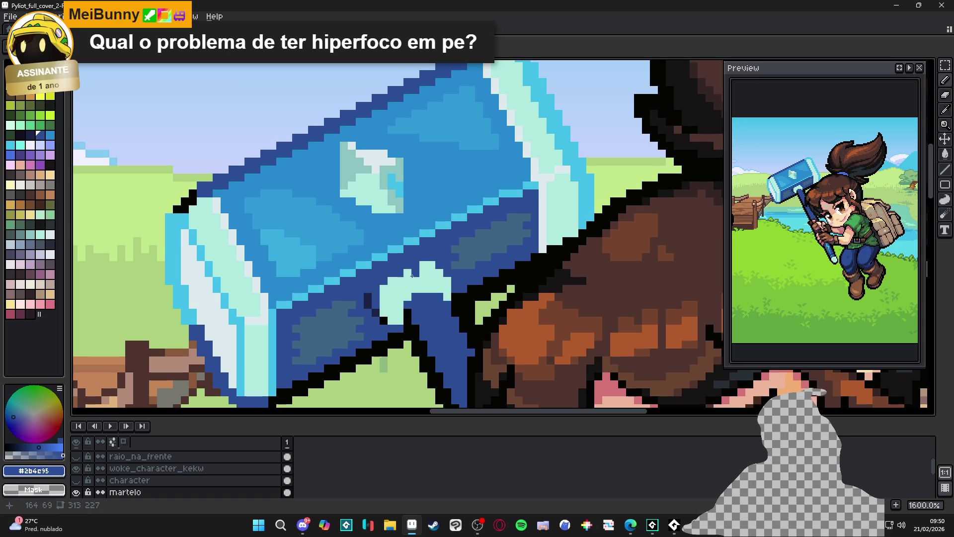
alt+click(437, 267)
click(443, 267)
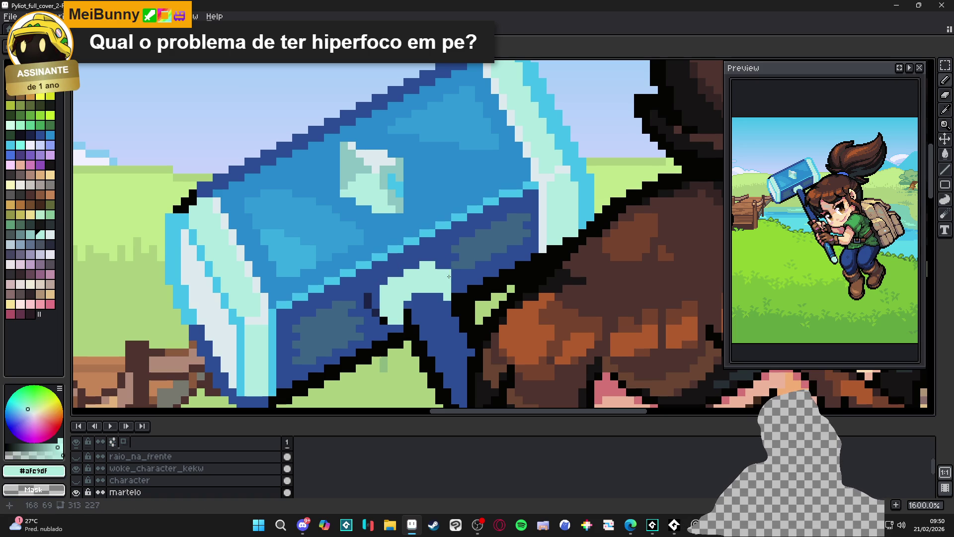
click(402, 268)
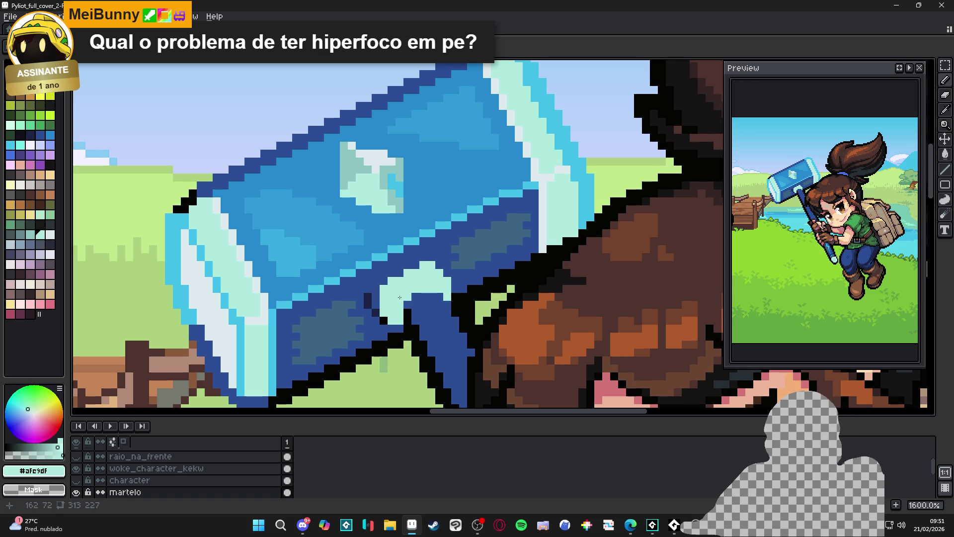
- Add near-black outline pixels beside the mint ring, fix stray dark pixels, and reselect mint
alt+click(383, 321)
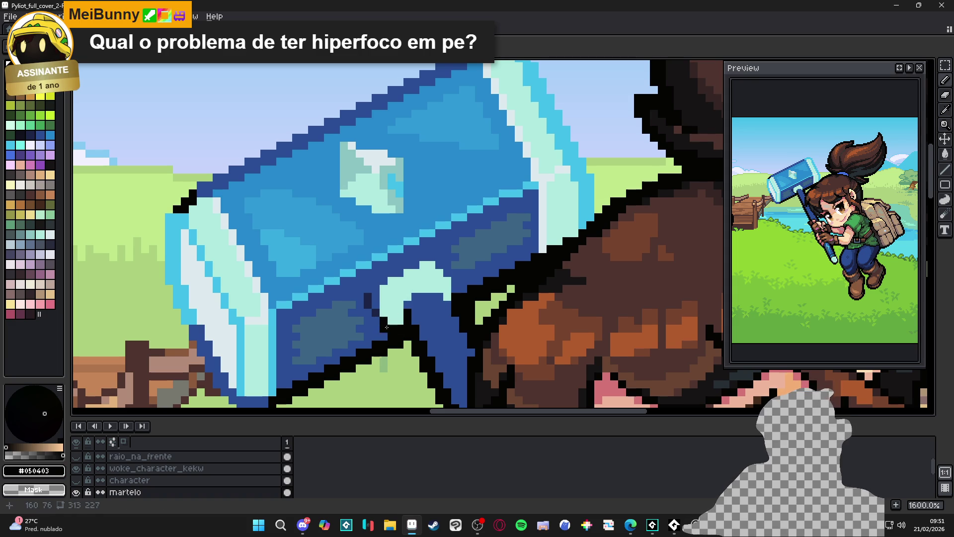
mouse_move(377, 307)
mouse_down()
mouse_move(375, 287)
mouse_move(368, 307)
mouse_up()
alt+click(369, 289)
alt+click(440, 295)
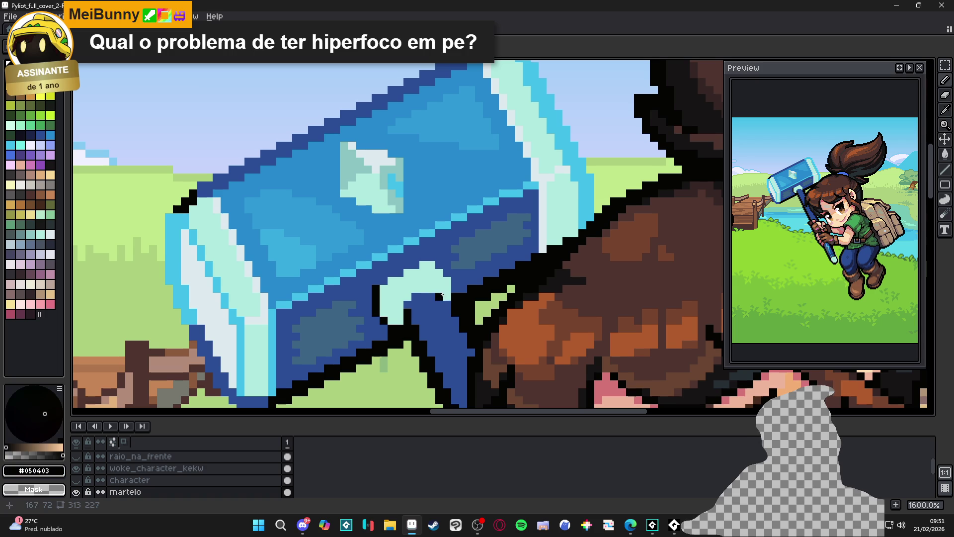
click(448, 278)
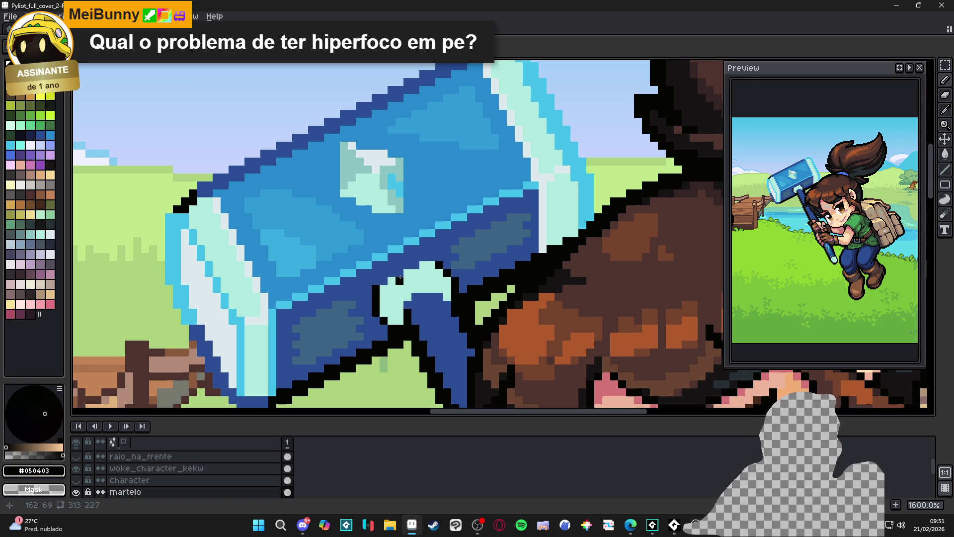
key(x)
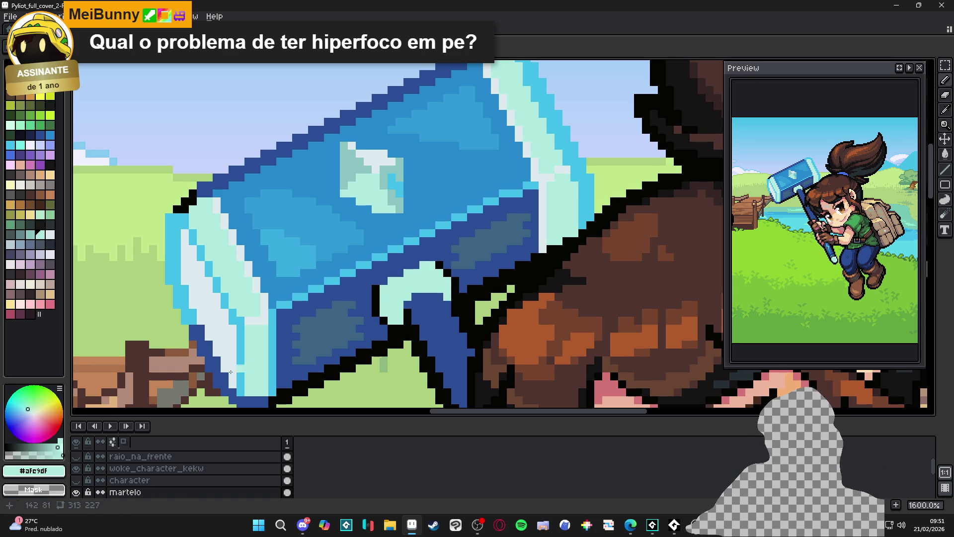
alt+click(219, 335)
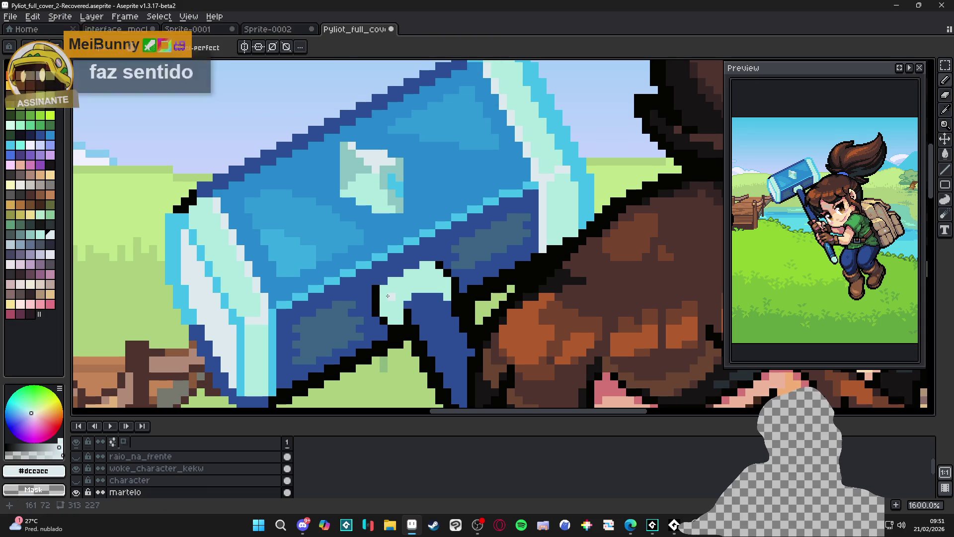
- Paint a short pale-teal stroke on the hammer highlight, then undo it
scroll(387, 293, down, 2)
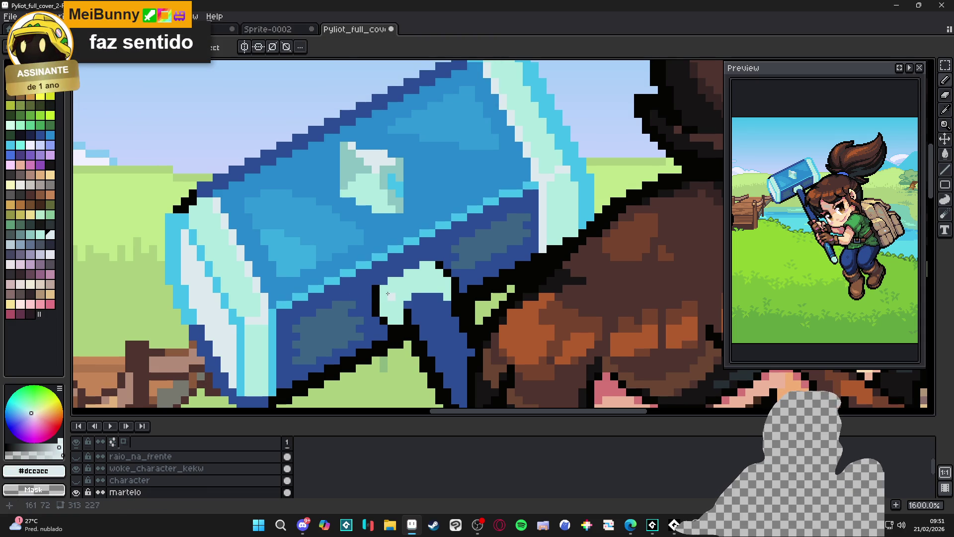
scroll(385, 250, up, 2)
alt+click(386, 250)
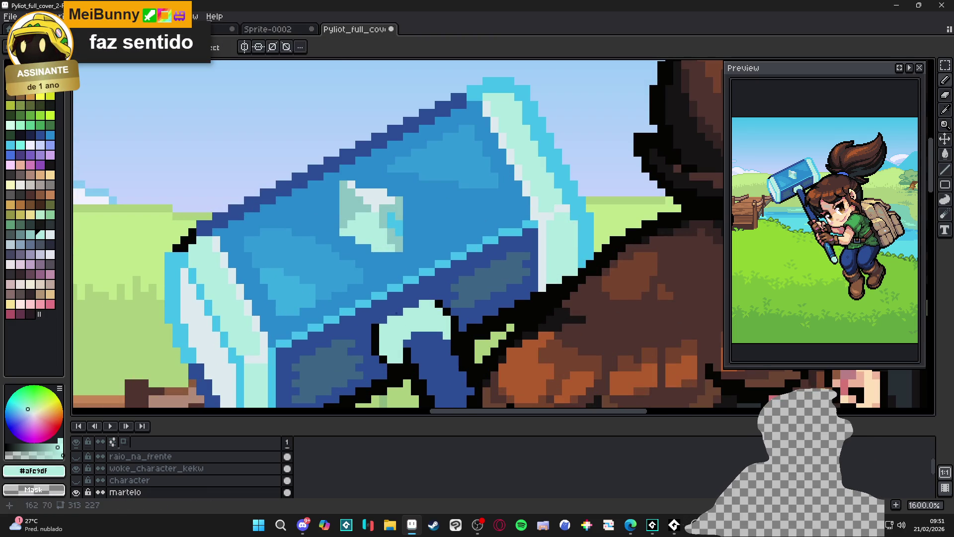
alt+click(399, 249)
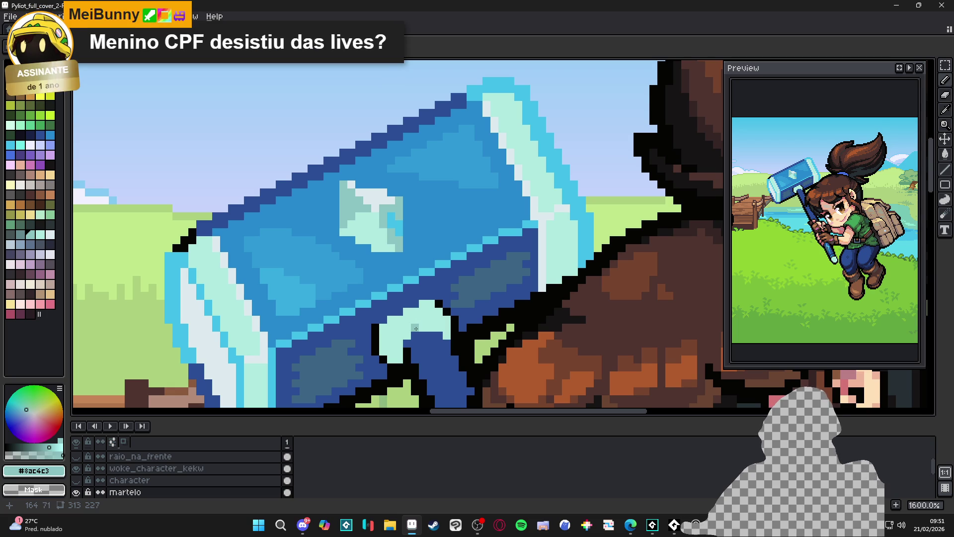
scroll(415, 347, up, 2)
mouse_move(400, 365)
mouse_down()
mouse_move(402, 338)
mouse_move(428, 324)
mouse_up()
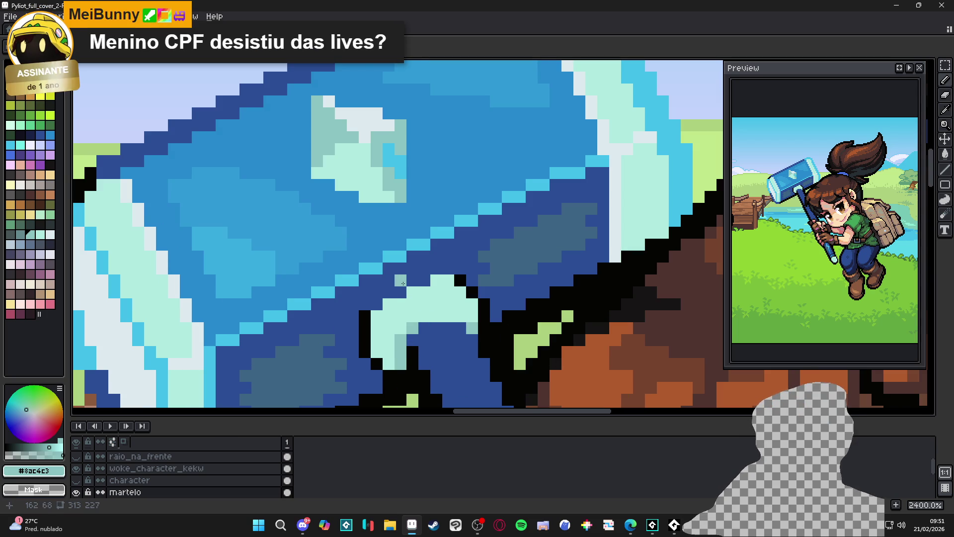
alt+click(297, 358)
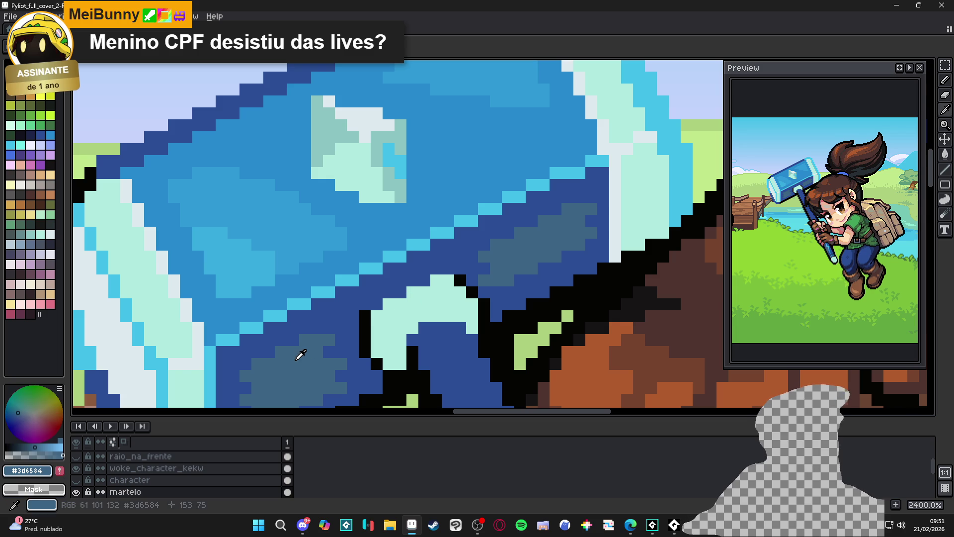
scroll(455, 324, down, 3)
key(ctrl+z)
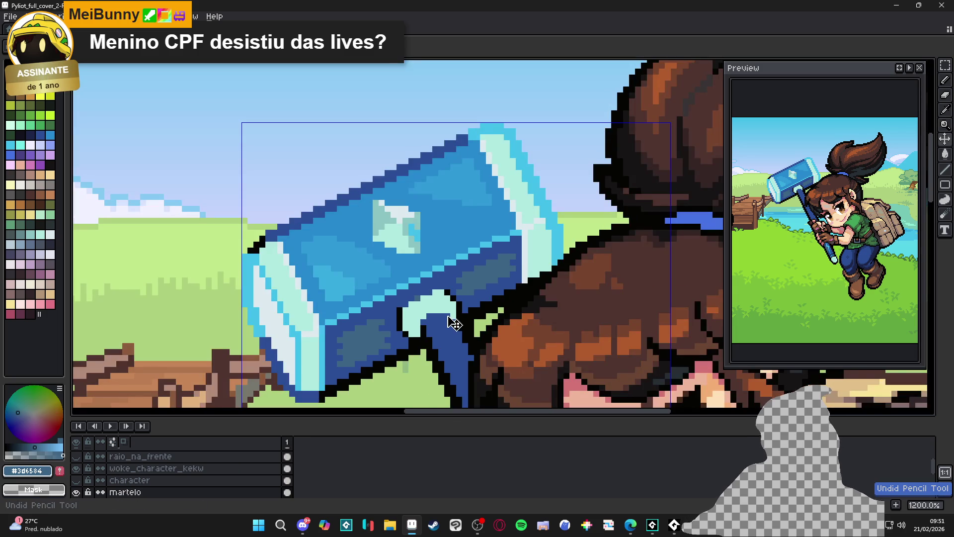
- Try lighter near-white blue on the handle-cap pixels, undo it, and return to mint
drag(448, 316, 475, 287)
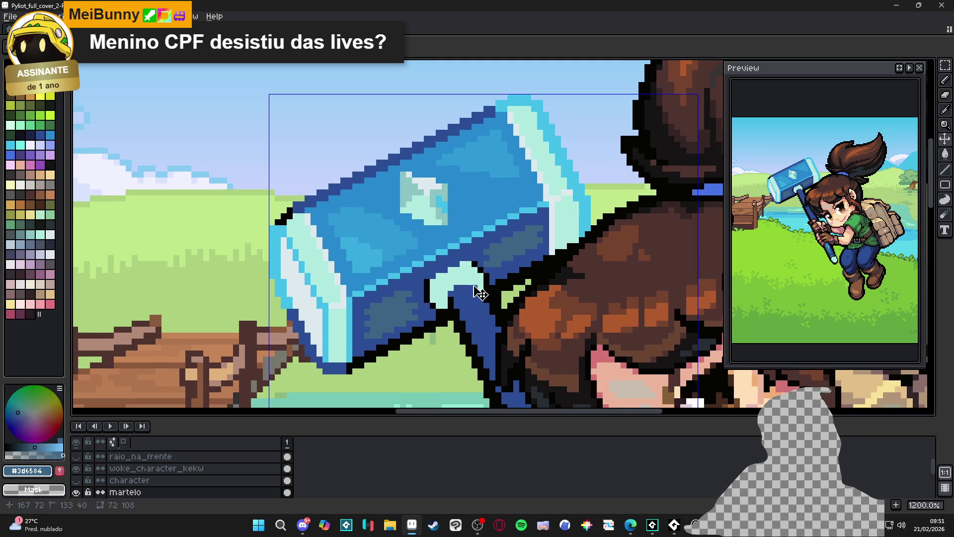
alt+click(555, 238)
scroll(455, 286, up, 3)
click(434, 261)
click(423, 279)
click(404, 279)
click(459, 270)
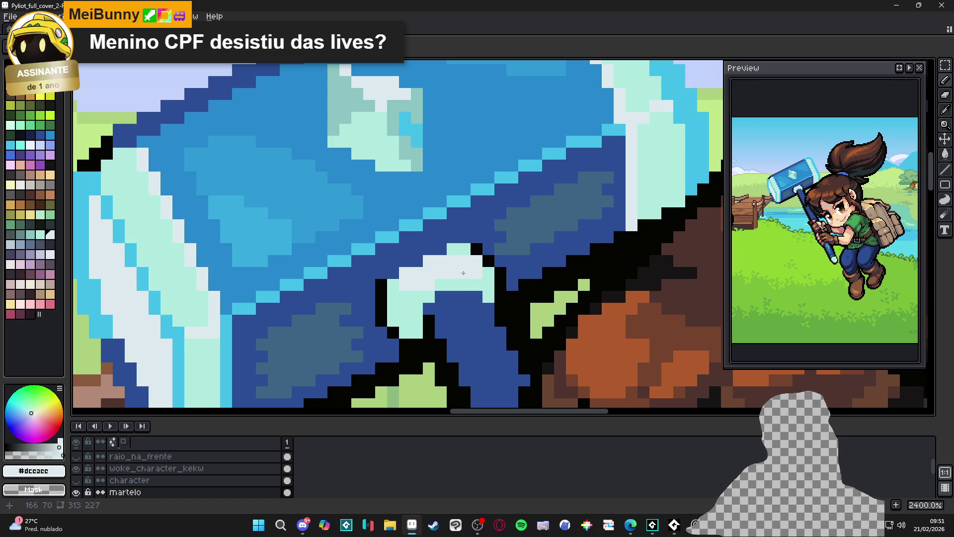
key(ctrl+z)
key(ctrl+z)
key(ctrl+z)
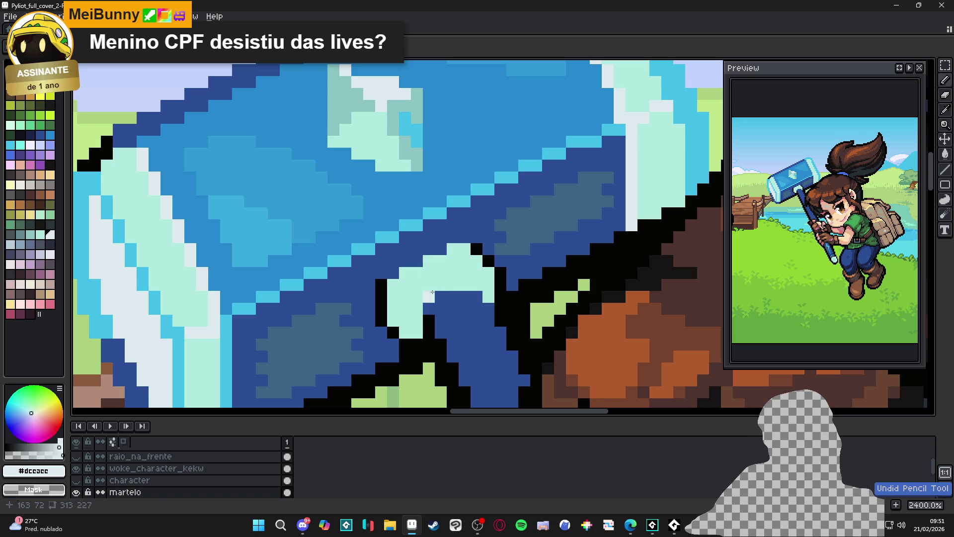
alt+click(430, 297)
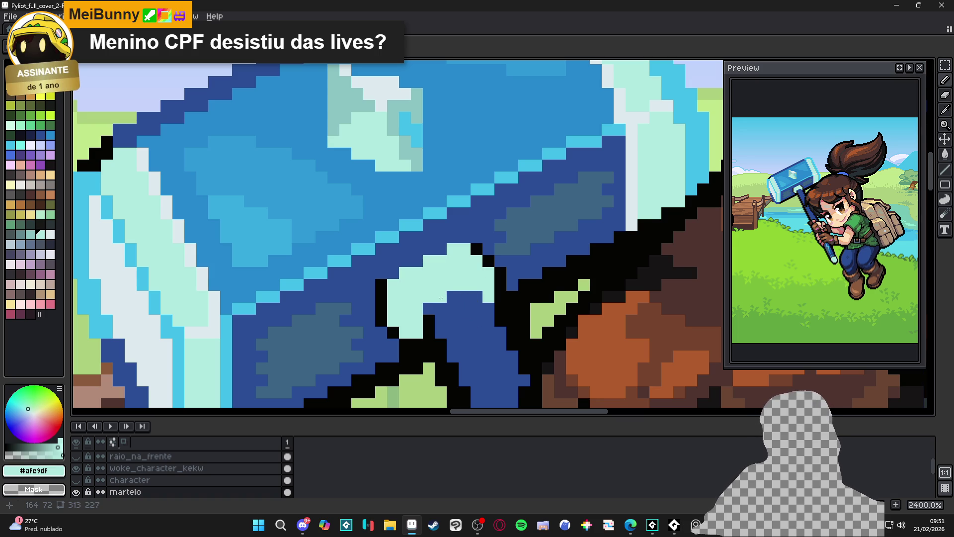
scroll(425, 303, down, 5)
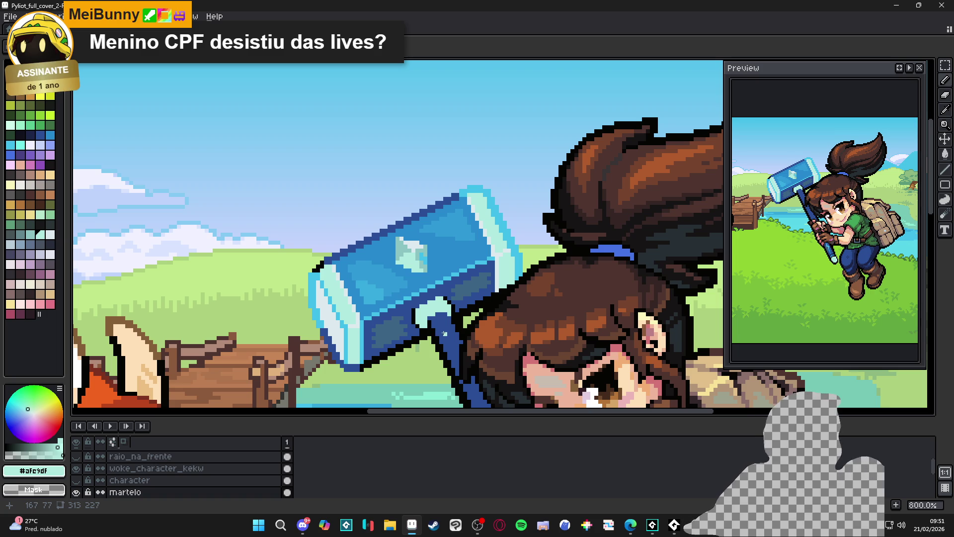
scroll(429, 326, up, 2)
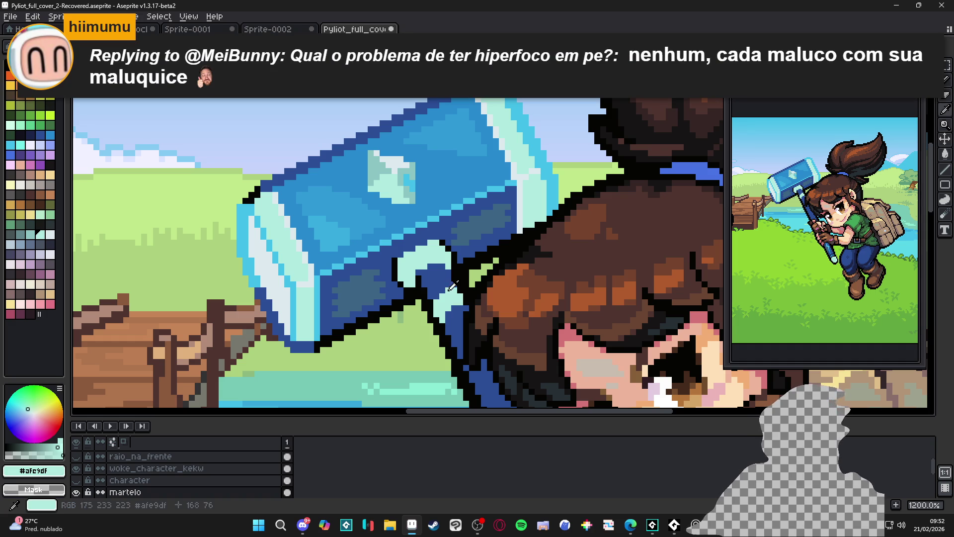
- Sample slate blue from the hammer shading and dot it onto the mint handle cap
alt+click(448, 291)
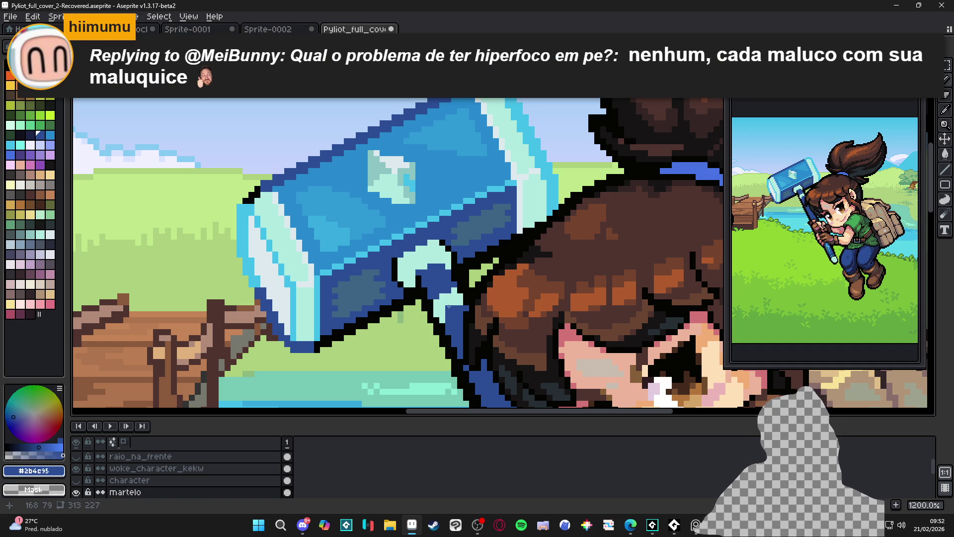
alt+click(451, 308)
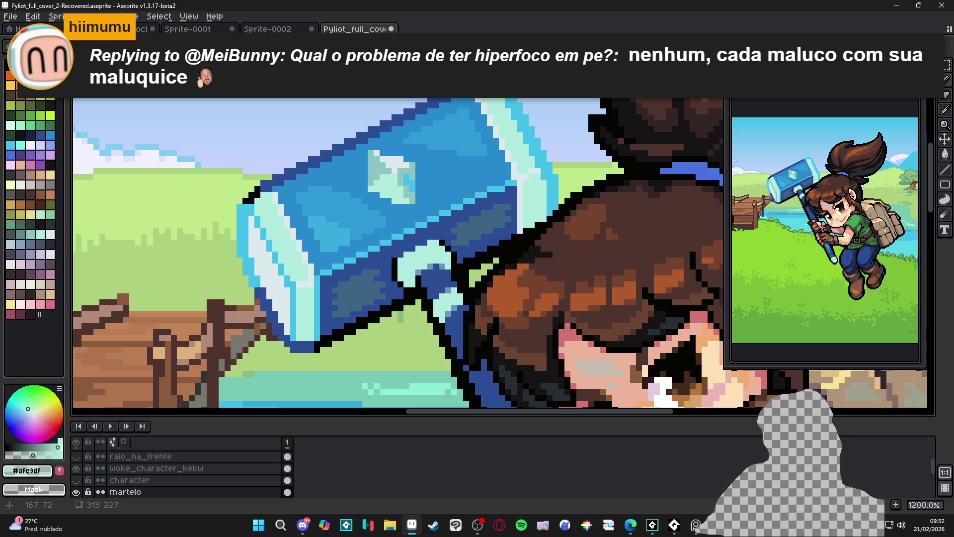
scroll(417, 284, up, 3)
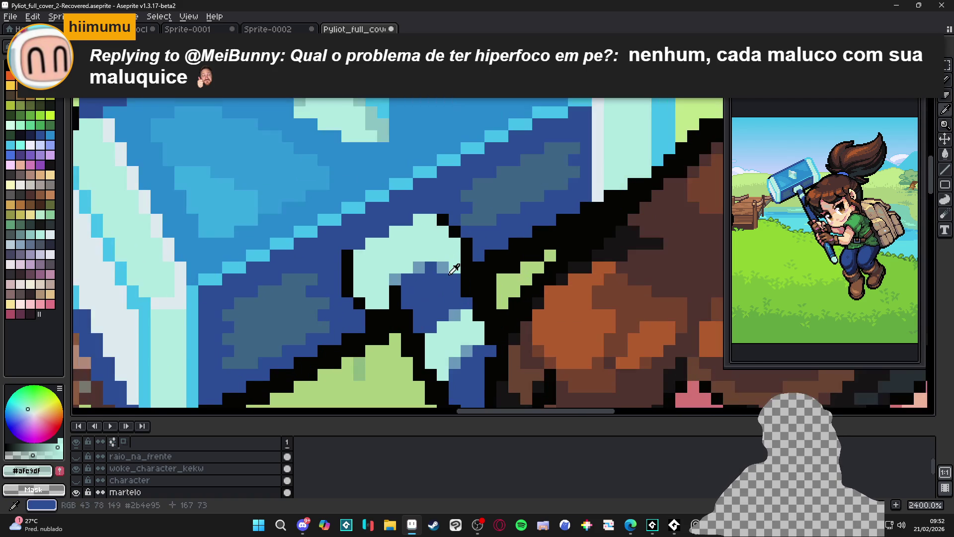
alt+click(454, 265)
click(407, 220)
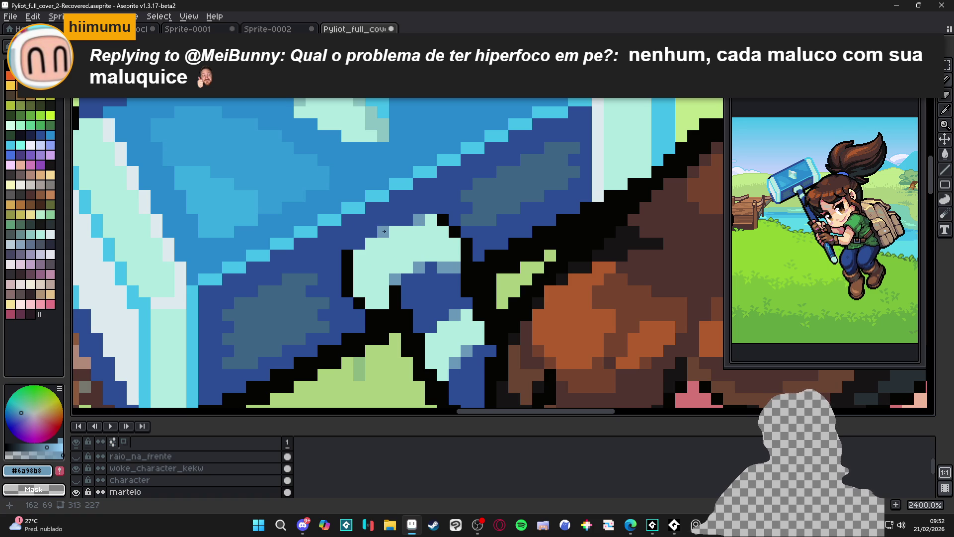
scroll(405, 308, down, 6)
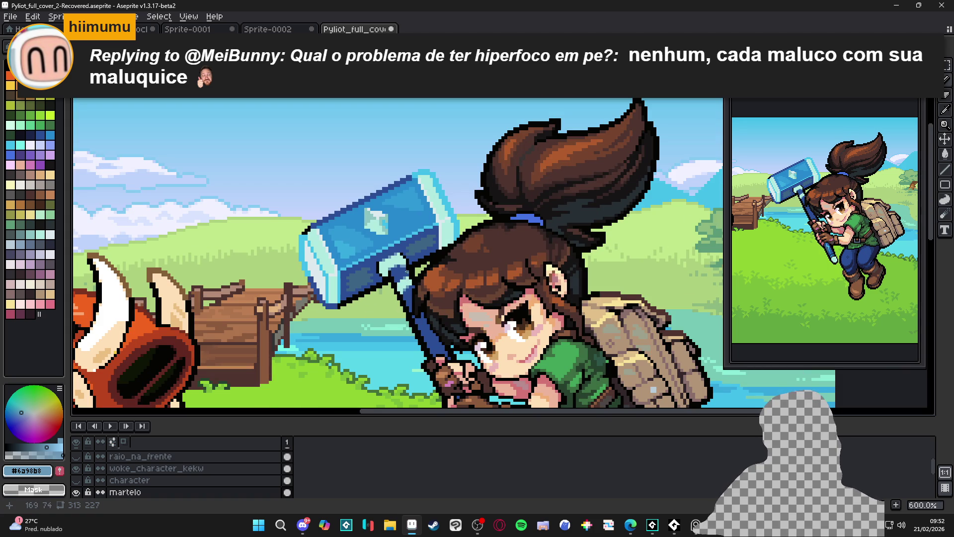
scroll(408, 273, up, 4)
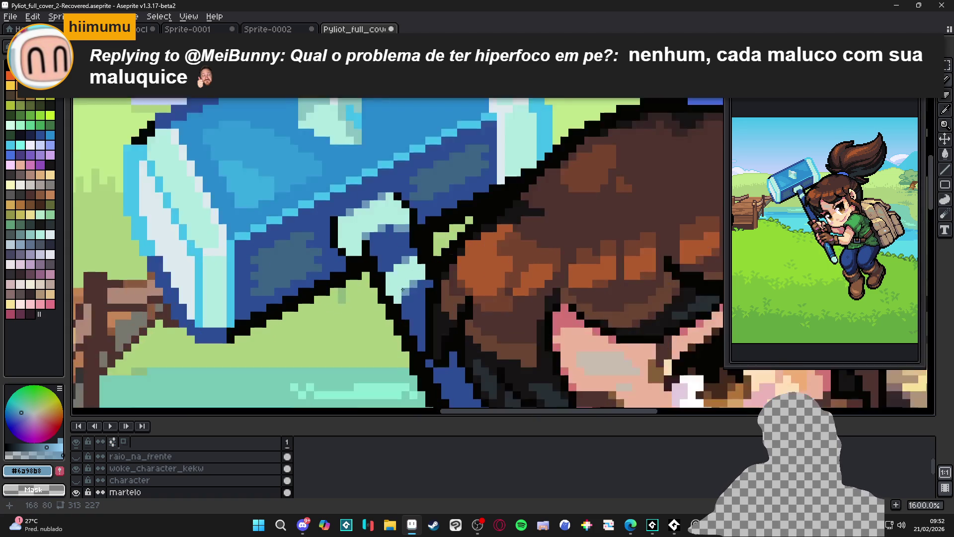
- Patch the black outline at the handle–head joint, filling gaps and blackening stray blue pixels
alt+click(357, 297)
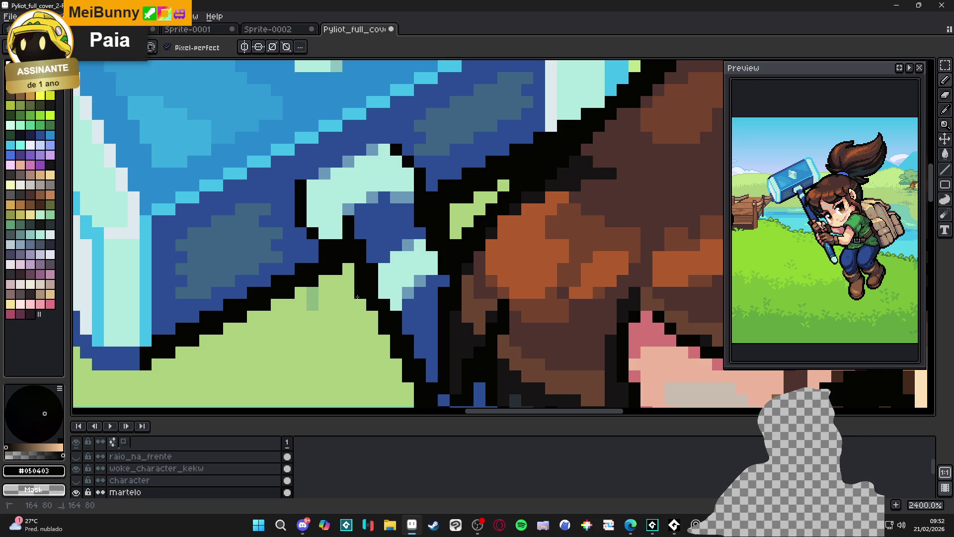
click(369, 320)
alt+click(386, 289)
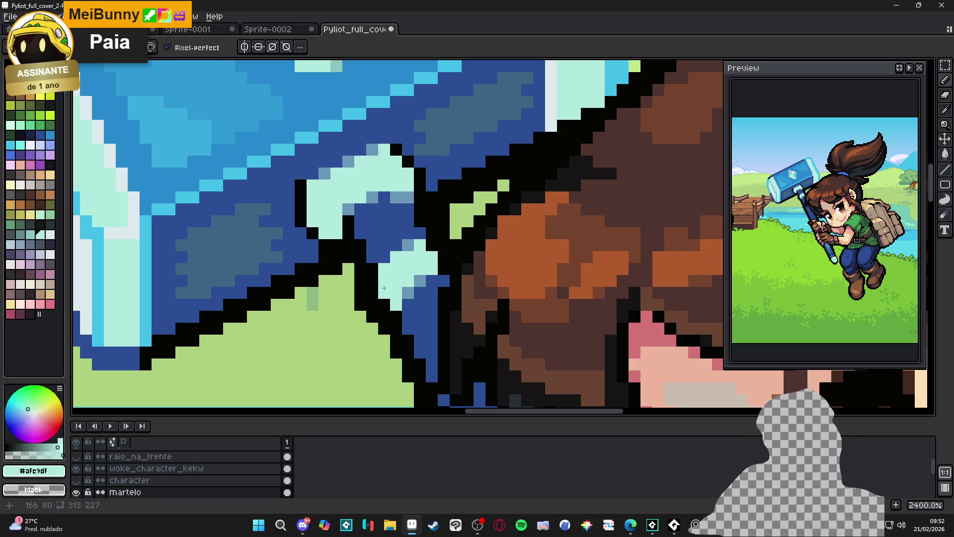
drag(372, 293, 384, 305)
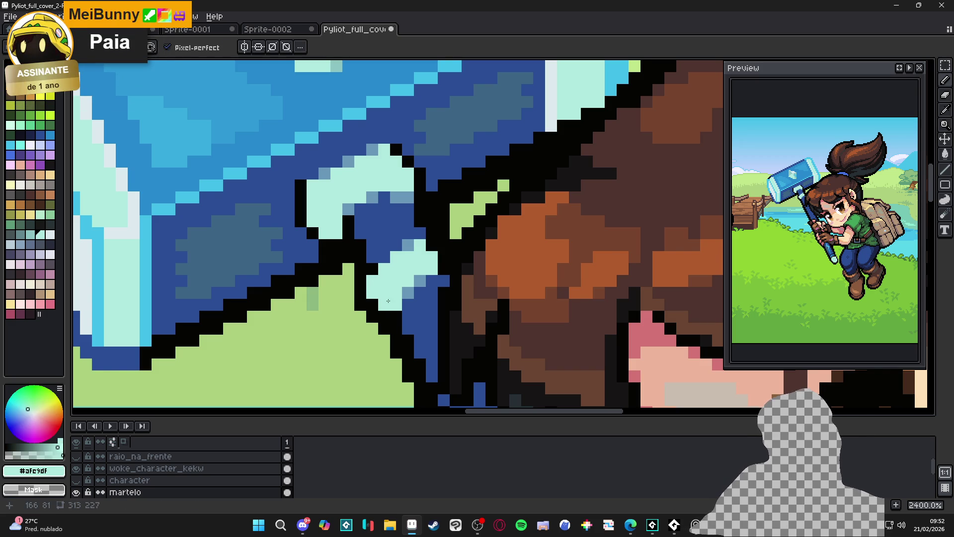
scroll(389, 310, down, 2)
alt+click(388, 311)
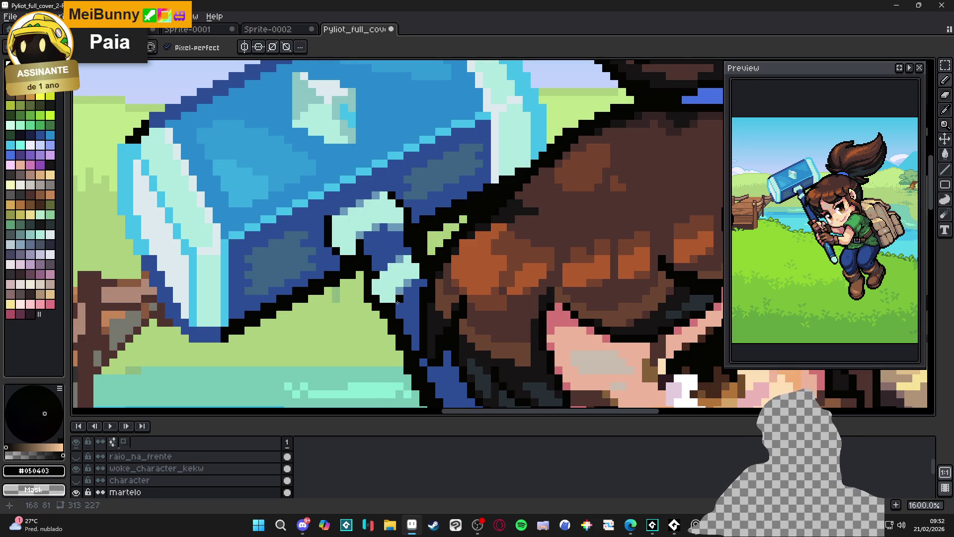
scroll(398, 301, up, 2)
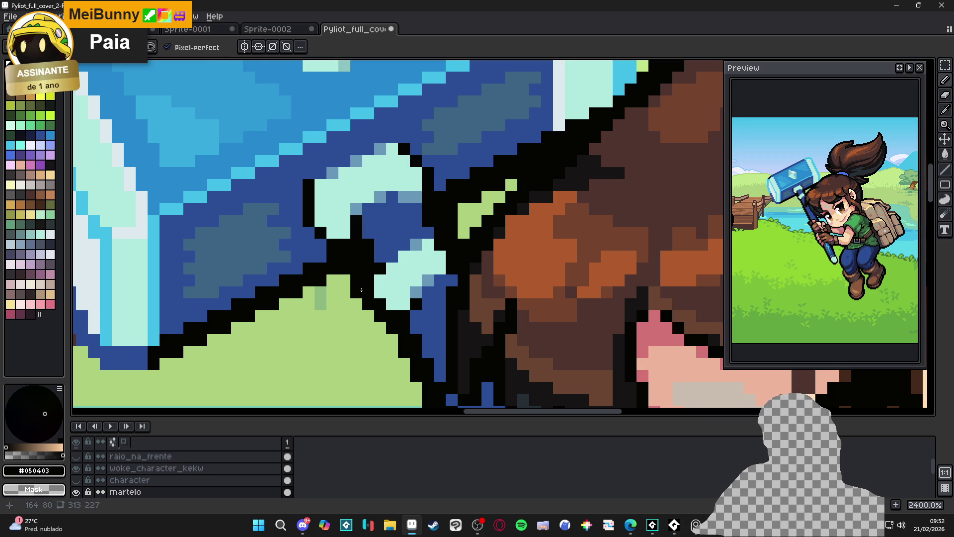
mouse_move(414, 315)
mouse_down()
mouse_move(423, 303)
mouse_move(417, 312)
mouse_up()
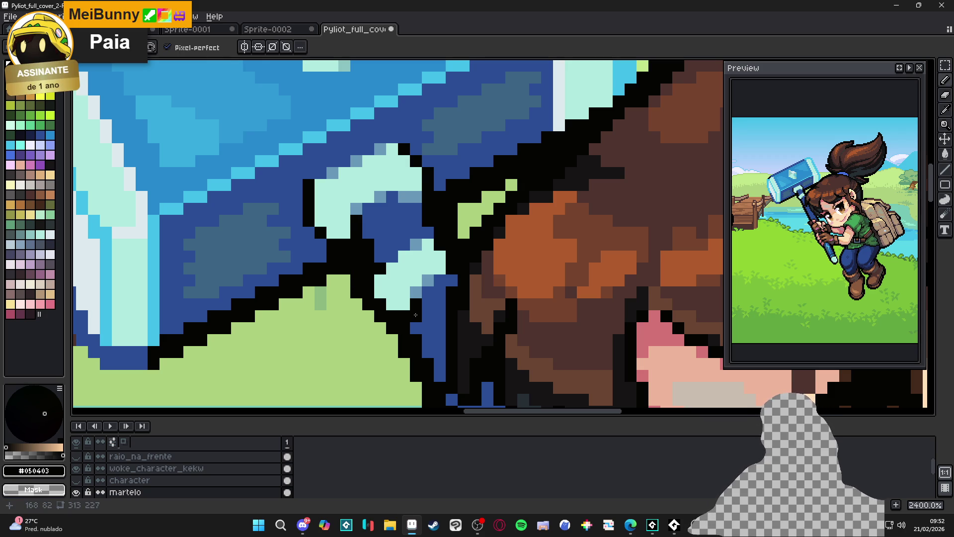
scroll(403, 325, down, 3)
scroll(404, 324, up, 3)
click(374, 326)
click(381, 331)
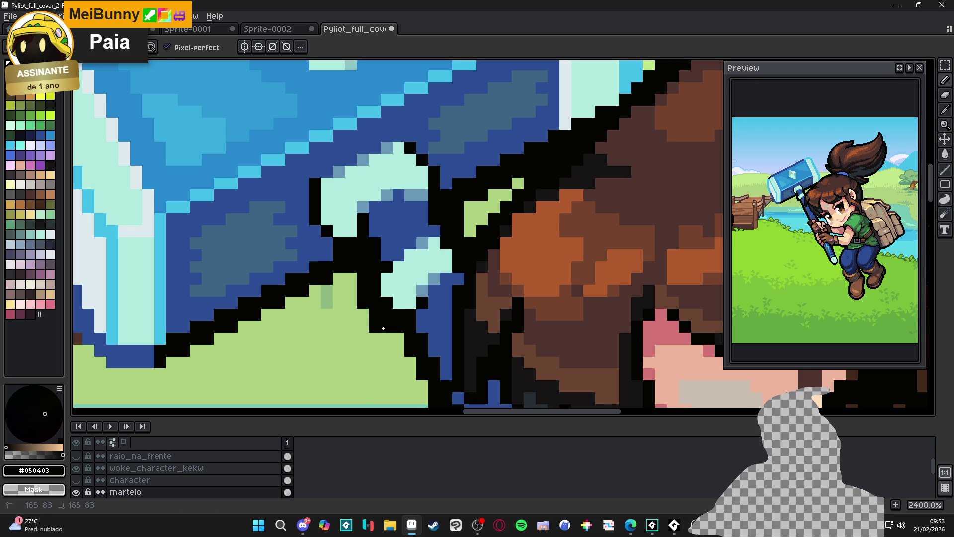
- Swap an outline pixel to light cyan and extend the cap three pixels right
alt+click(398, 303)
click(388, 314)
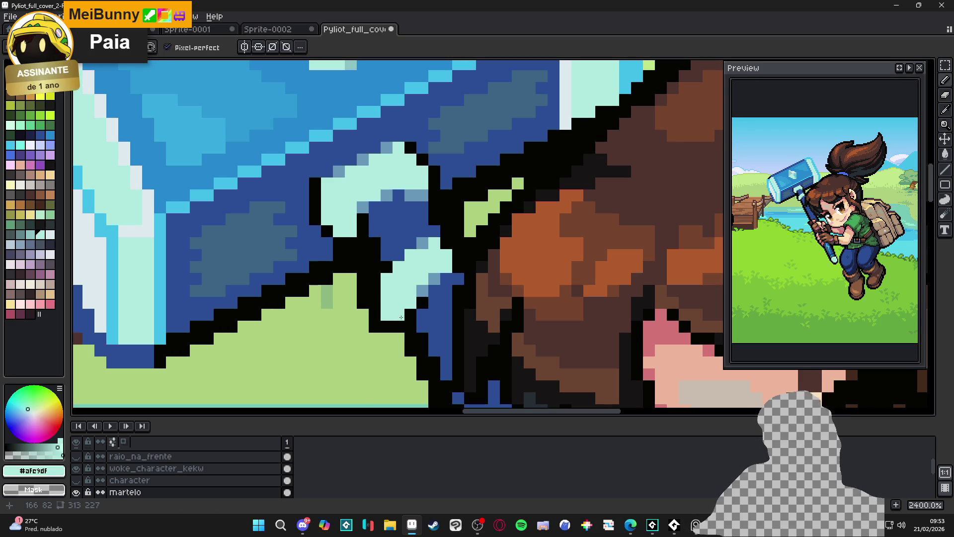
alt+click(409, 318)
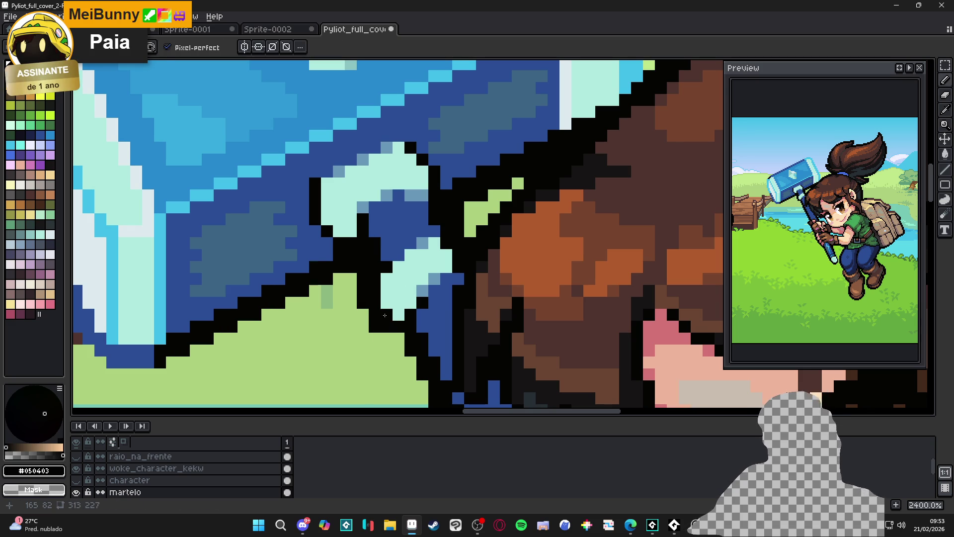
click(397, 294)
key(ctrl+z)
alt+click(410, 291)
drag(421, 292, 448, 278)
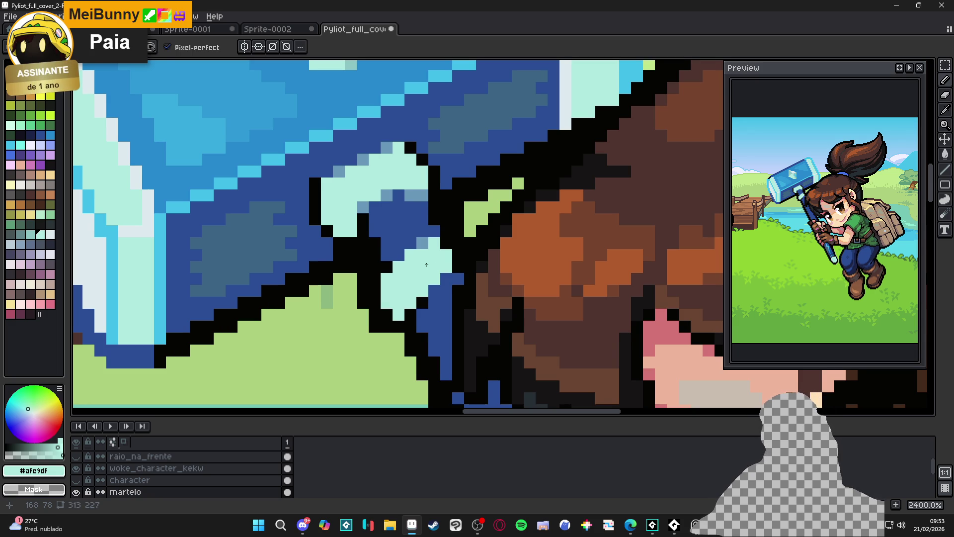
- Widen the light-cyan cap rightward and repaint some of its pixels dark blue
alt+click(419, 245)
click(422, 266)
key(ctrl+z)
alt+click(431, 258)
click(435, 291)
drag(446, 279, 455, 277)
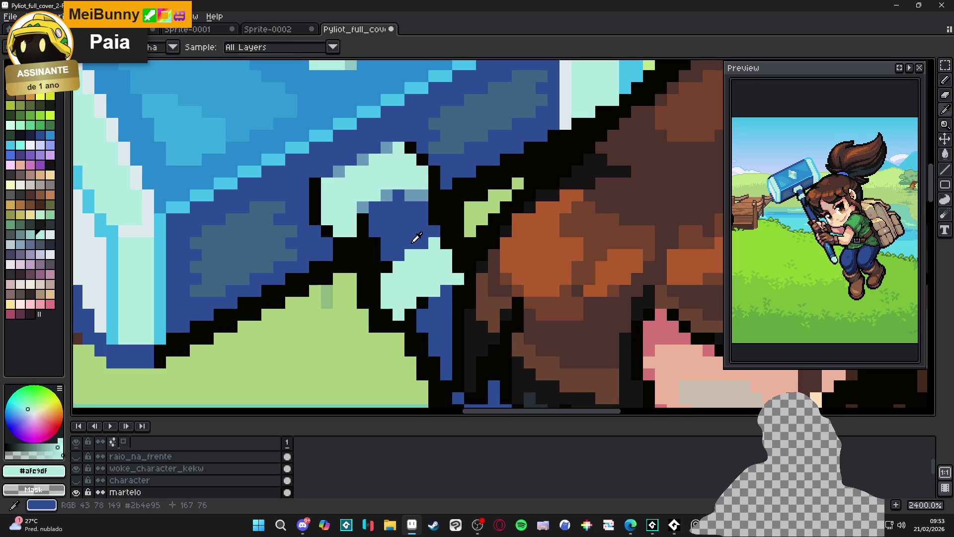
alt+click(419, 238)
drag(410, 255, 430, 245)
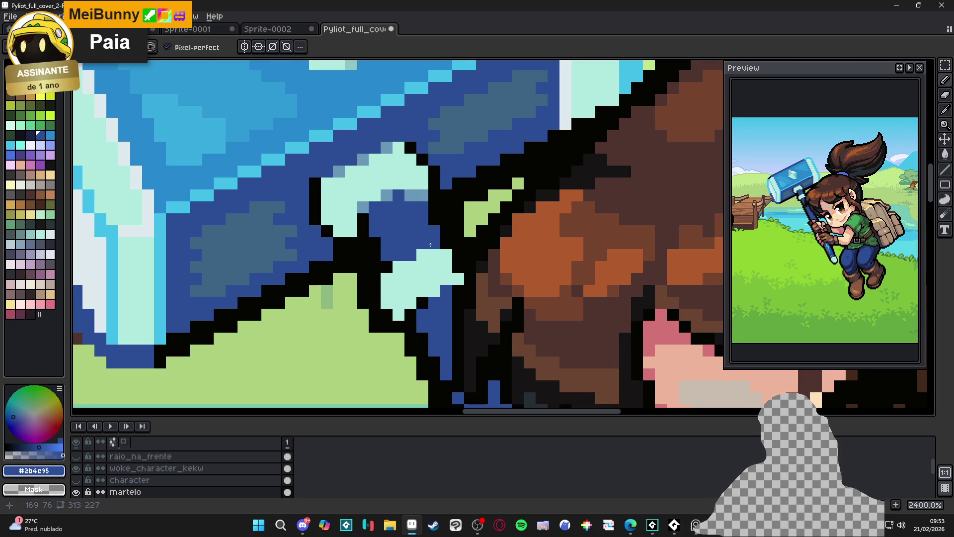
alt+click(386, 298)
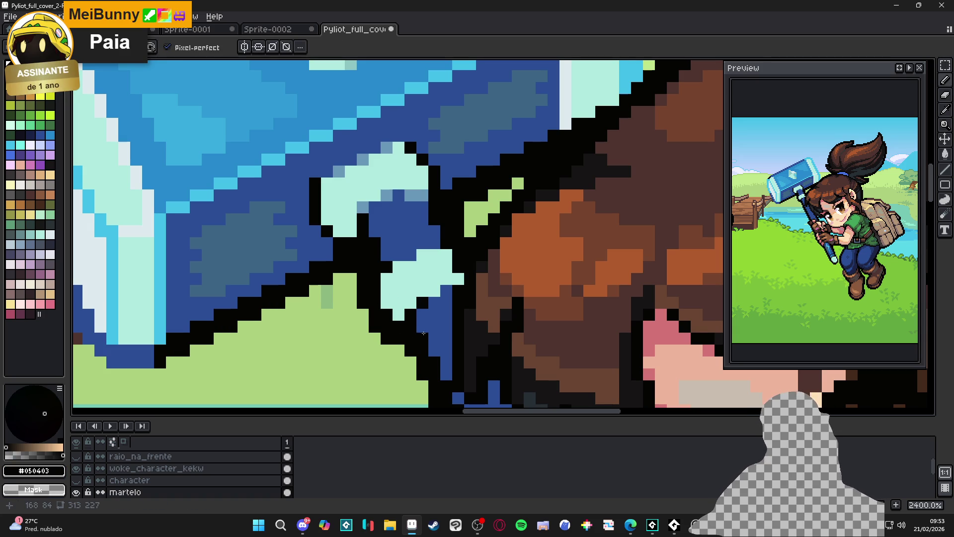
scroll(432, 329, down, 7)
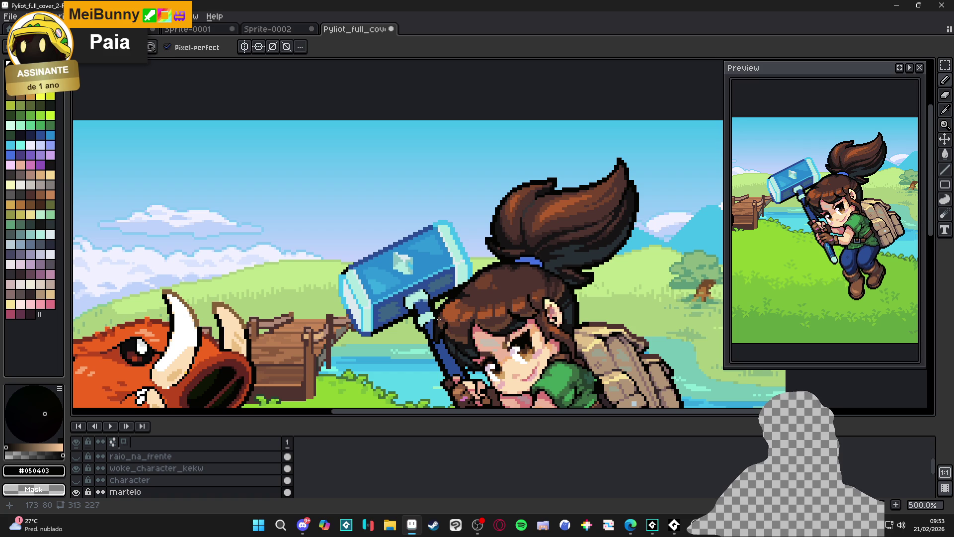
- Undo the two bad pencil strokes on the handle collar
scroll(438, 315, up, 4)
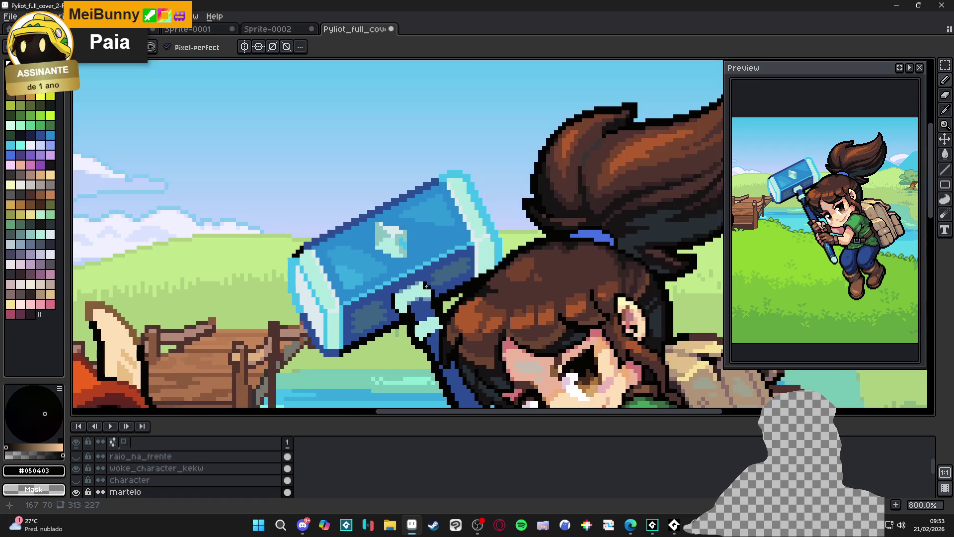
alt+click(425, 308)
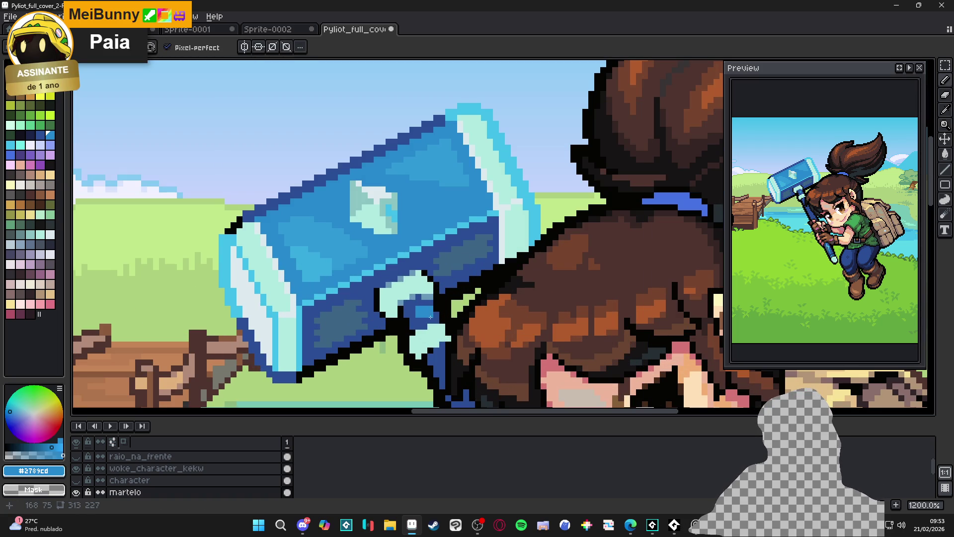
key(ctrl+z)
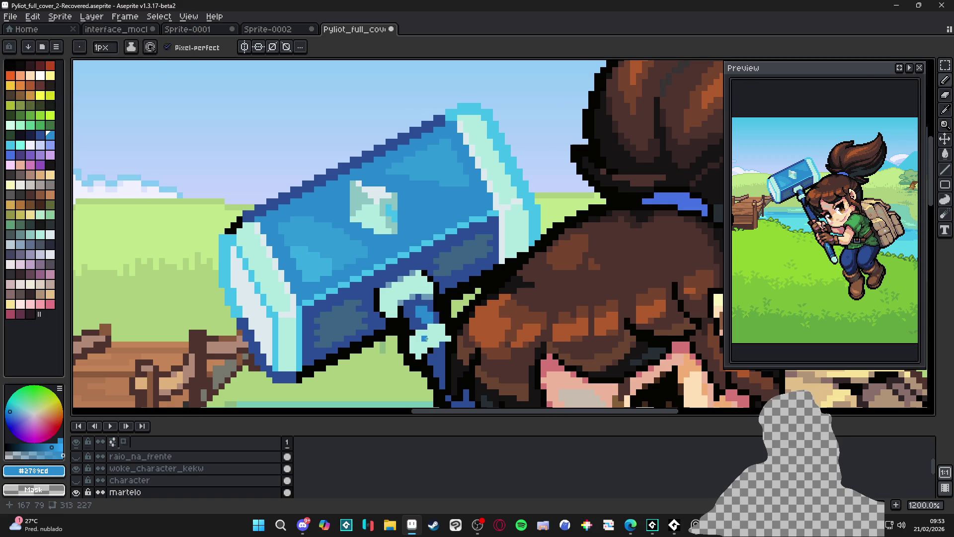
key(ctrl+z)
scroll(382, 314, up, 1)
alt+click(416, 314)
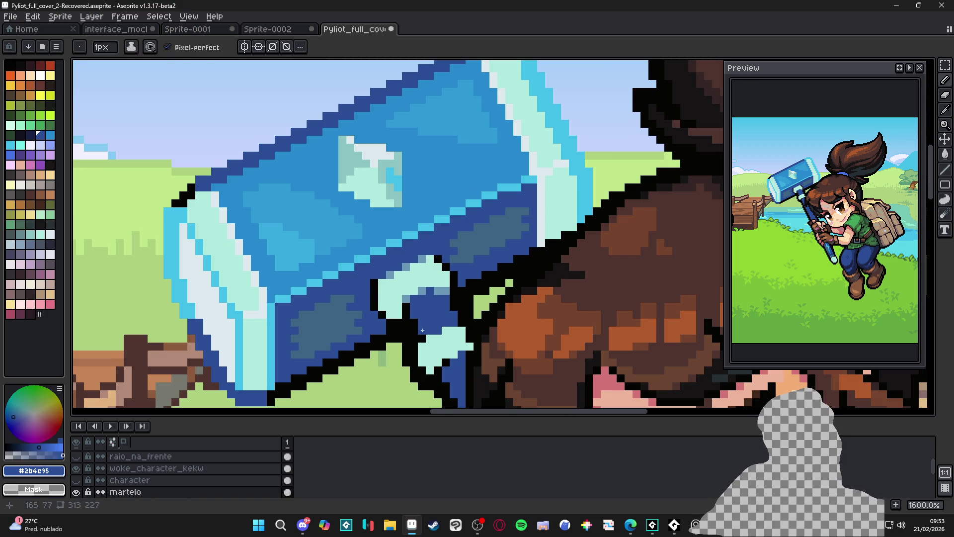
scroll(422, 330, down, 3)
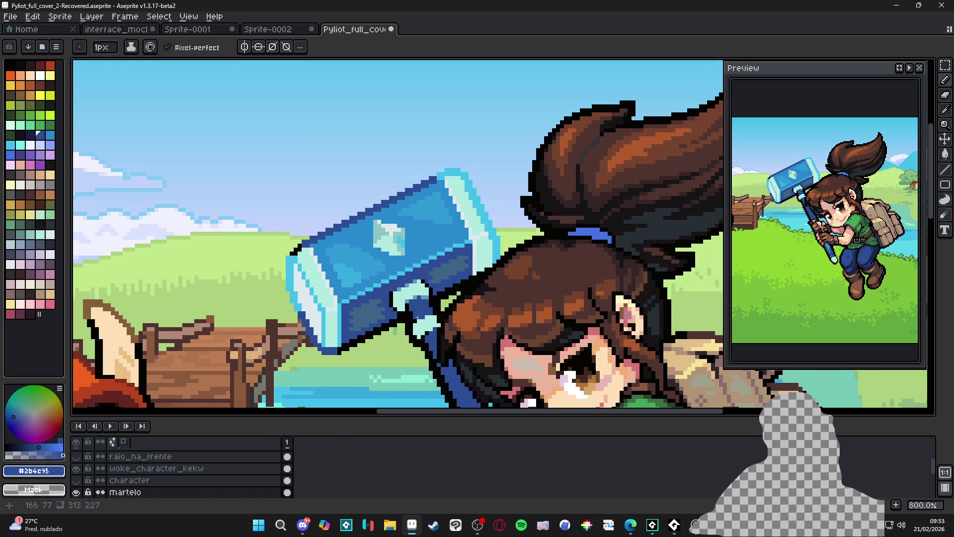
scroll(415, 285, up, 2)
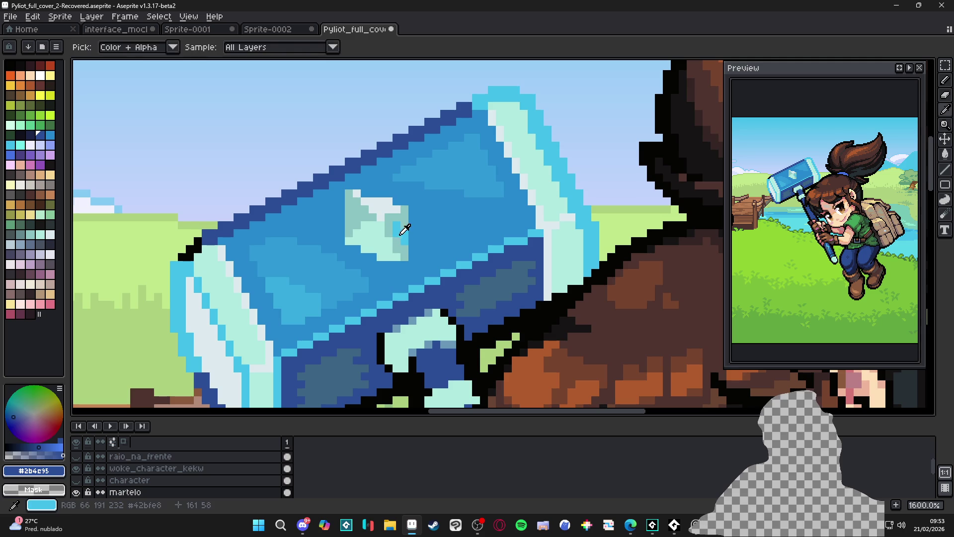
- Paint cyan highlights around the handle collar using the hammer head's cyan
alt+click(403, 231)
scroll(396, 257, up, 1)
drag(401, 352, 400, 370)
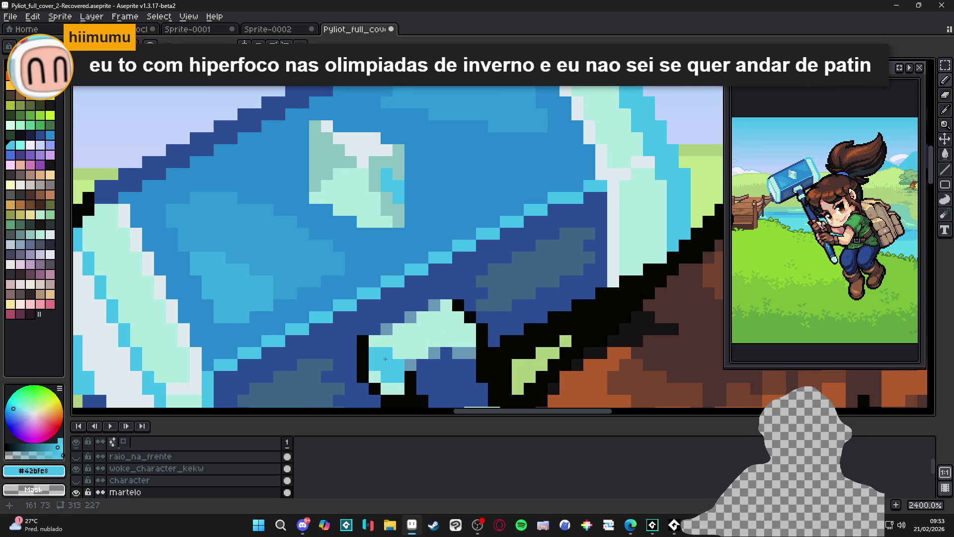
scroll(375, 261, down, 3)
scroll(376, 261, up, 1)
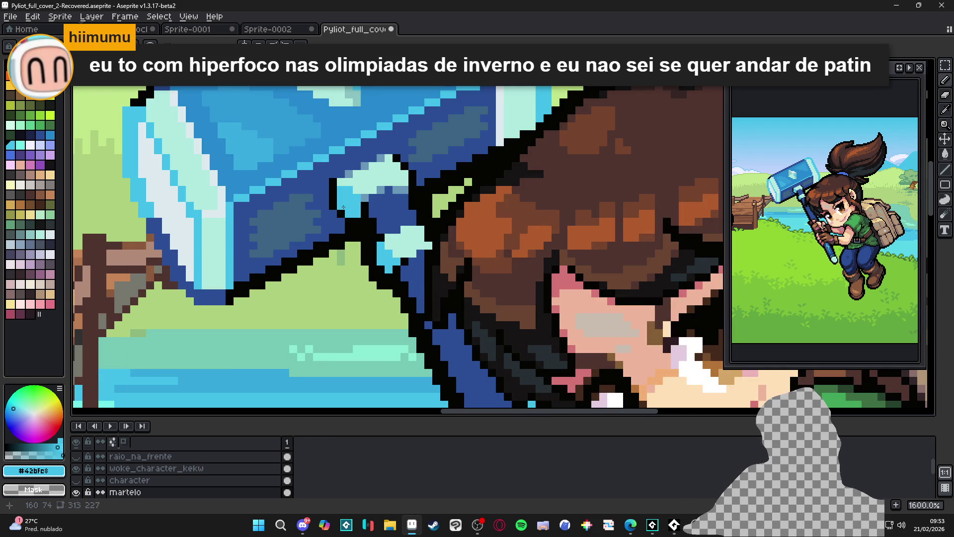
scroll(355, 229, down, 4)
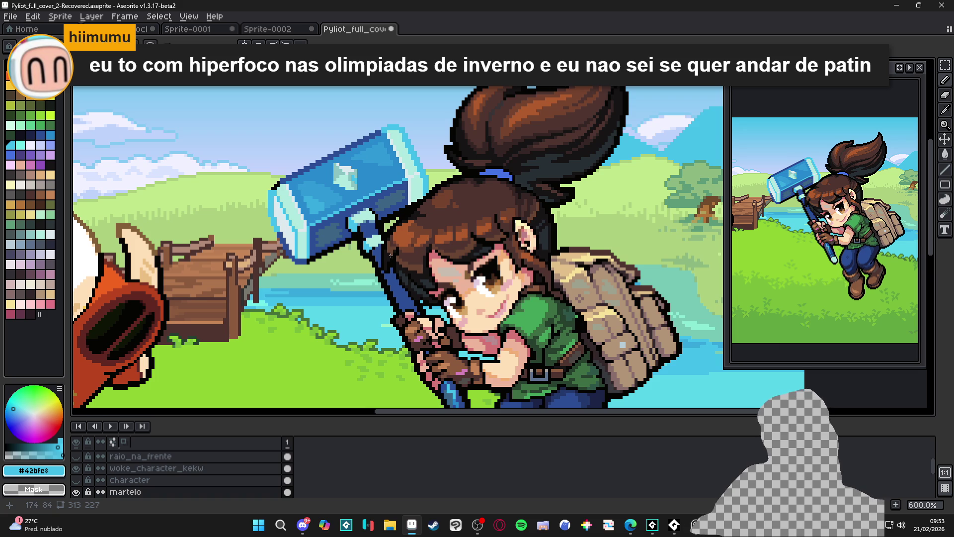
scroll(410, 245, up, 6)
- Pick the black outline colour and clear the current selection with Ctrl+D
alt+click(380, 194)
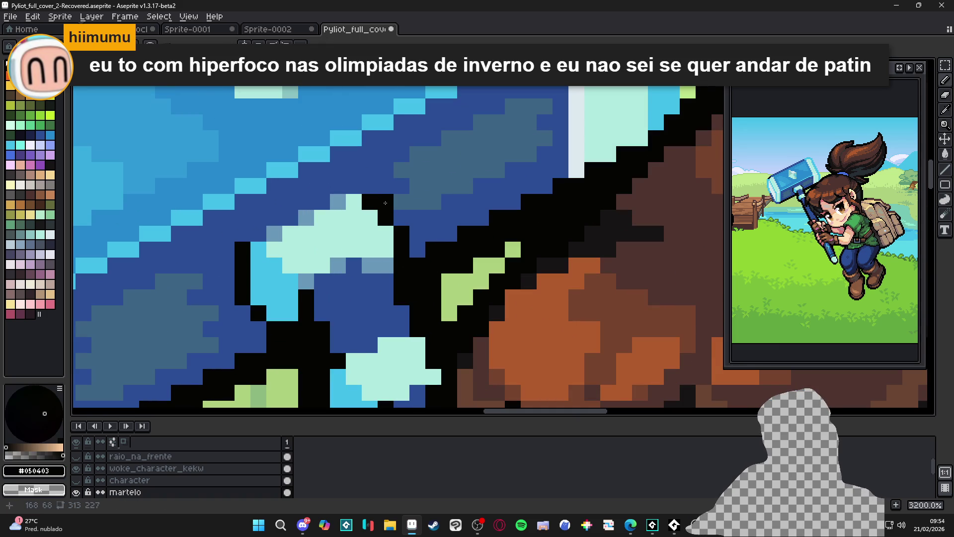
scroll(399, 219, down, 1)
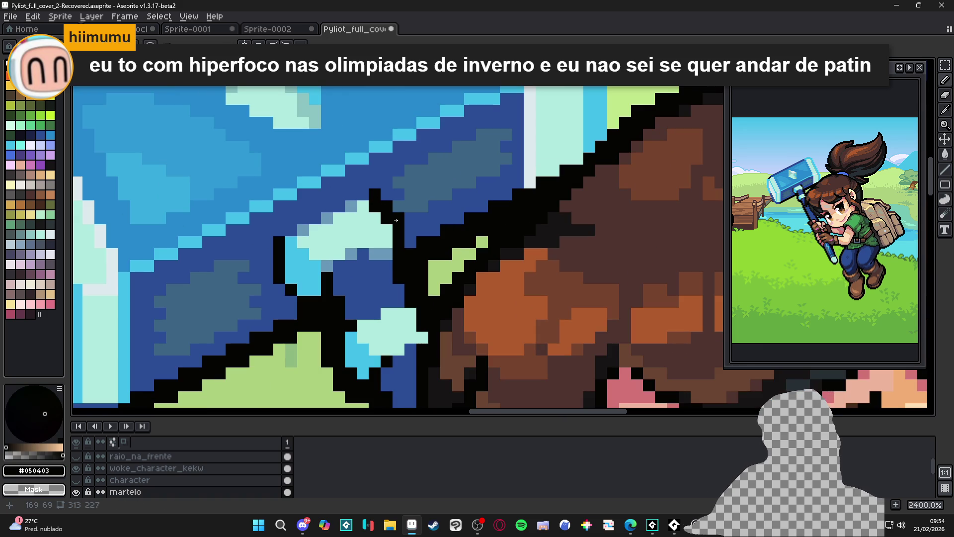
scroll(401, 236, right, 1)
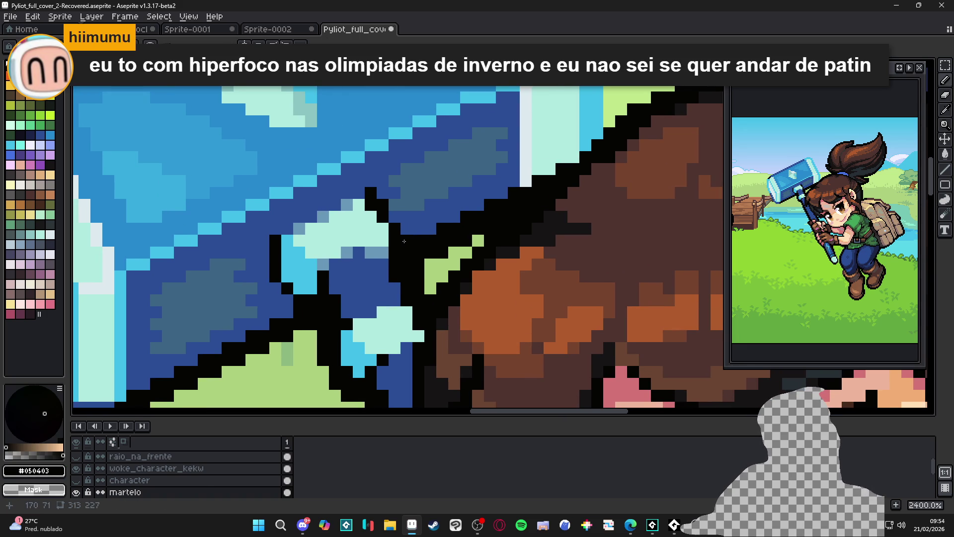
scroll(405, 258, down, 4)
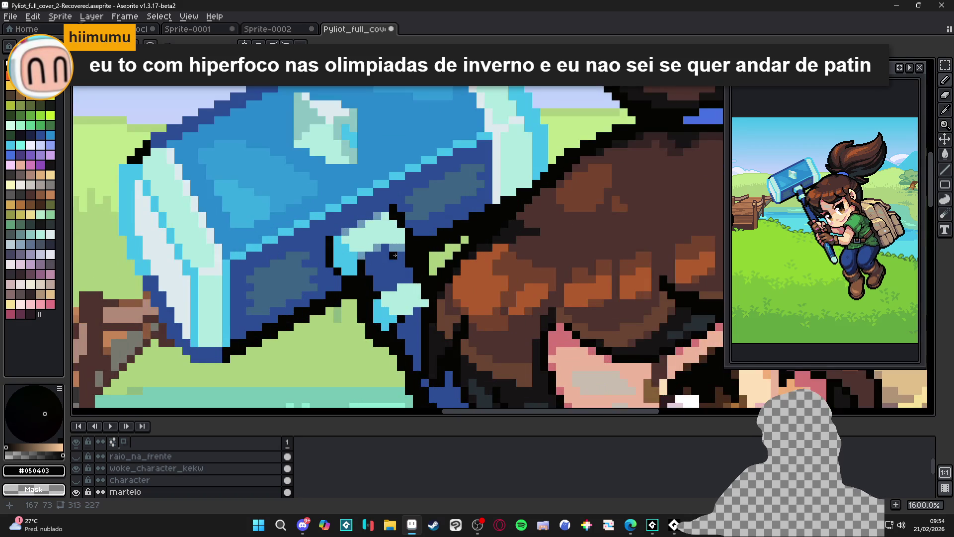
scroll(400, 275, up, 3)
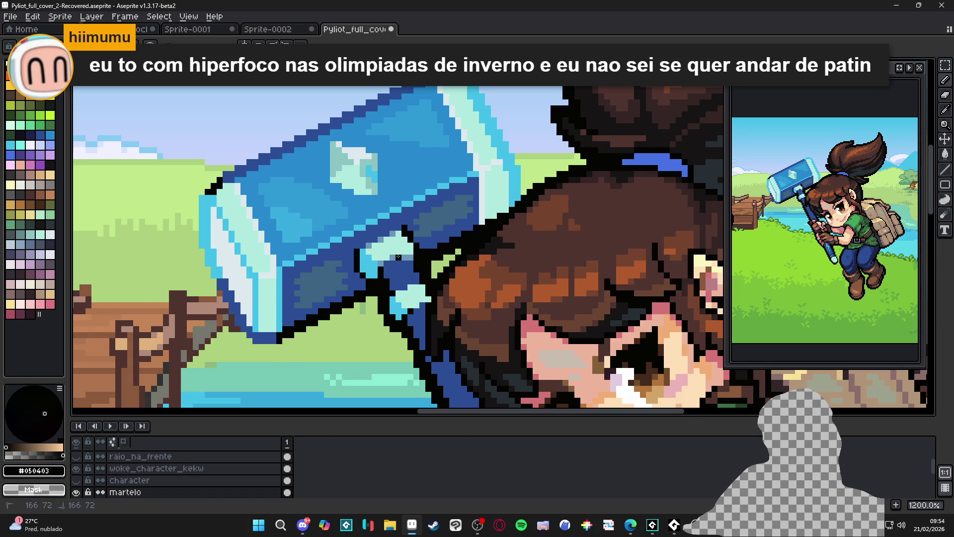
key(ctrl+d)
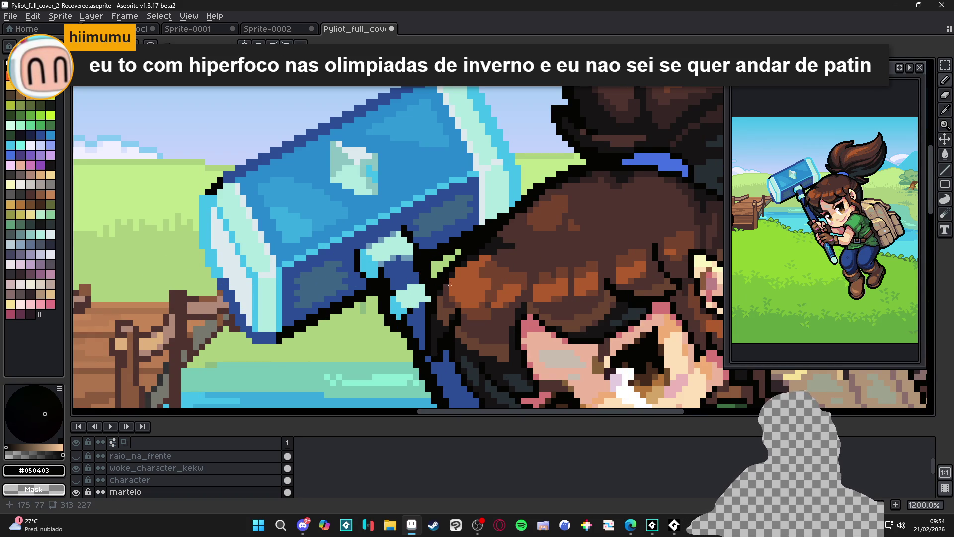
scroll(447, 283, down, 2)
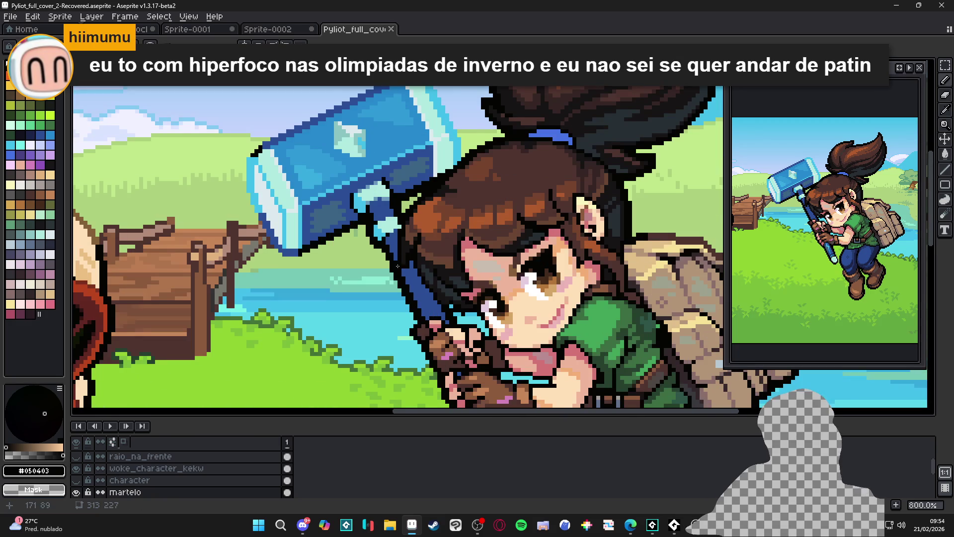
drag(416, 333, 395, 291)
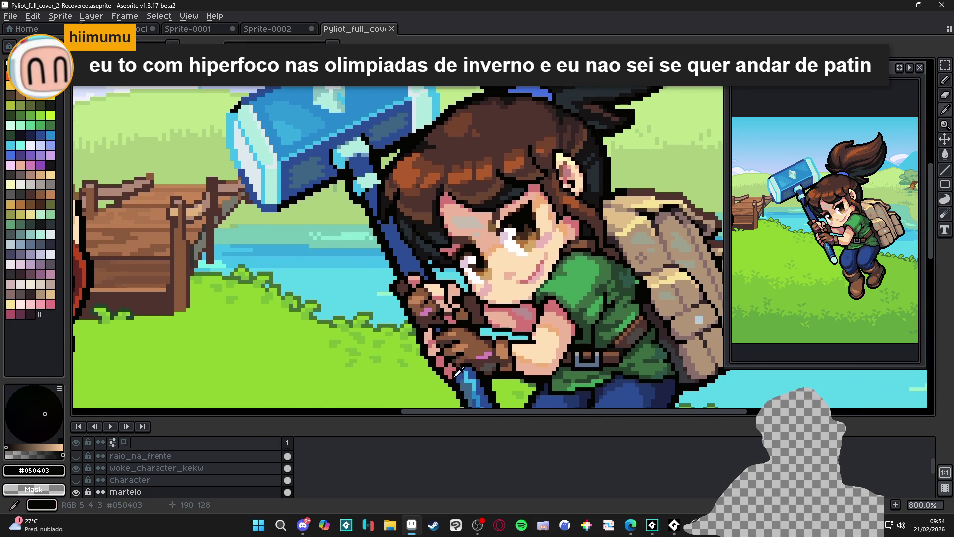
- Darken pixels along the hammer handle near the grip and recolour one lighter blue
drag(462, 392, 453, 378)
scroll(454, 379, up, 2)
alt+click(453, 340)
drag(438, 333, 456, 357)
alt+click(456, 367)
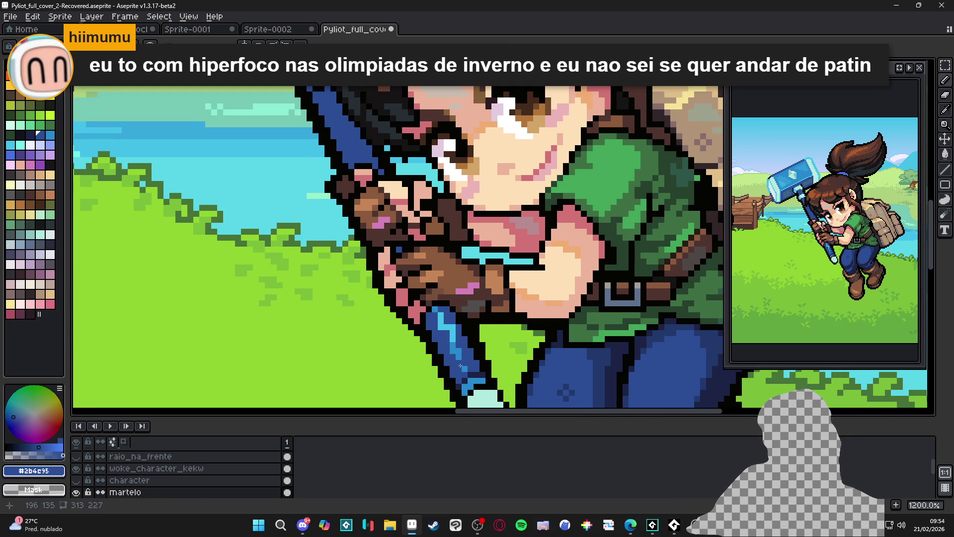
- Draw a light-blue highlight line up the handle, then undo it
scroll(424, 308, up, 3)
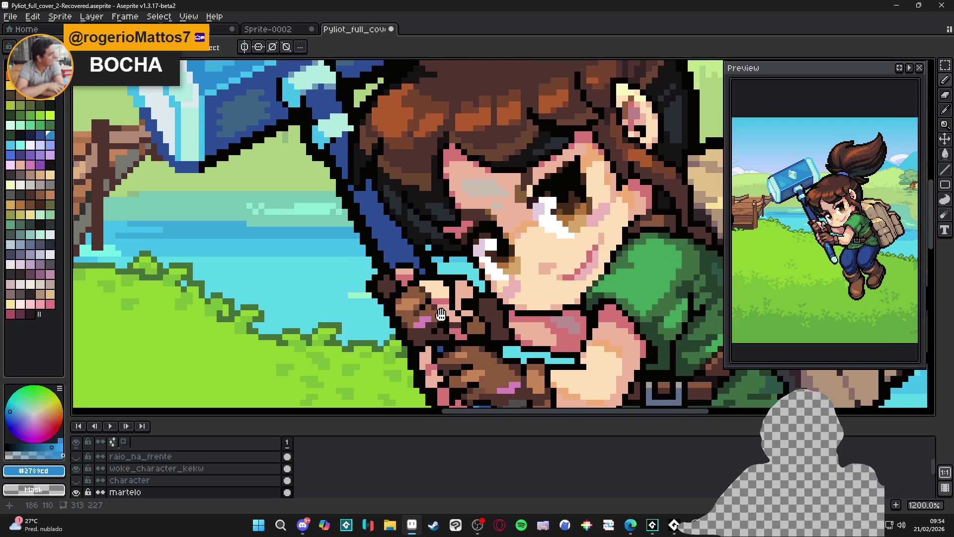
drag(400, 255, 369, 200)
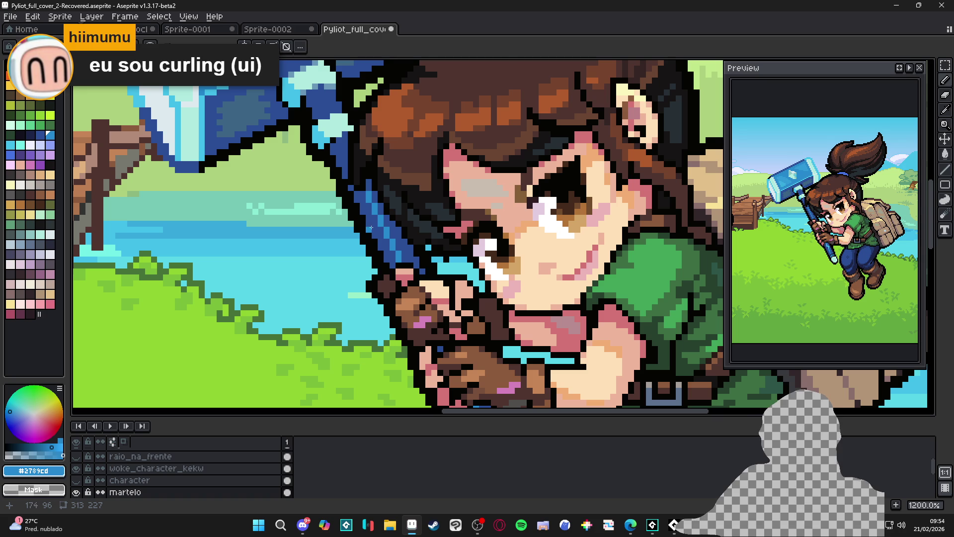
mouse_move(369, 231)
mouse_down()
mouse_move(398, 271)
mouse_move(388, 228)
mouse_up()
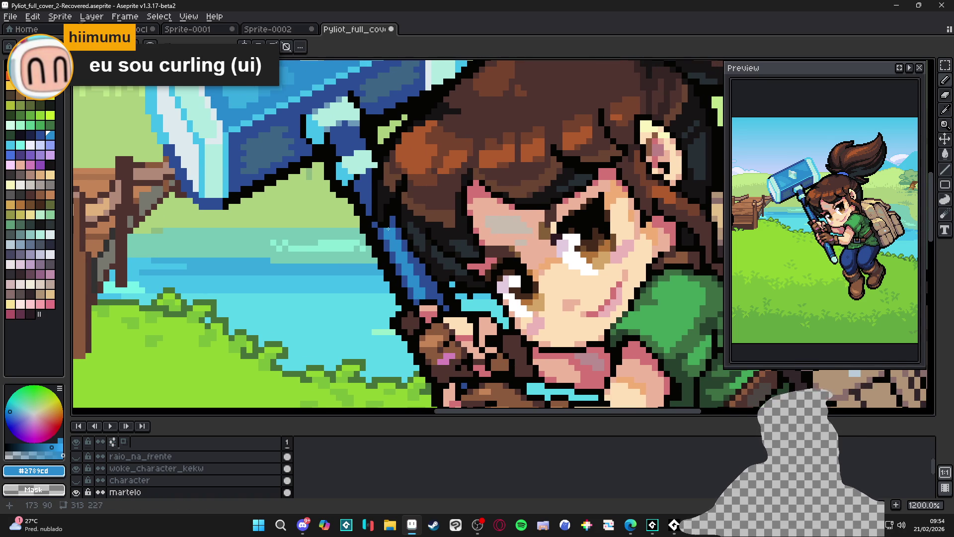
key(ctrl+z)
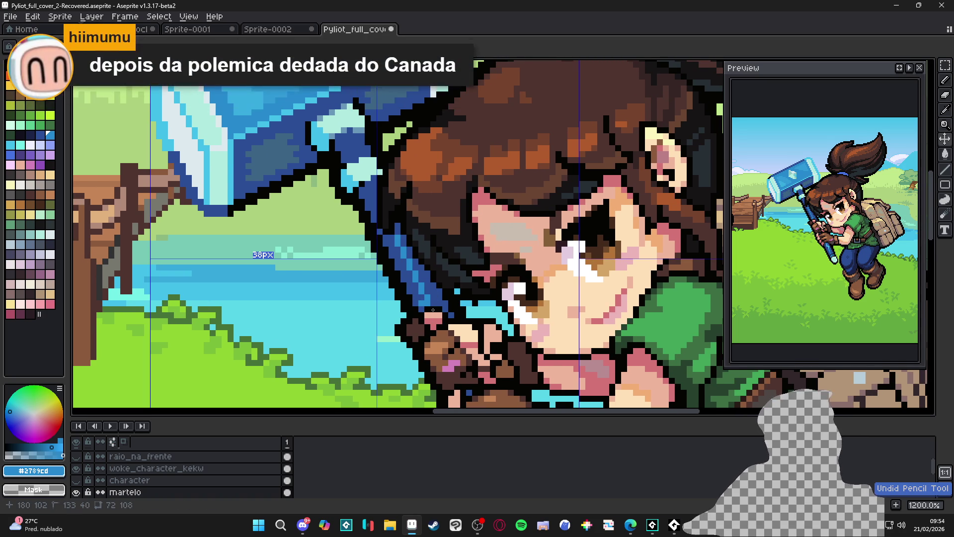
drag(435, 251, 441, 275)
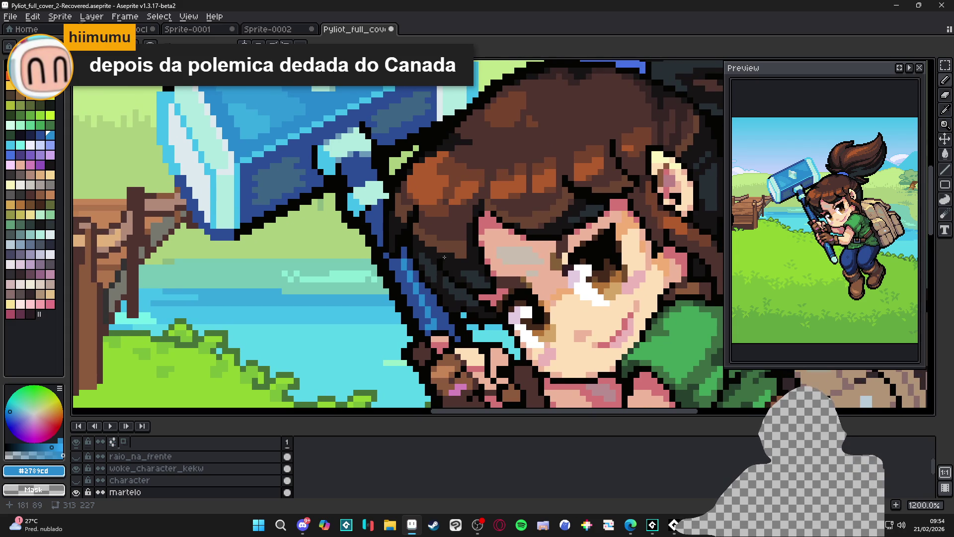
- Resample the dark and lighter handle blues, then save the cover file
scroll(415, 257, up, 1)
alt+click(401, 271)
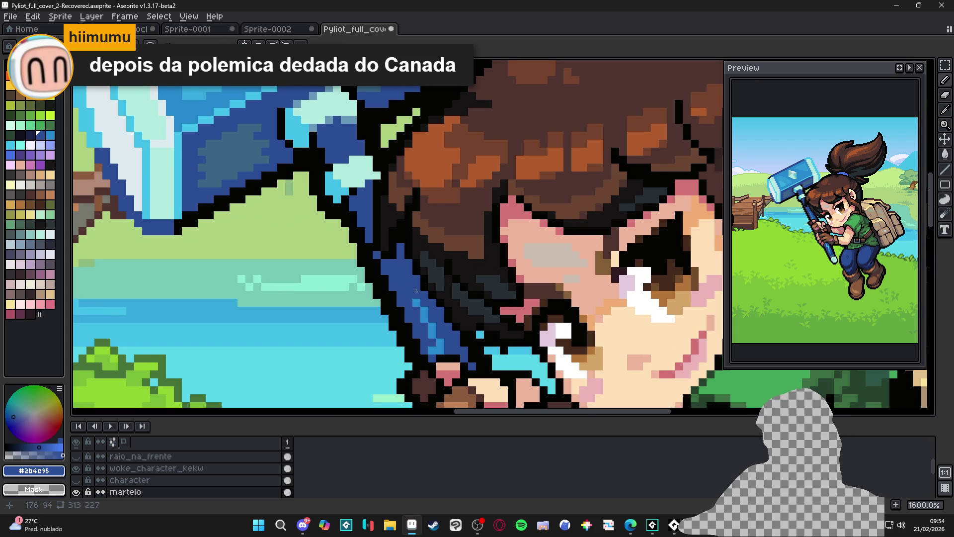
alt+click(424, 313)
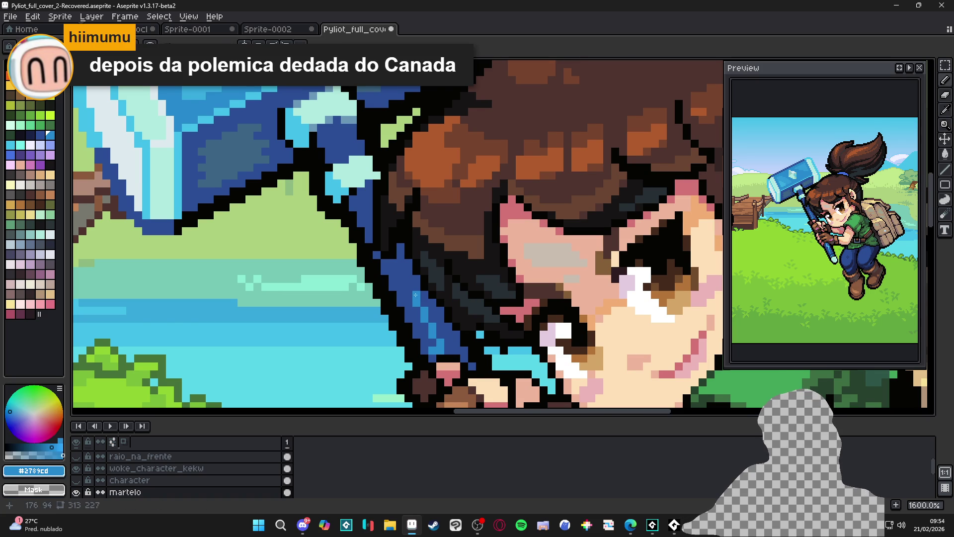
scroll(426, 320, down, 1)
alt+click(420, 311)
scroll(405, 255, down, 2)
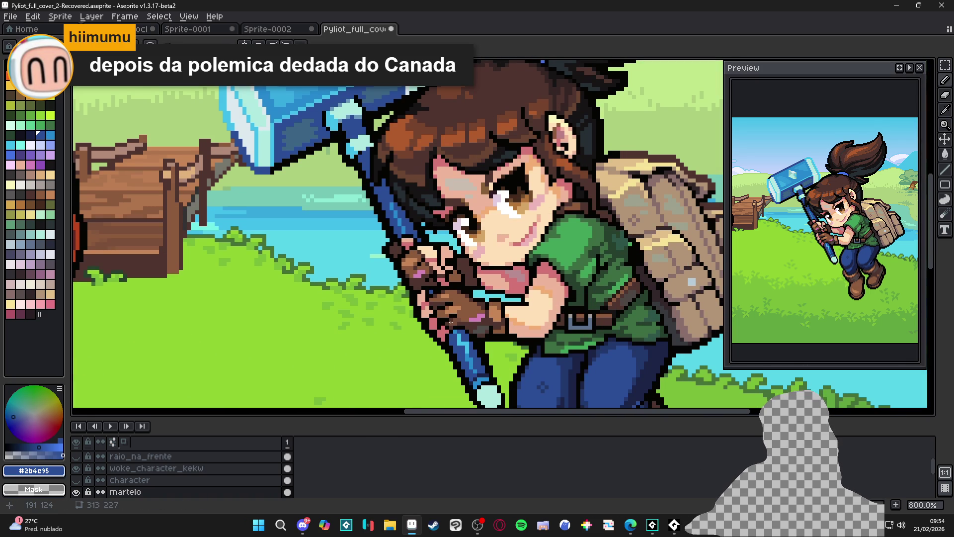
scroll(451, 324, up, 1)
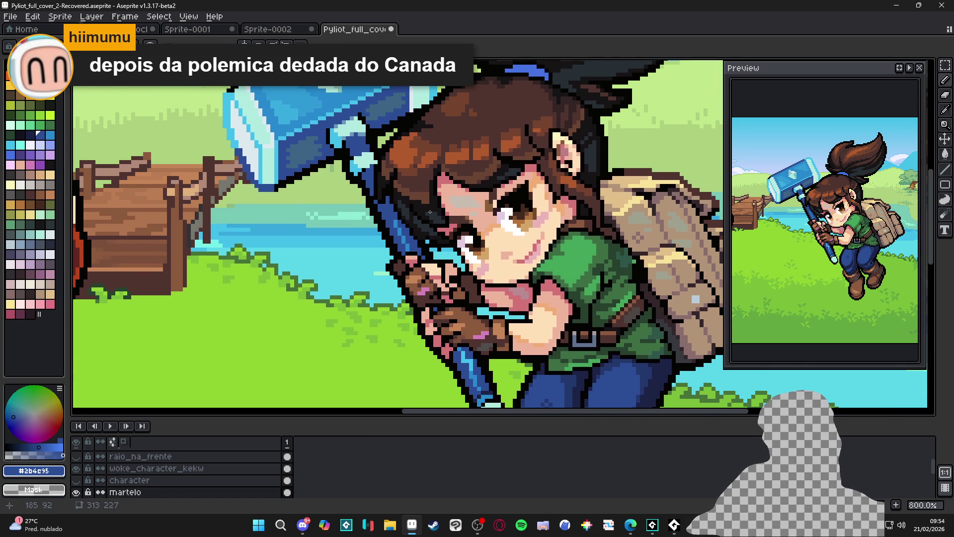
scroll(397, 261, up, 3)
scroll(358, 140, up, 3)
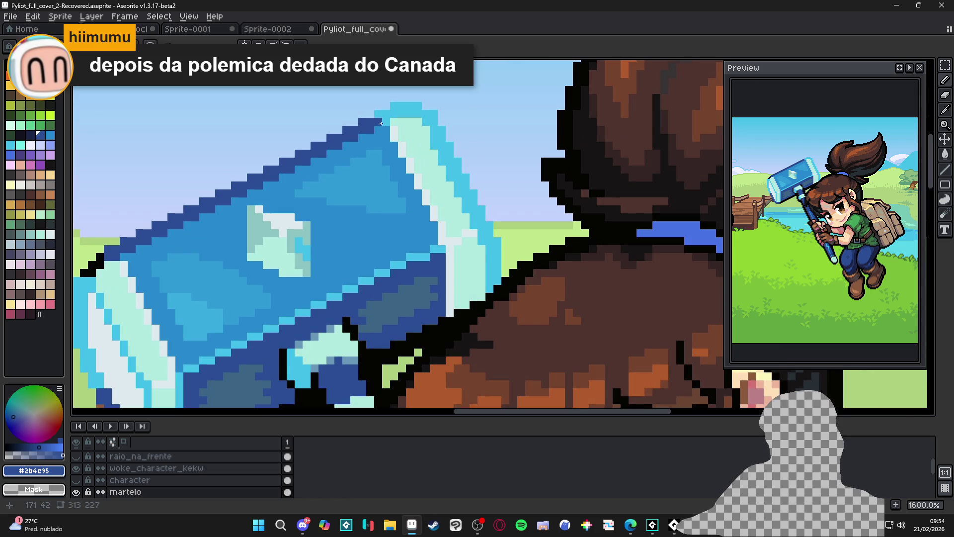
scroll(392, 131, down, 3)
key(ctrl+s)
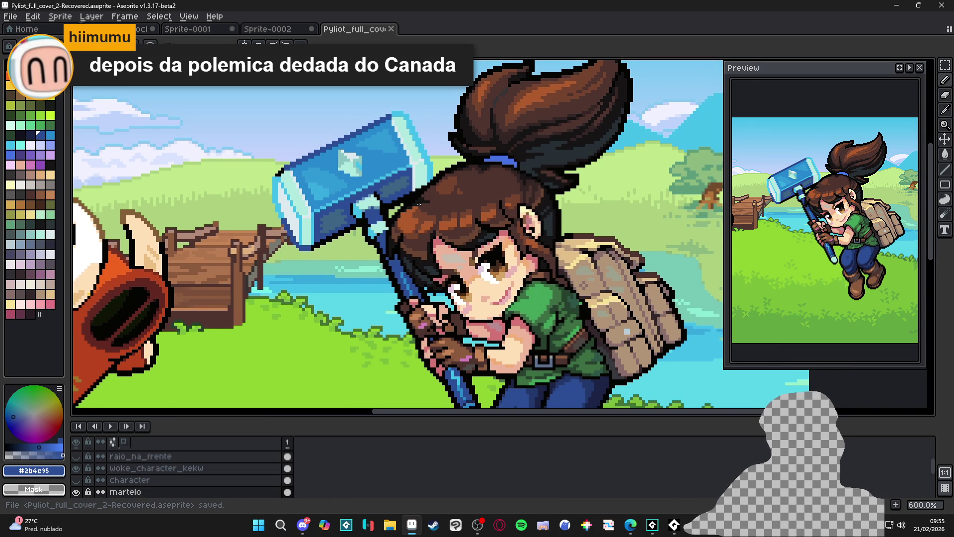
- Paint light cyan #42bfe8 over the pale end of the hammer handle
scroll(417, 202, down, 1)
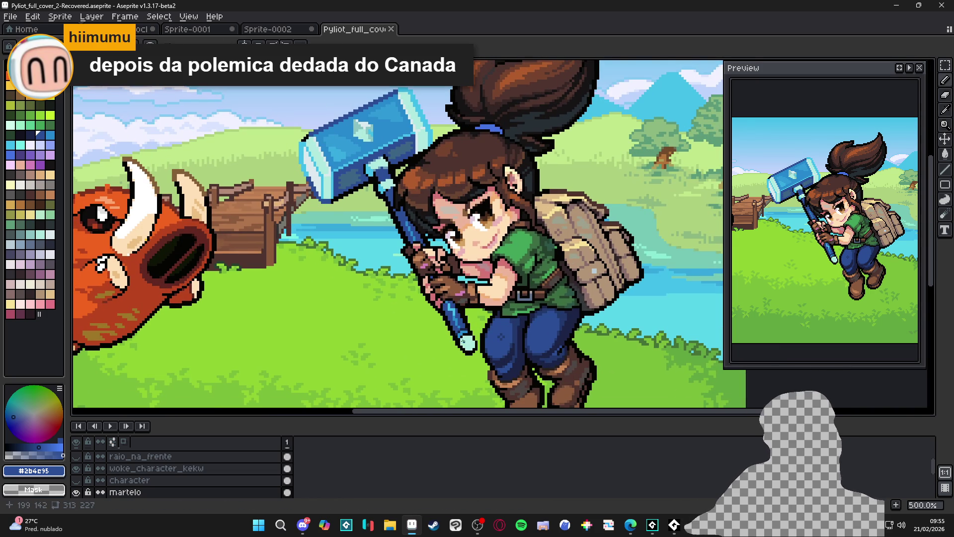
scroll(350, 206, up, 1)
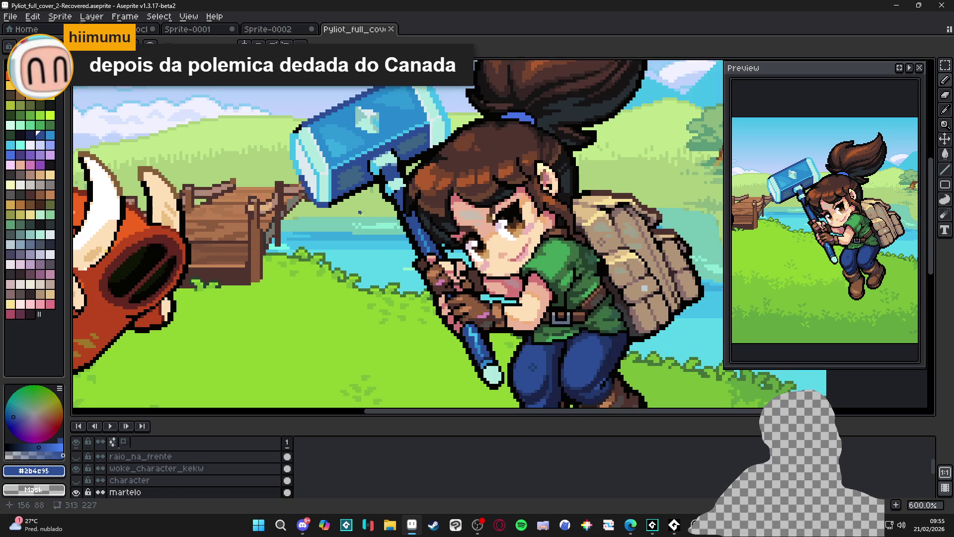
alt+click(388, 194)
drag(477, 282, 451, 215)
scroll(478, 339, up, 4)
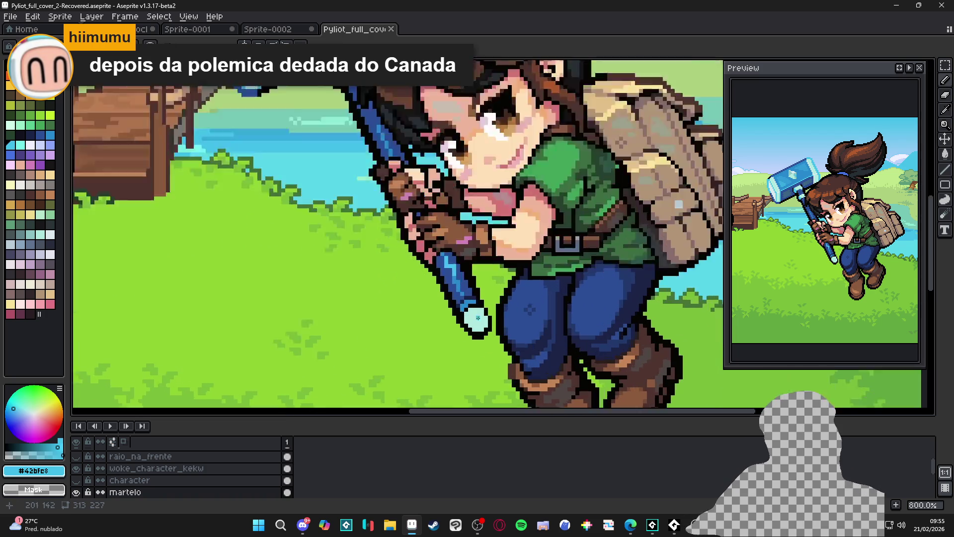
mouse_move(479, 339)
mouse_down()
mouse_move(470, 336)
mouse_move(490, 323)
mouse_move(483, 328)
mouse_up()
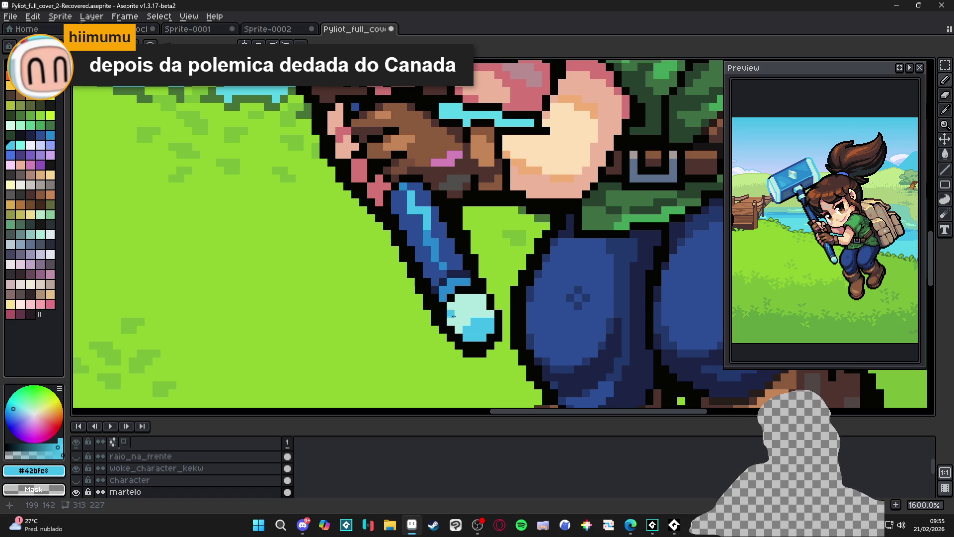
- Add black #050403 outline pixels beside the handle end
alt+click(455, 332)
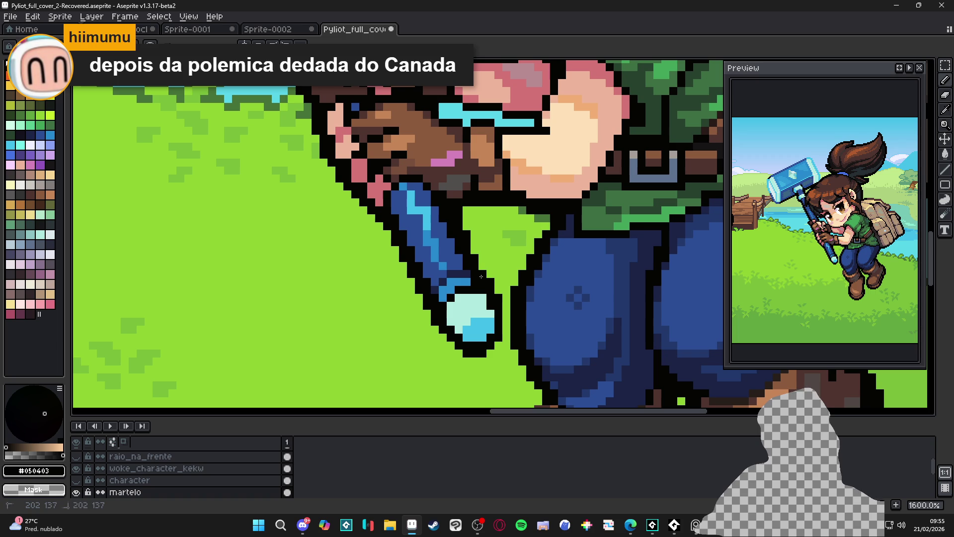
drag(505, 318, 505, 334)
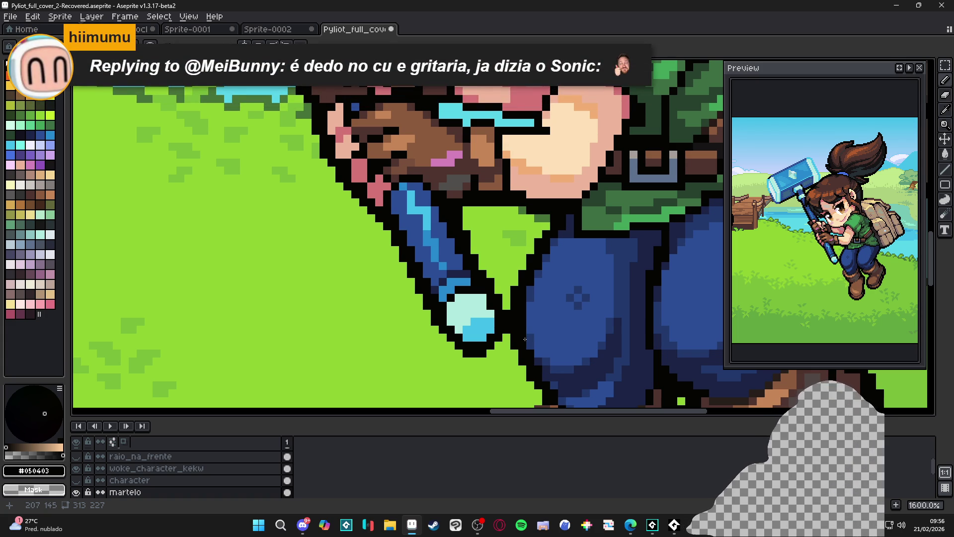
scroll(525, 345, down, 4)
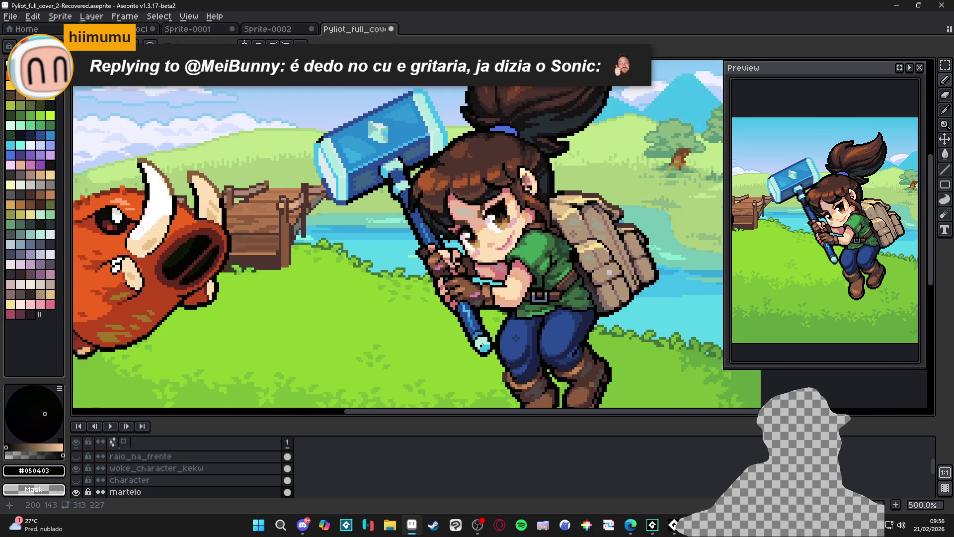
- Save the cover, then repaint the hammer tip pixels in pale #dceaee
scroll(482, 341, up, 7)
alt+click(480, 374)
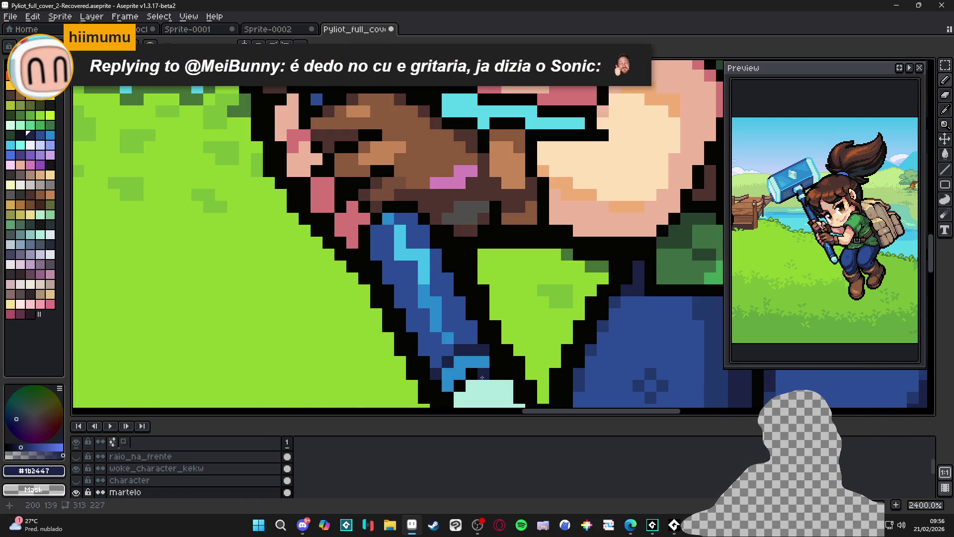
key(ctrl+s)
scroll(484, 347, down, 6)
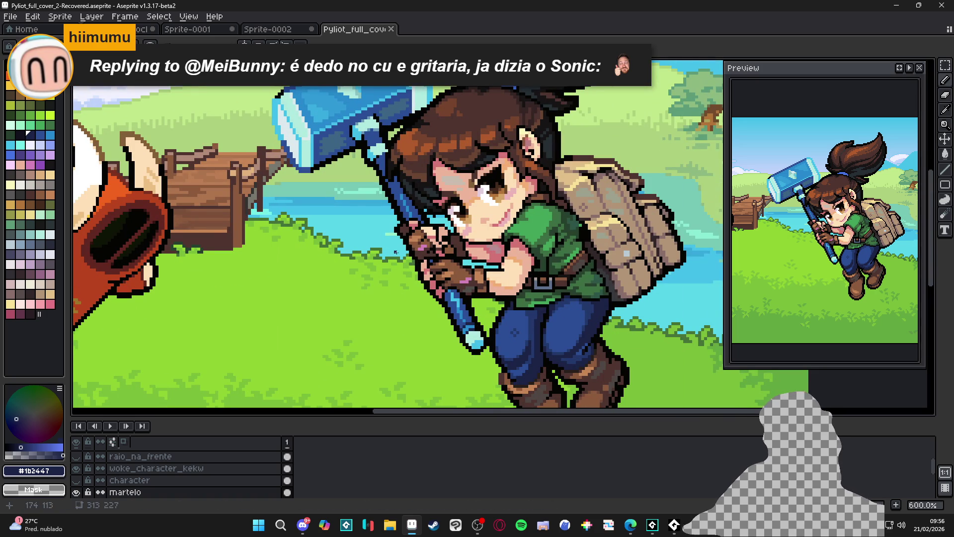
alt+click(473, 341)
scroll(472, 341, up, 3)
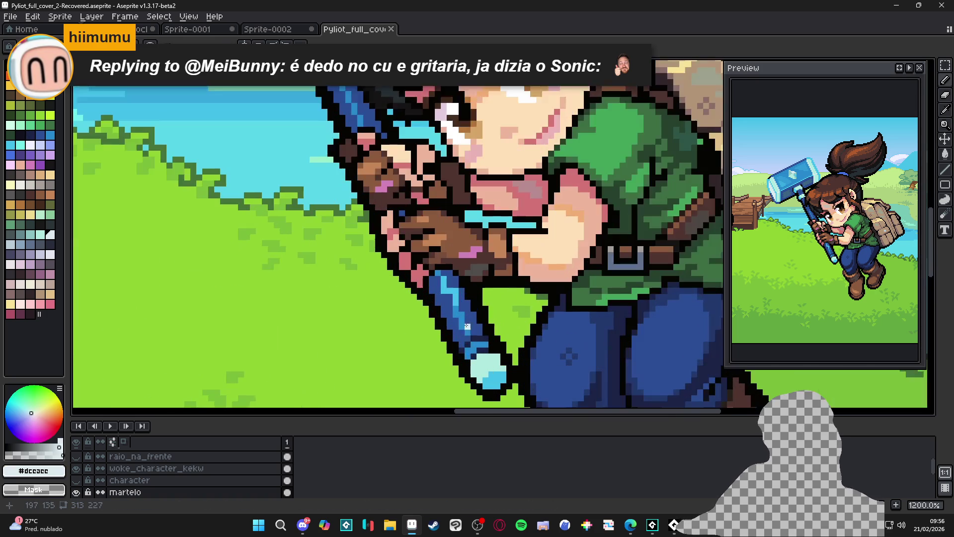
drag(486, 375, 490, 366)
click(485, 353)
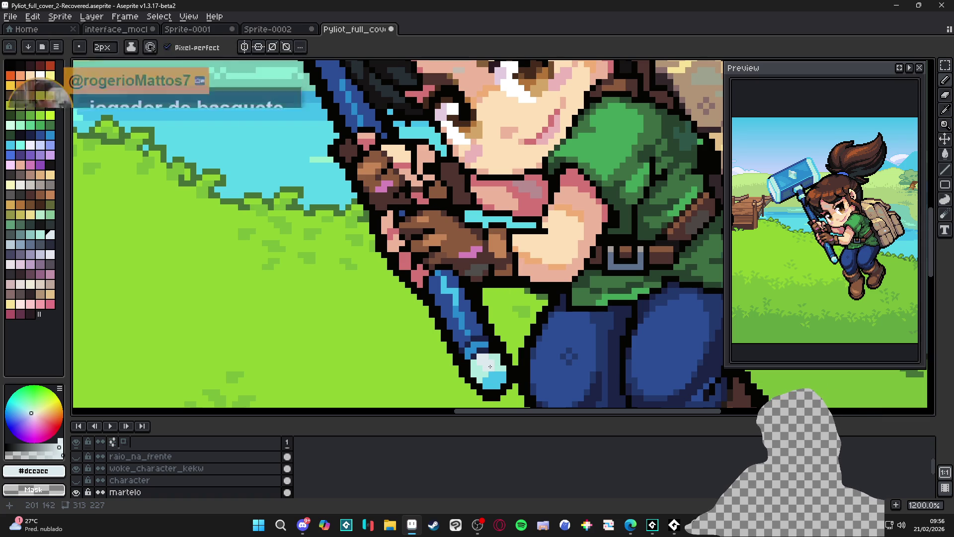
- Turn the stray navy handle-outline pixel black and save the cover again
scroll(487, 359, down, 4)
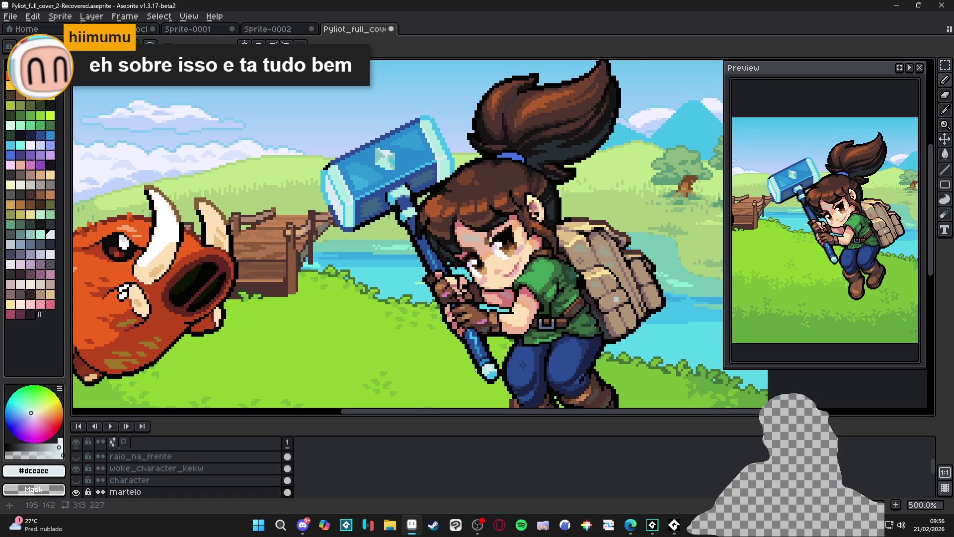
scroll(477, 371, up, 8)
alt+click(519, 321)
click(503, 315)
scroll(517, 348, down, 5)
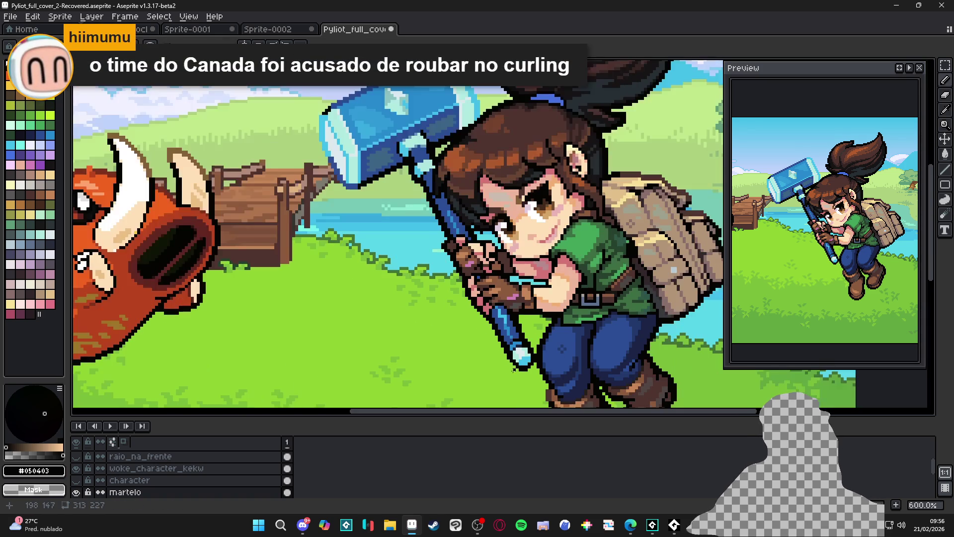
key(ctrl+s)
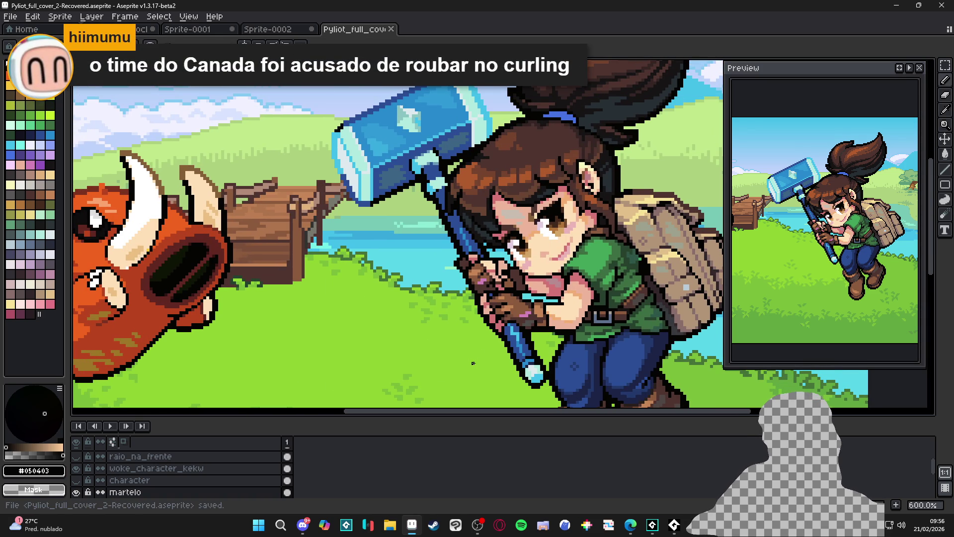
scroll(473, 366, down, 4)
- Eyedrop dark brown #4F342F from the glove, pencil the fix on the hand, and save
scroll(481, 353, up, 1)
key(ctrl+s)
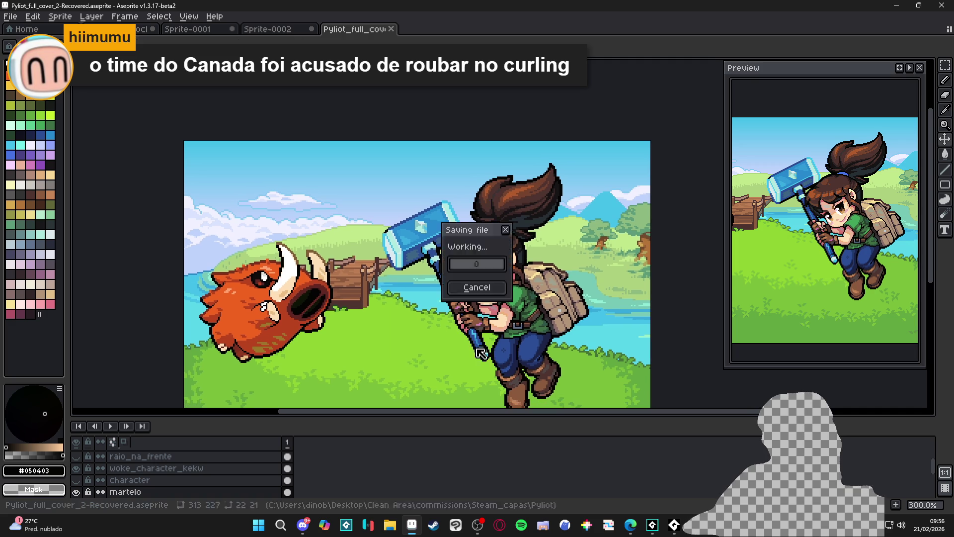
scroll(477, 348, up, 7)
alt+click(447, 323)
click(448, 323)
scroll(447, 323, down, 3)
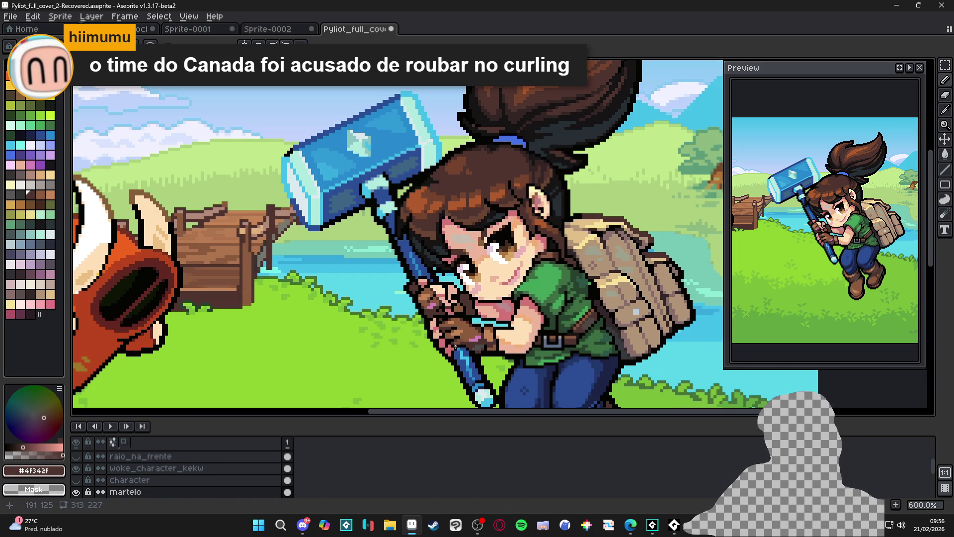
scroll(455, 347, down, 2)
key(ctrl+s)
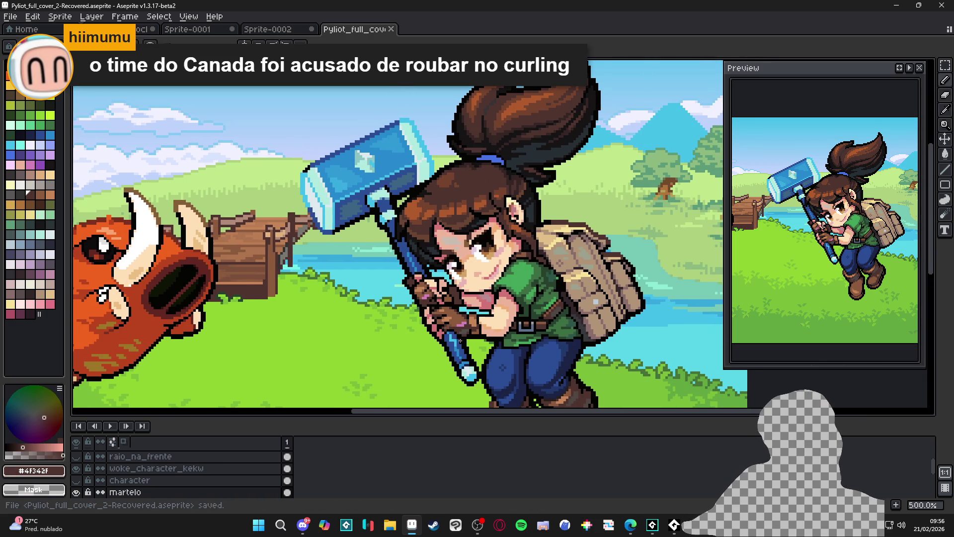
- Inspect the girl and hammer up close, make one more edit there, and save the cover again
drag(465, 347, 449, 319)
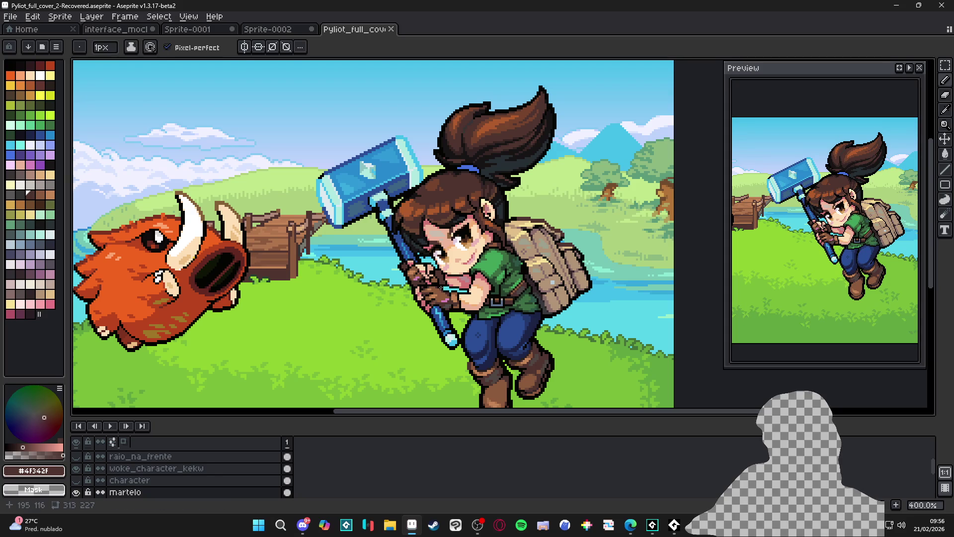
scroll(497, 386, up, 2)
scroll(424, 241, up, 1)
scroll(424, 240, down, 1)
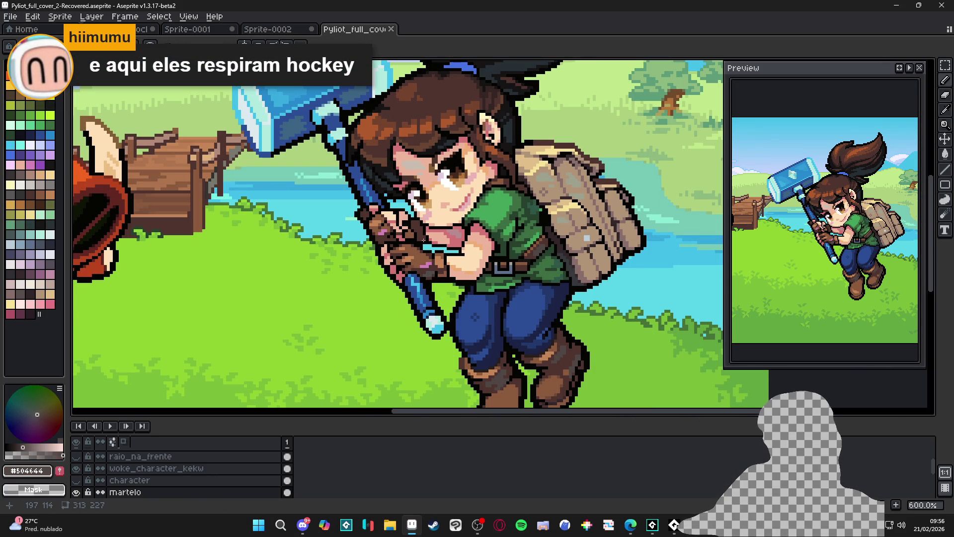
scroll(424, 240, up, 3)
scroll(422, 241, down, 3)
scroll(419, 238, up, 3)
scroll(415, 239, down, 2)
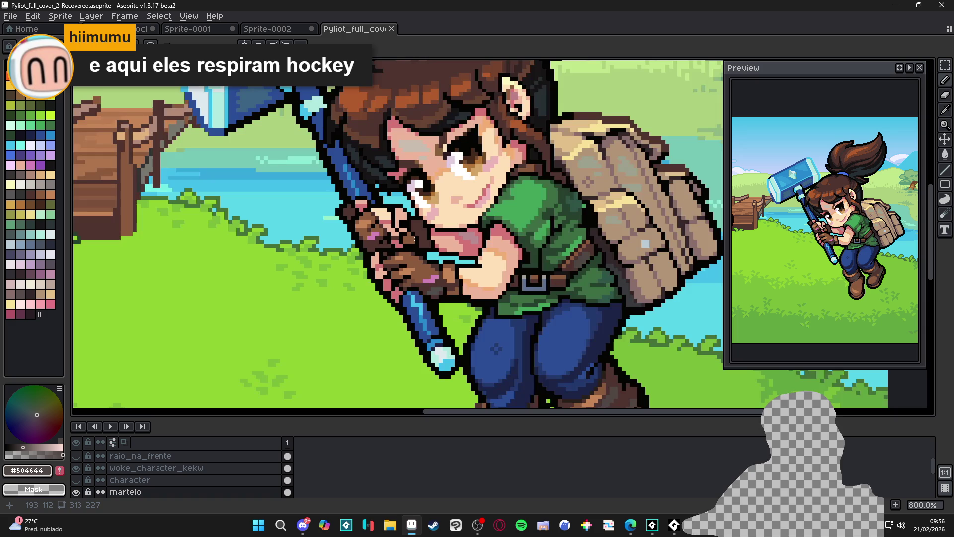
scroll(421, 241, down, 1)
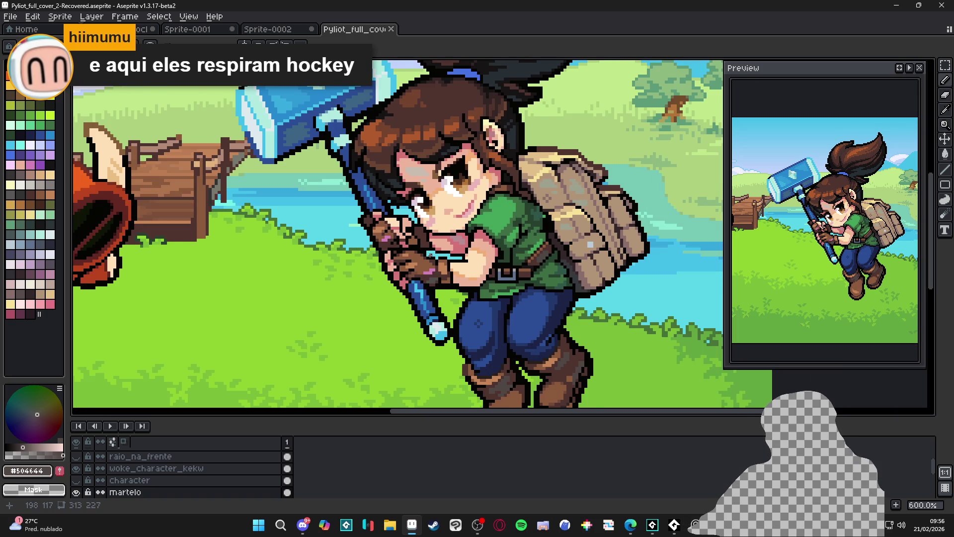
scroll(430, 255, down, 1)
scroll(431, 255, down, 1)
right_click(441, 220)
click(454, 281)
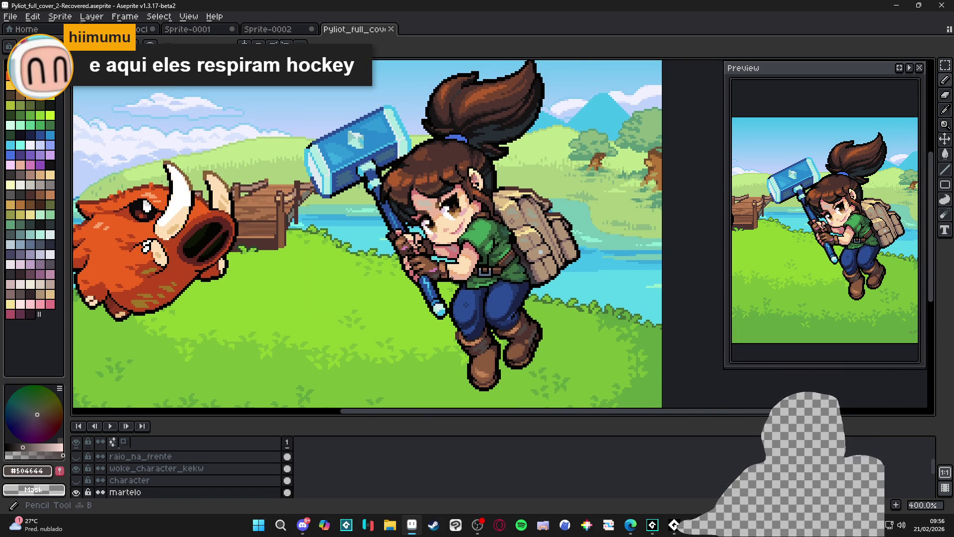
scroll(454, 281, down, 1)
key(ctrl+s)
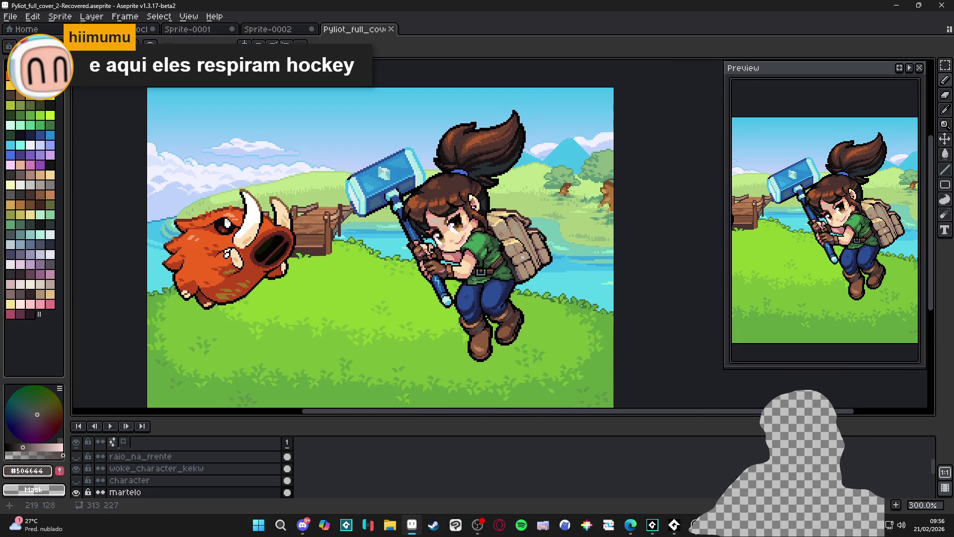
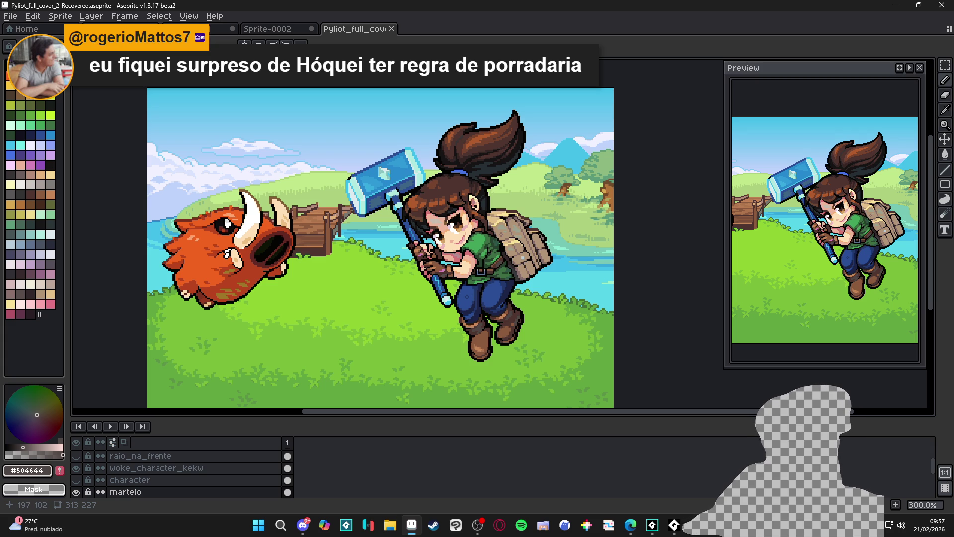
- Sample the hammer's light blue #42bfe8 as the drawing colour
scroll(421, 172, up, 7)
alt+click(407, 189)
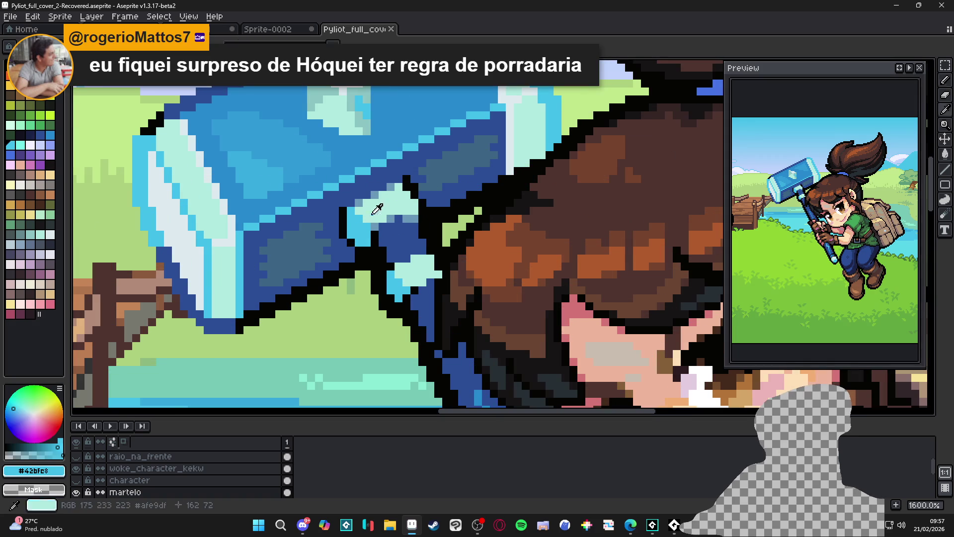
scroll(407, 189, down, 7)
- Save Pyliot_full_cover_2-Recovered.aseprite
key(ctrl+s)
scroll(417, 221, up, 9)
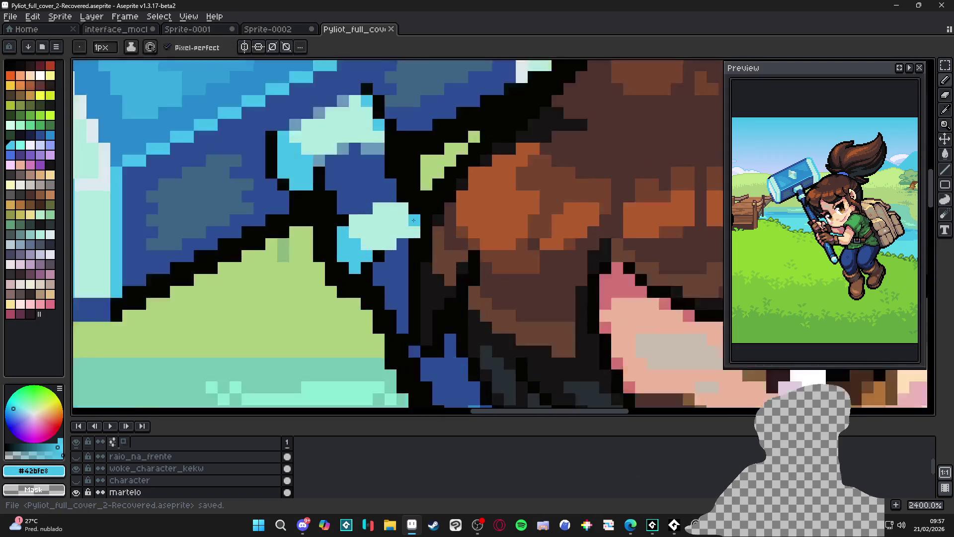
scroll(414, 219, down, 8)
scroll(417, 253, up, 8)
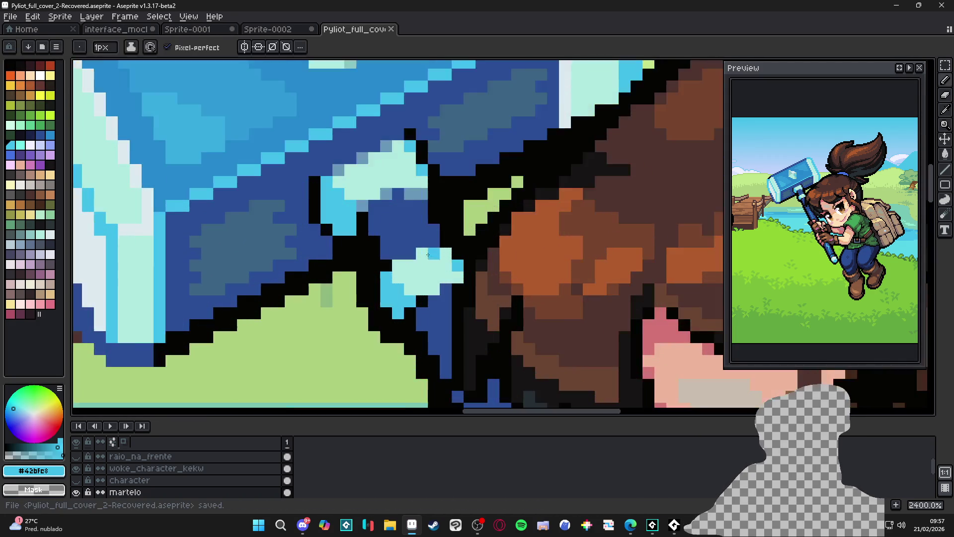
scroll(416, 254, down, 8)
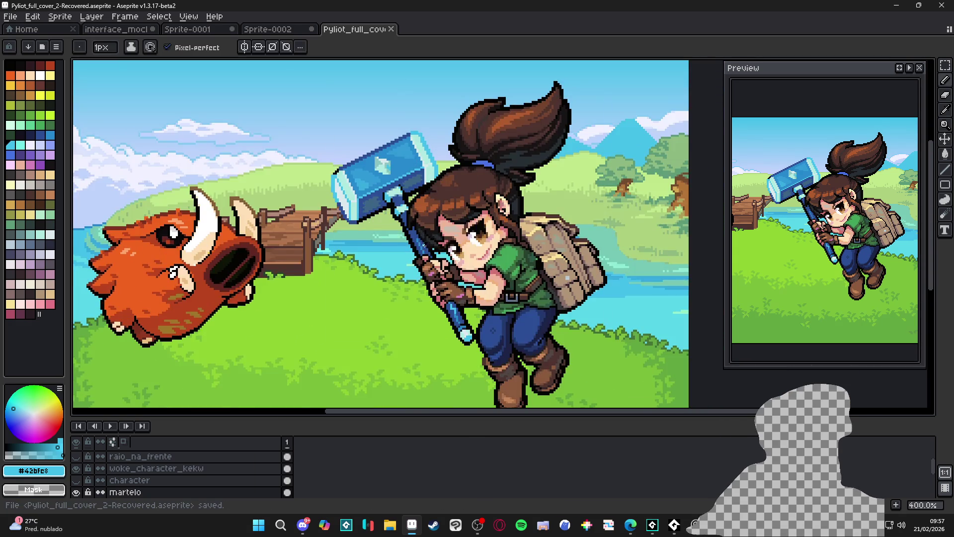
scroll(416, 253, up, 1)
scroll(416, 254, down, 1)
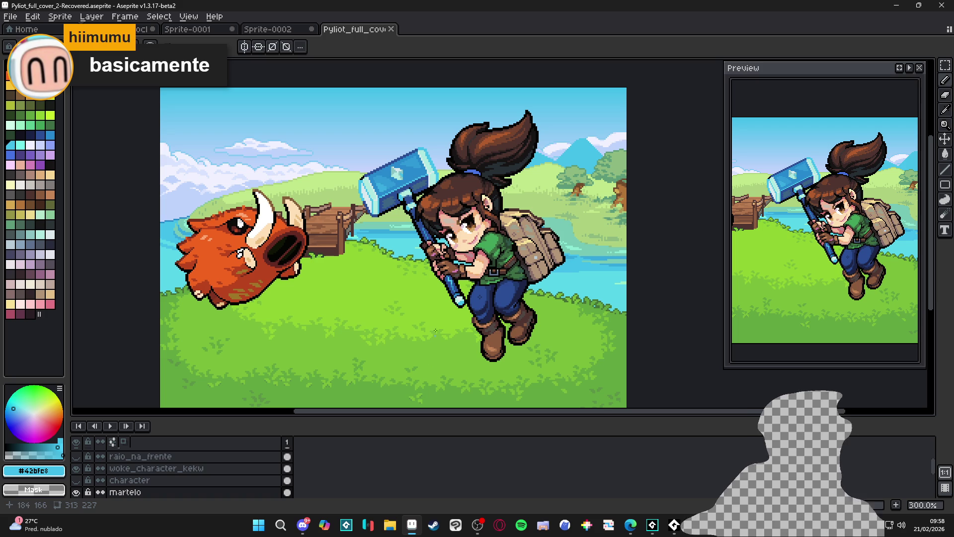
- Erase the stray dark pixels beside the hammer handle on woke_character_kekw
scroll(436, 251, up, 7)
key(e)
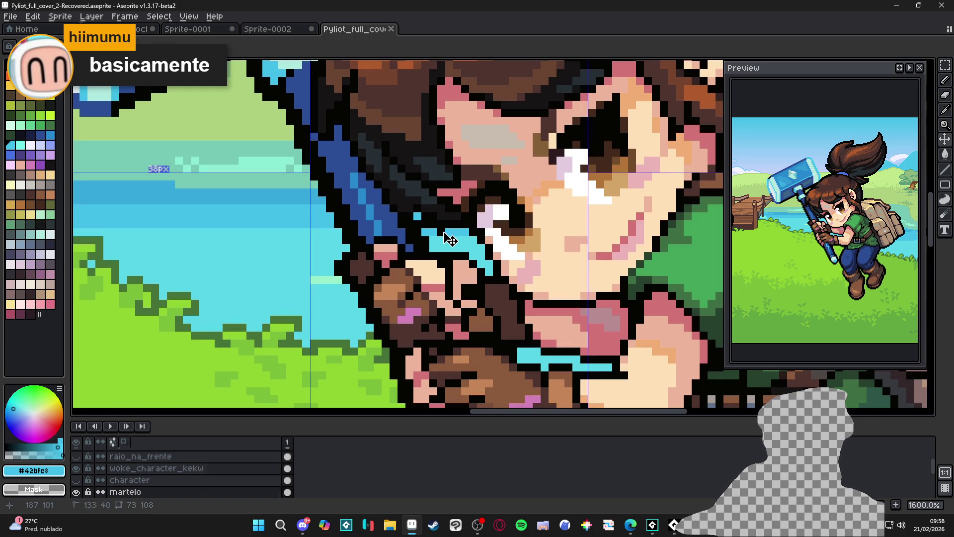
ctrl+click(441, 232)
click(442, 232)
click(425, 224)
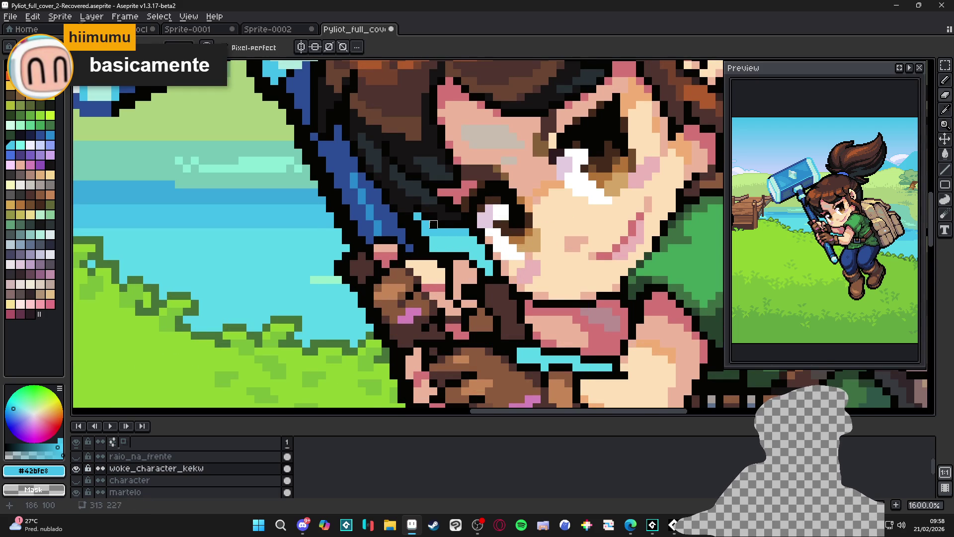
scroll(442, 248, down, 6)
- Redraw the outline along the cyan handle edge in black #050403, then save
key(i)
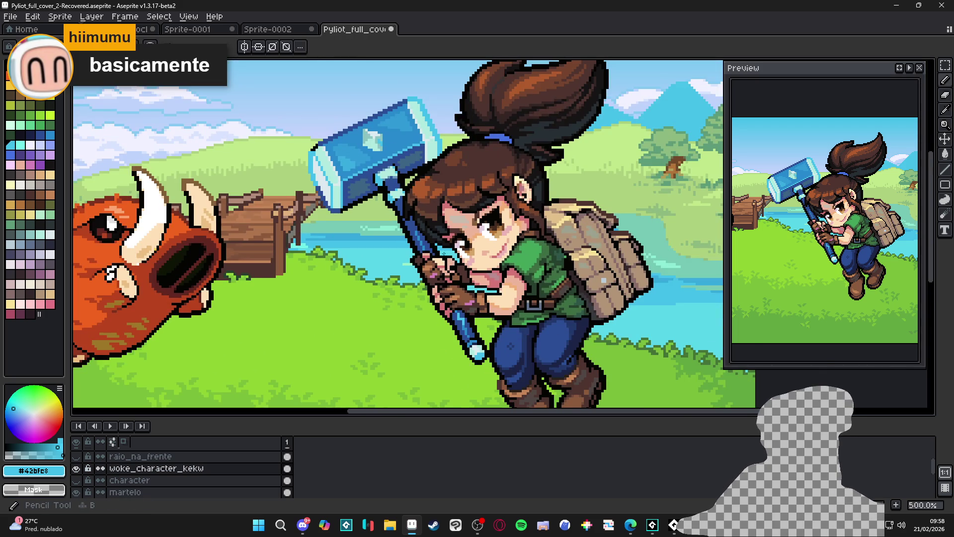
scroll(431, 233, up, 8)
click(427, 236)
key(b)
mouse_move(443, 238)
mouse_down()
mouse_move(495, 269)
mouse_move(539, 271)
mouse_up()
scroll(540, 271, down, 8)
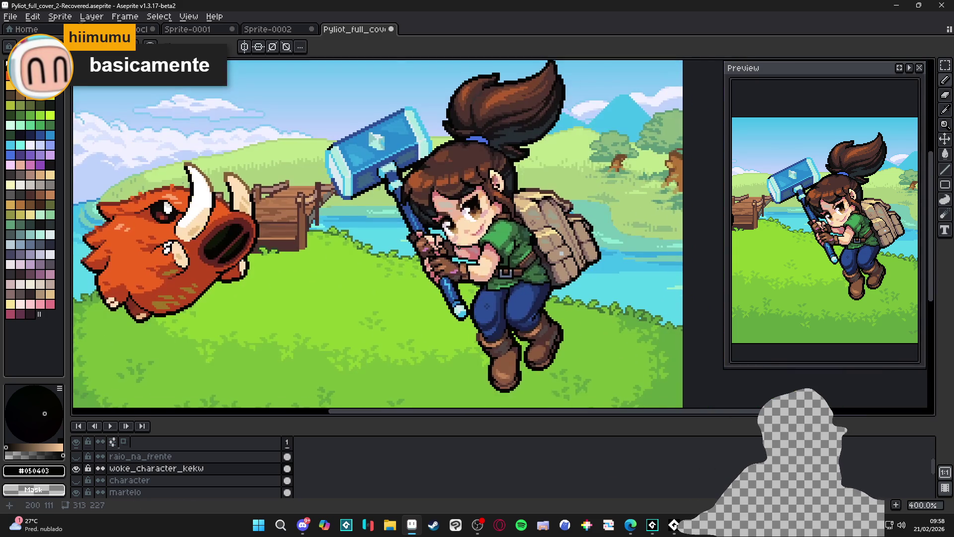
key(ctrl+s)
drag(471, 264, 477, 266)
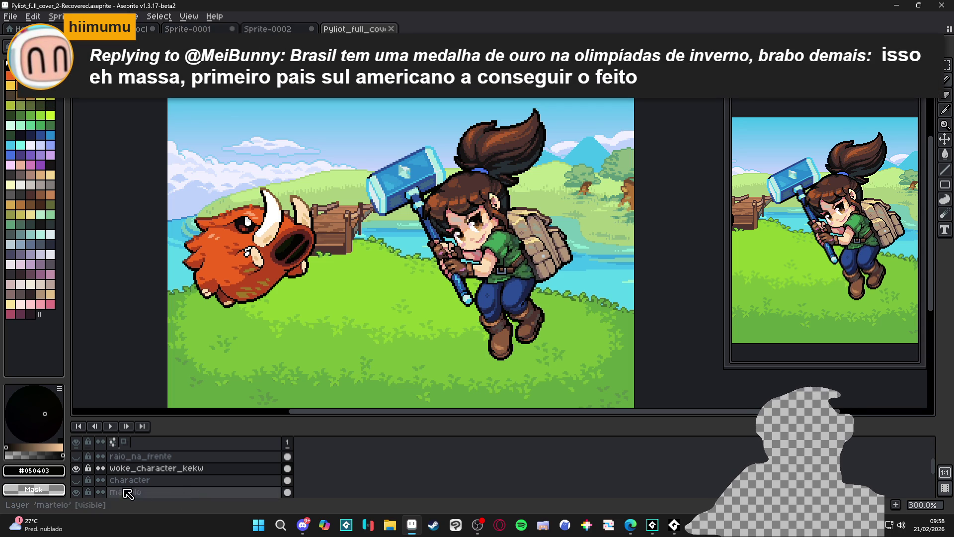
- Compare the woke_character_kekw layer, save, and show the raio_na_frente front lightning
click(76, 469)
click(77, 468)
key(ctrl+s)
scroll(82, 479, up, 1)
click(79, 481)
click(78, 481)
click(78, 481)
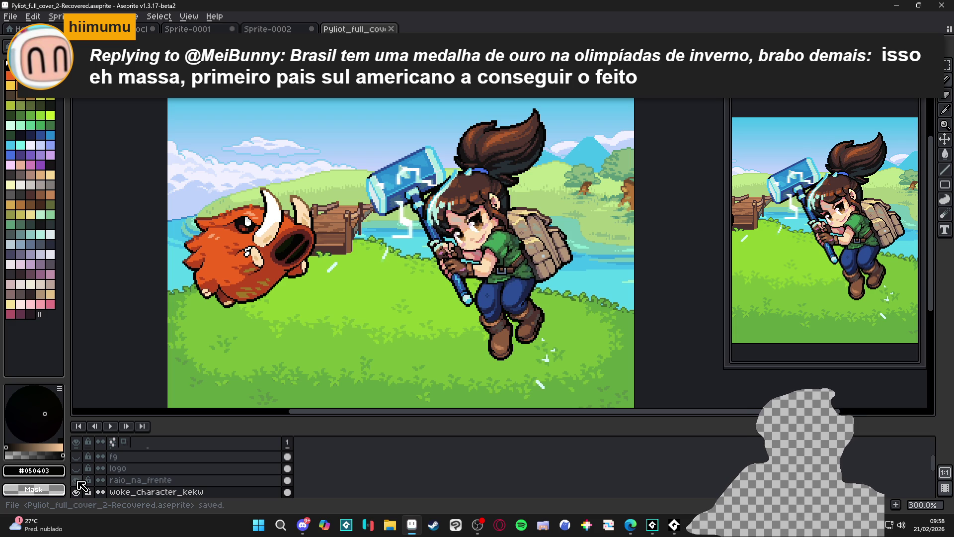
scroll(437, 222, up, 1)
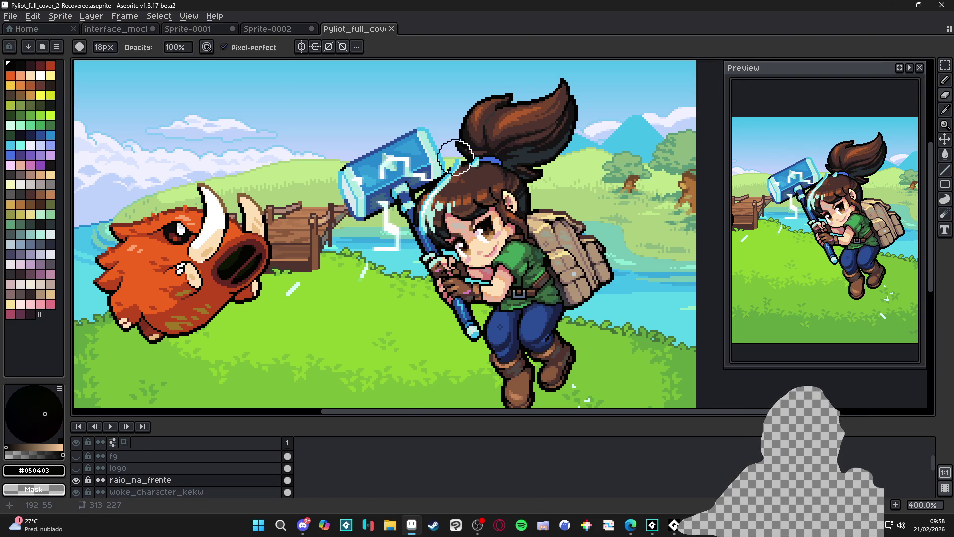
- Paint a stroke over the hair beside the hammer handle and save
mouse_move(460, 168)
mouse_down()
mouse_move(439, 222)
mouse_move(443, 245)
mouse_move(414, 187)
mouse_up()
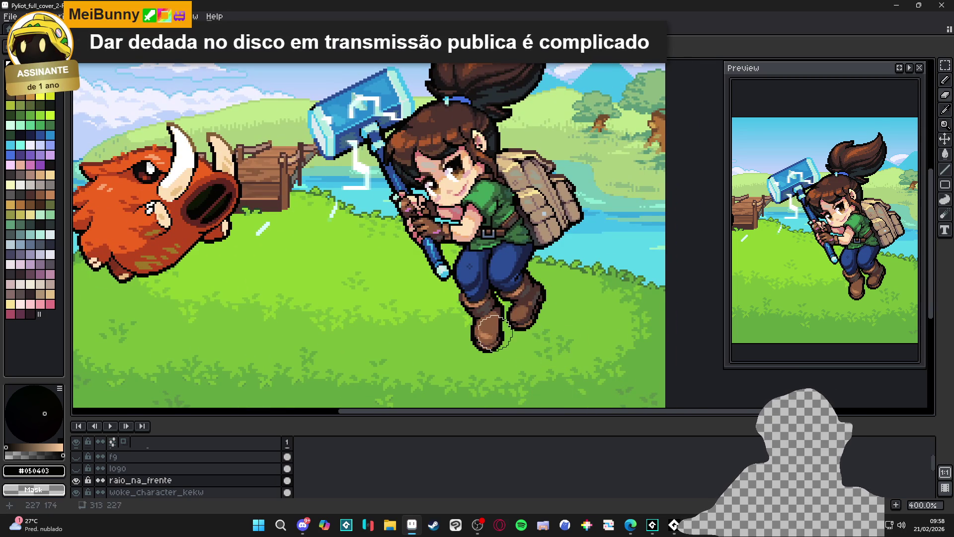
scroll(514, 329, down, 1)
key(ctrl+s)
- Preview the BRIDGELANDS logo layer, then hide it and Layer 6
click(76, 469)
click(76, 469)
click(76, 456)
scroll(149, 467, up, 1)
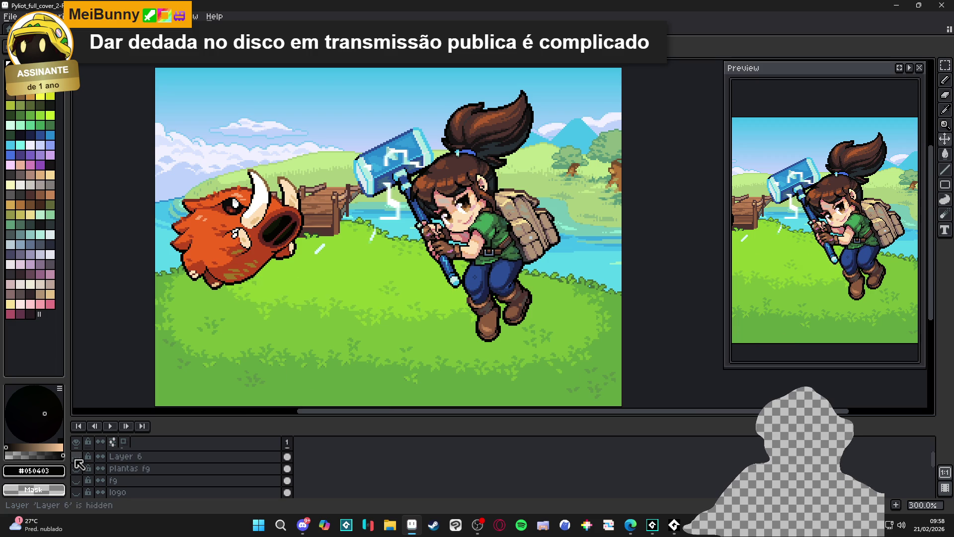
scroll(79, 463, up, 1)
- Check the Layer 4 sketch and Layer 5 grid lines, leave both hidden, and save
click(76, 456)
click(76, 460)
click(76, 461)
click(76, 460)
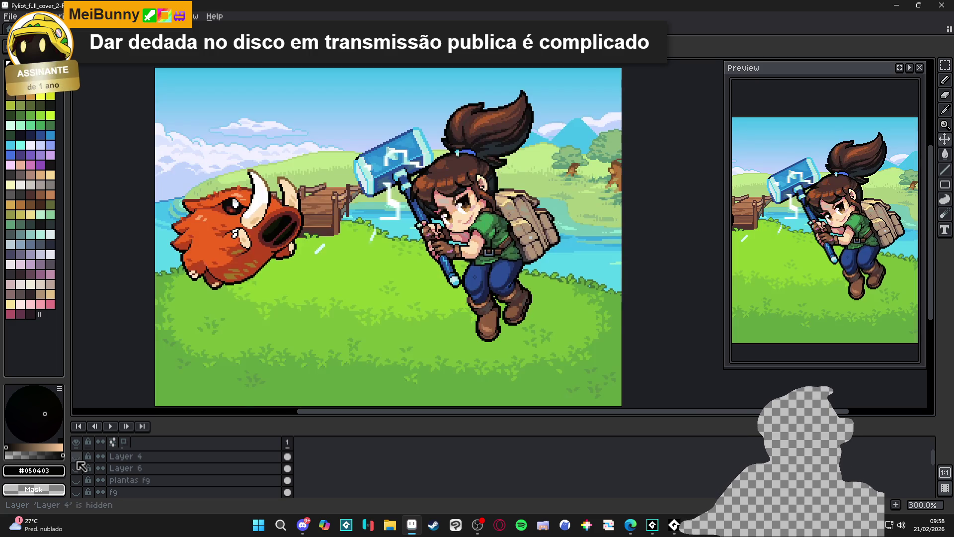
scroll(78, 465, up, 1)
click(76, 454)
click(76, 454)
click(76, 453)
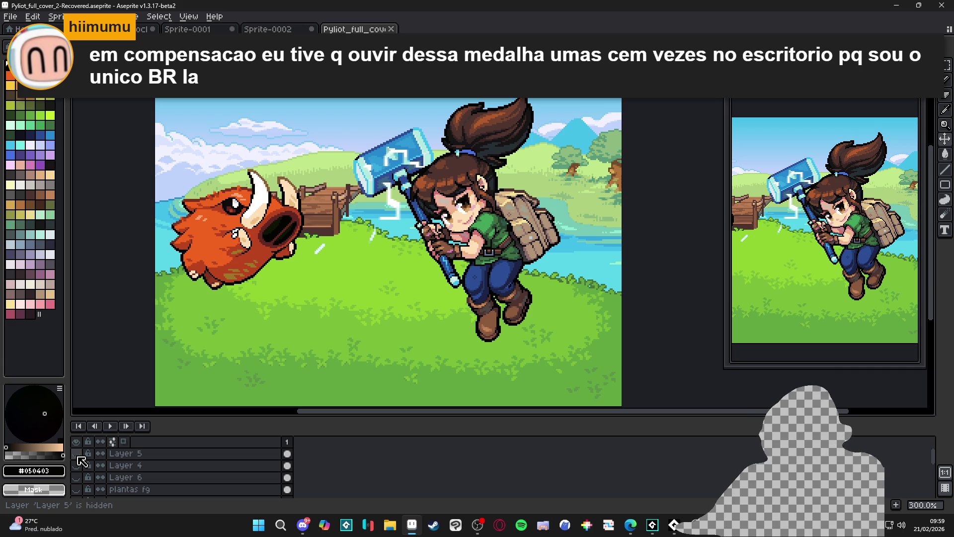
key(ctrl+s)
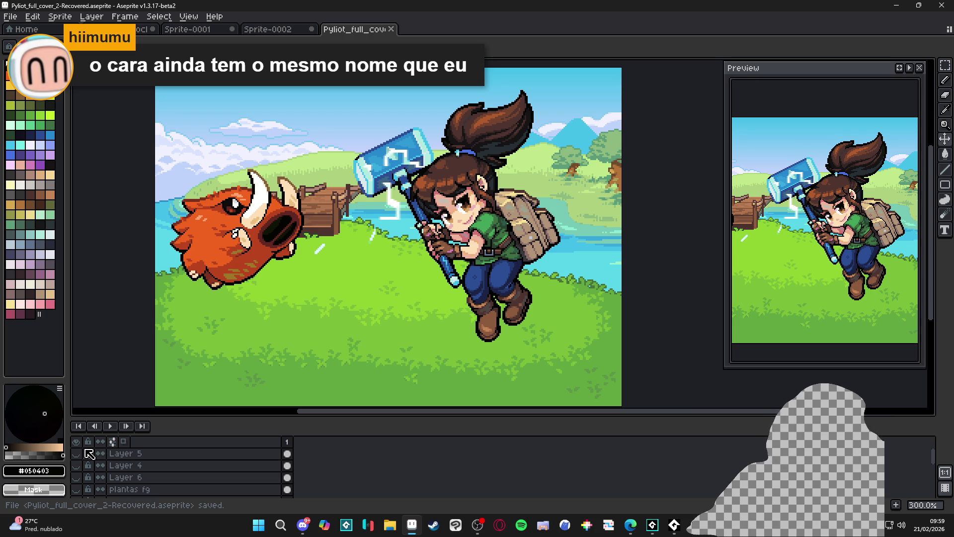
- Toggle the character layer to compare the artwork with and without the girl
scroll(89, 453, up, 5)
click(74, 466)
click(75, 465)
click(76, 466)
click(76, 478)
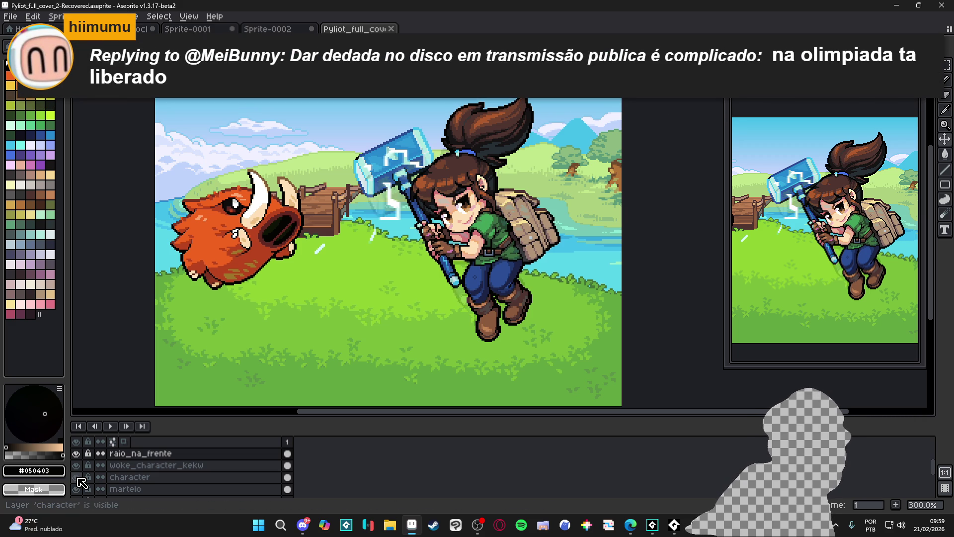
- Show the raio_atras background lightning and select it for moving
scroll(88, 492, down, 1)
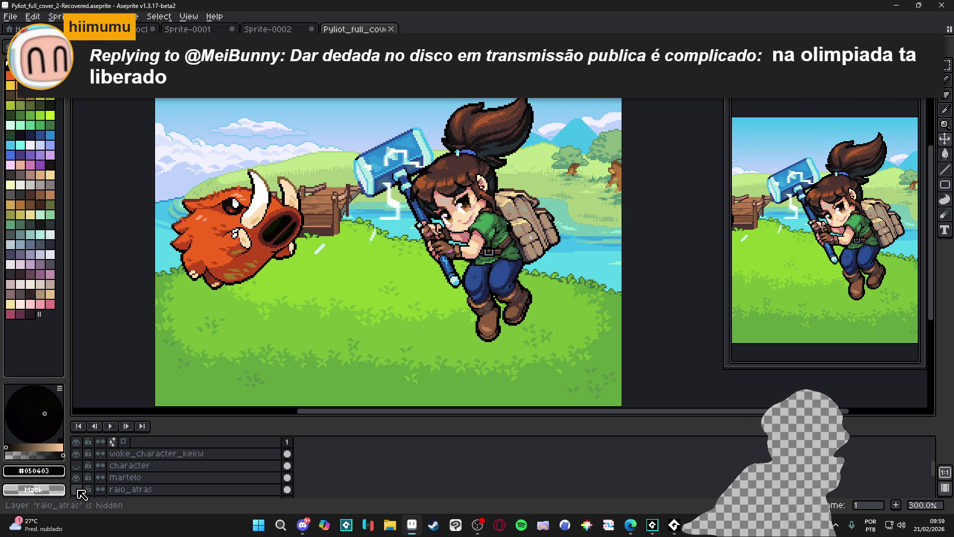
click(77, 490)
click(373, 330)
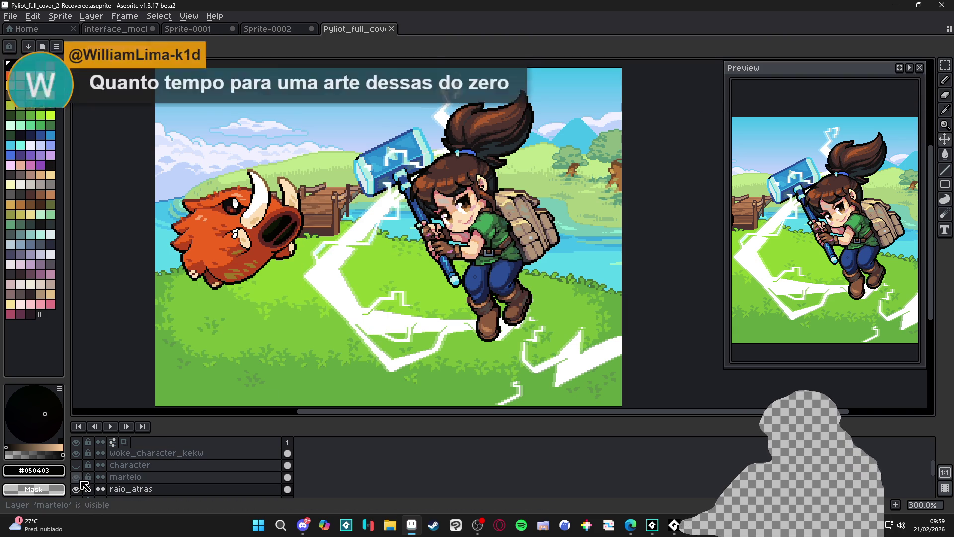
- Move the raio_atras lightning by -8,-16 behind the girl and save
click(76, 466)
click(77, 466)
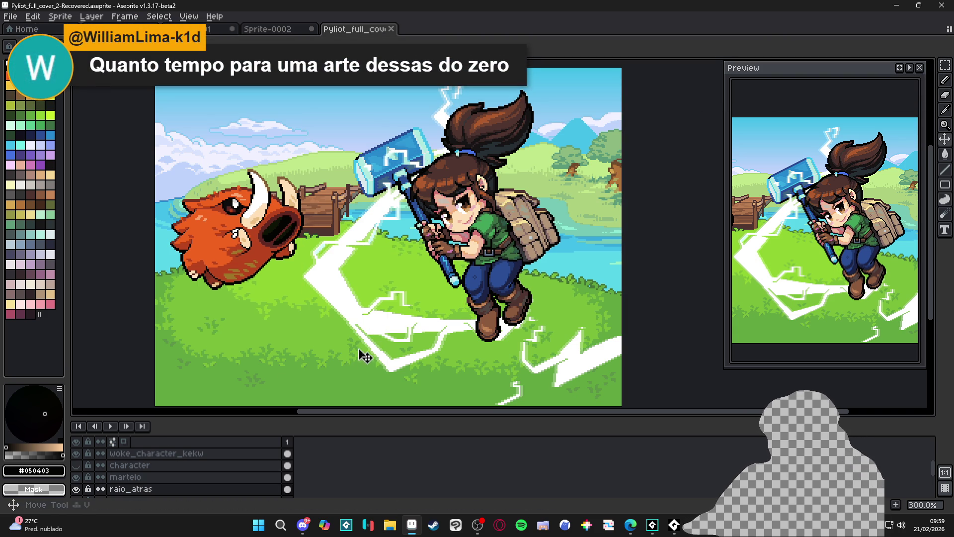
mouse_move(372, 330)
mouse_down()
mouse_move(358, 304)
mouse_move(378, 303)
mouse_up()
key(ctrl+s)
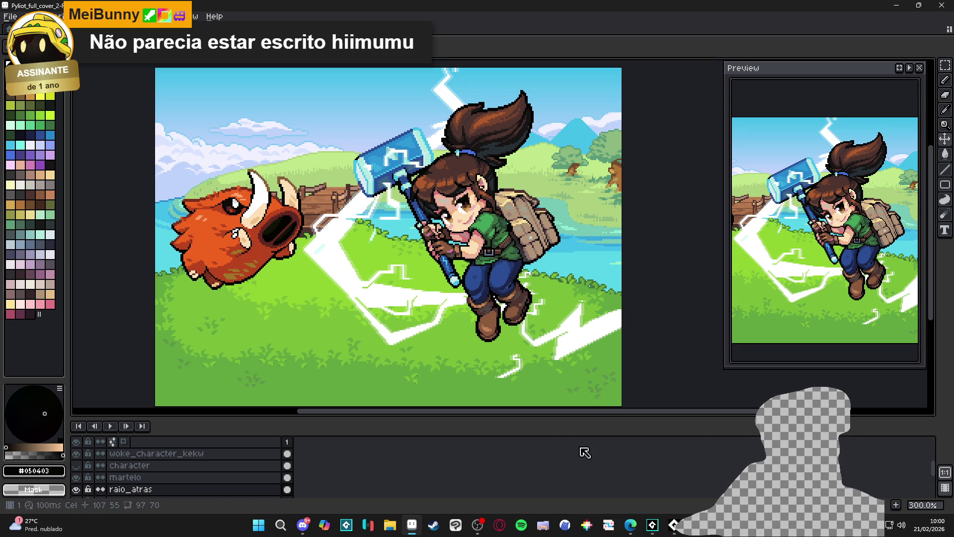
- Open Pyliot_full_coverr.aseprite from the Pyliot folder in File Explorer
click(390, 526)
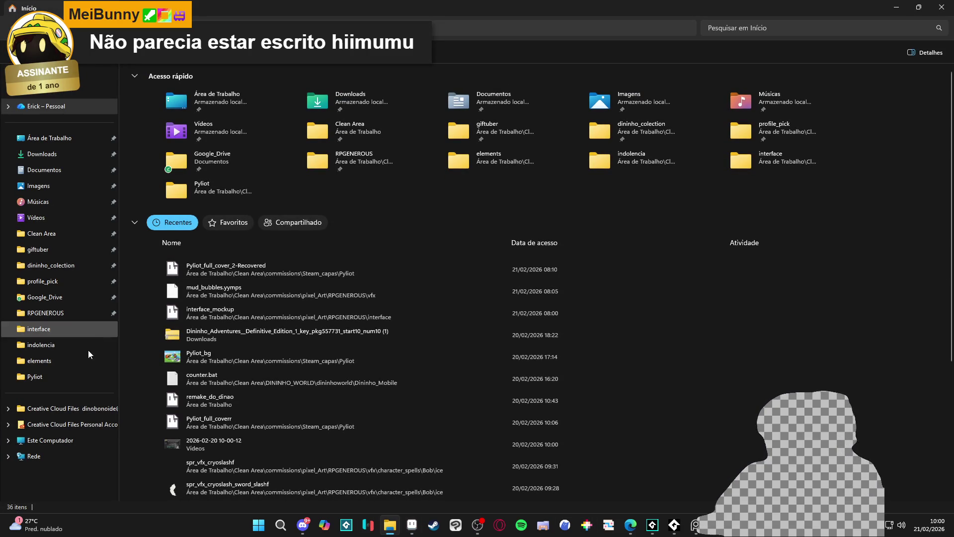
click(79, 377)
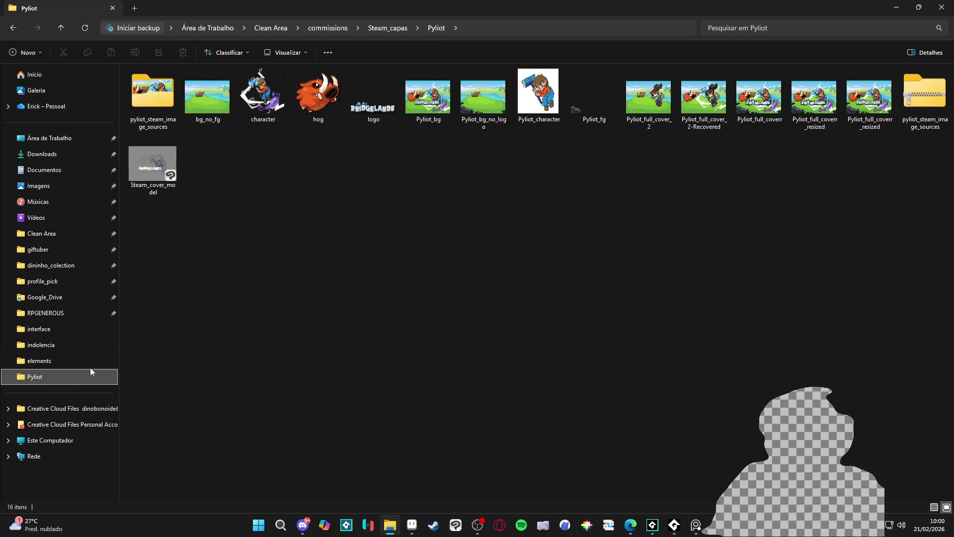
click(428, 107)
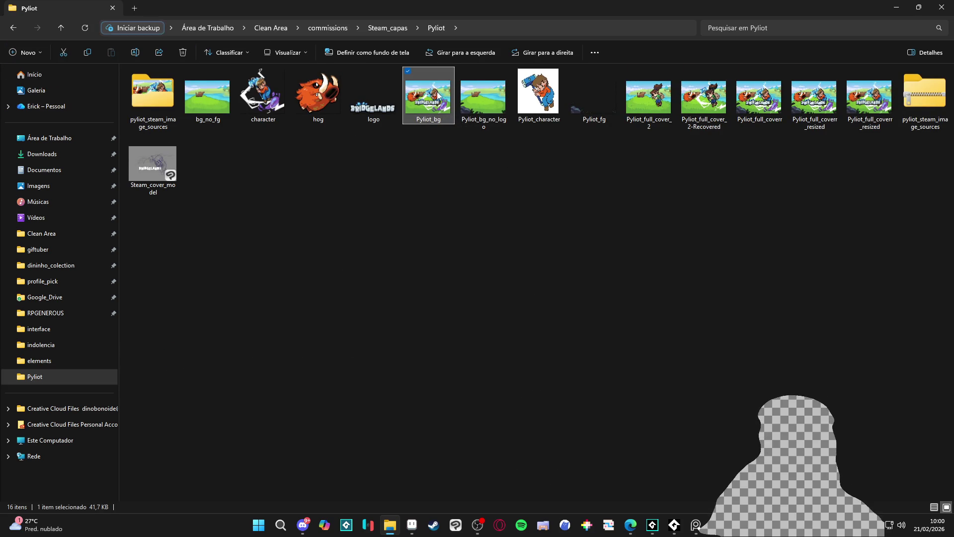
double_click(436, 96)
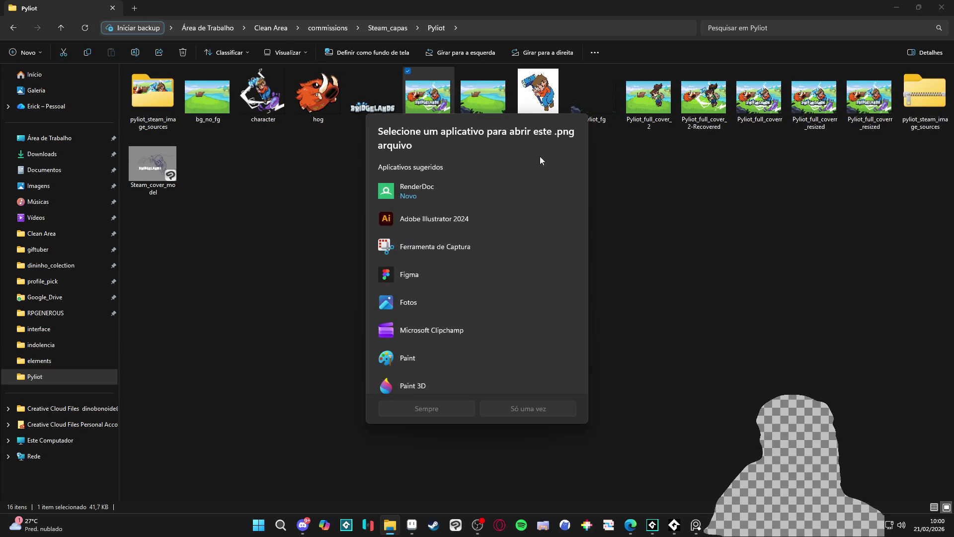
click(640, 172)
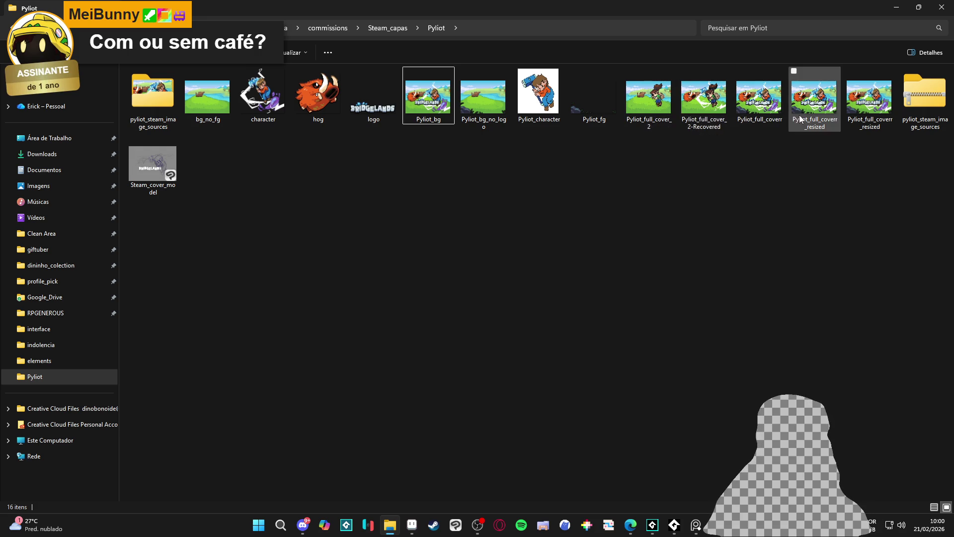
double_click(778, 107)
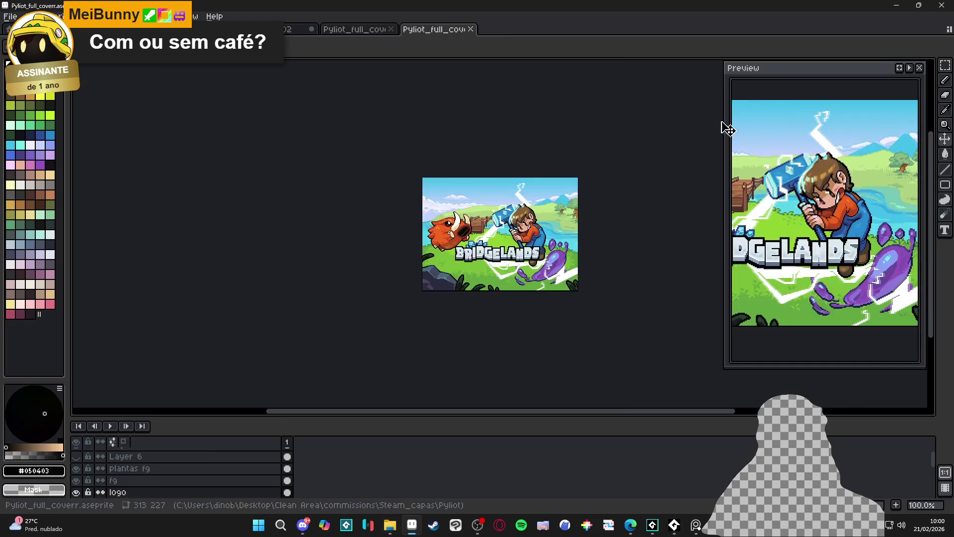
scroll(537, 248, up, 3)
drag(537, 250, 549, 186)
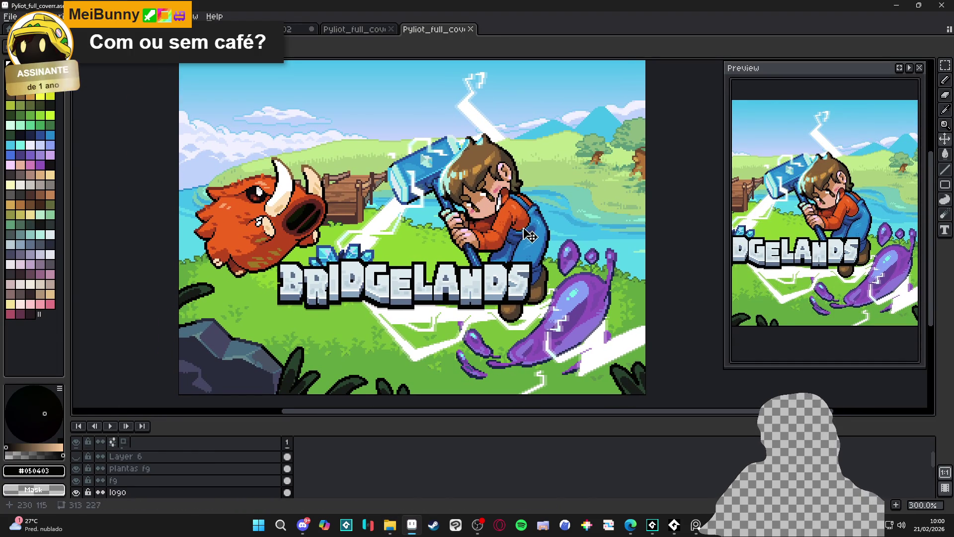
drag(571, 247, 579, 243)
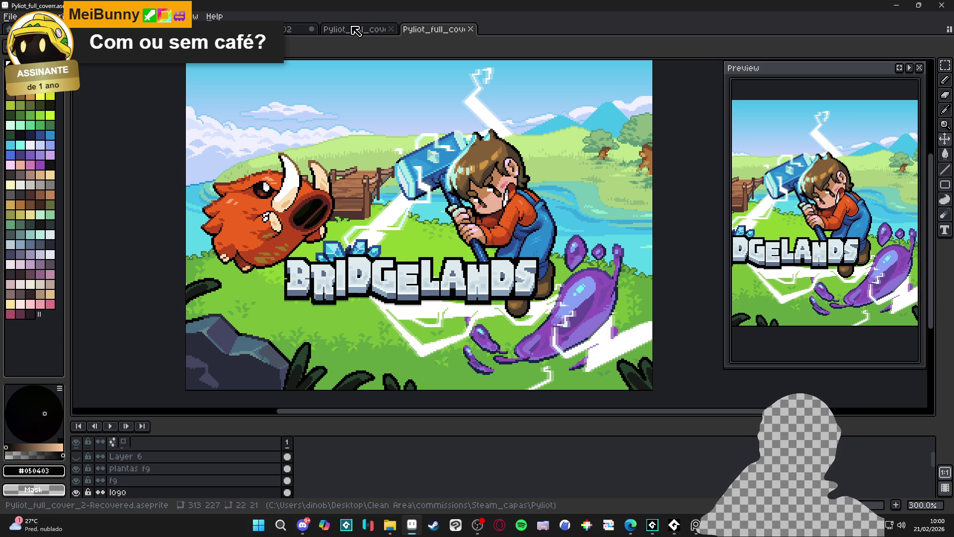
click(356, 30)
- Show the smshed_slime layer, nudge the purple slime up-right, and bring up File Explorer
scroll(392, 291, down, 1)
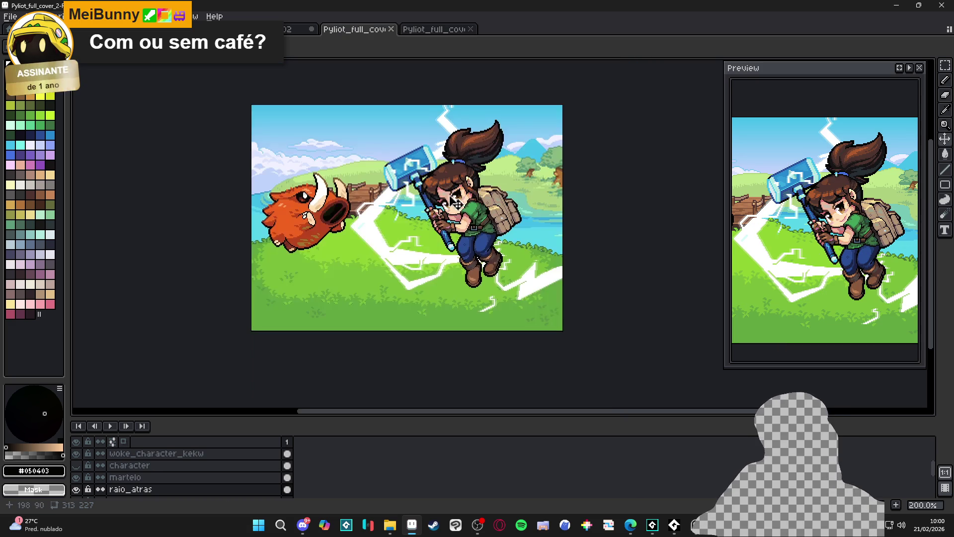
scroll(83, 482, down, 1)
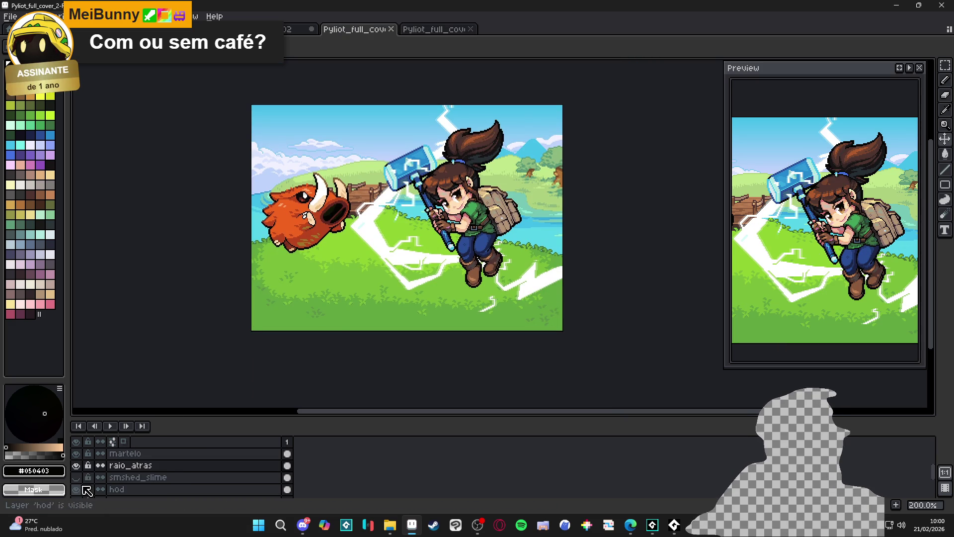
click(76, 478)
drag(542, 276, 538, 268)
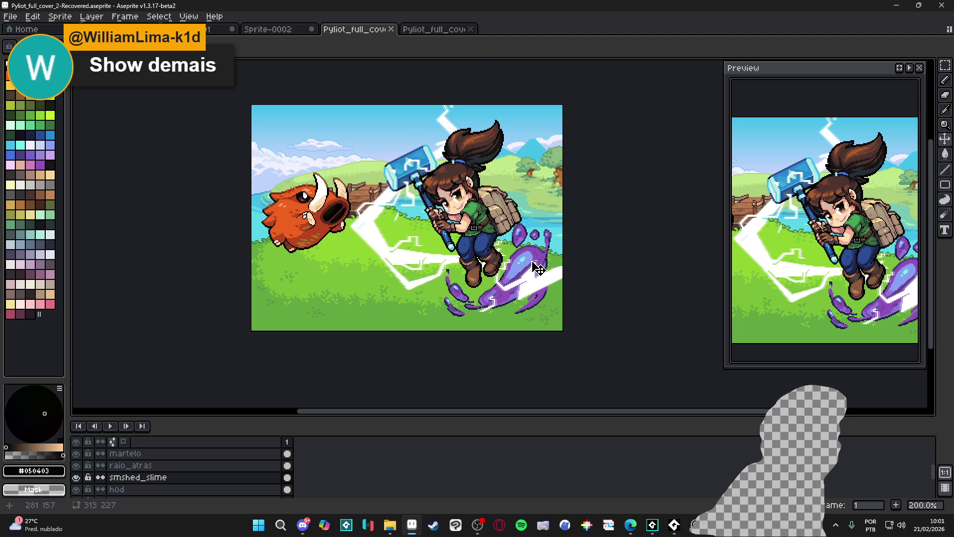
scroll(539, 268, up, 1)
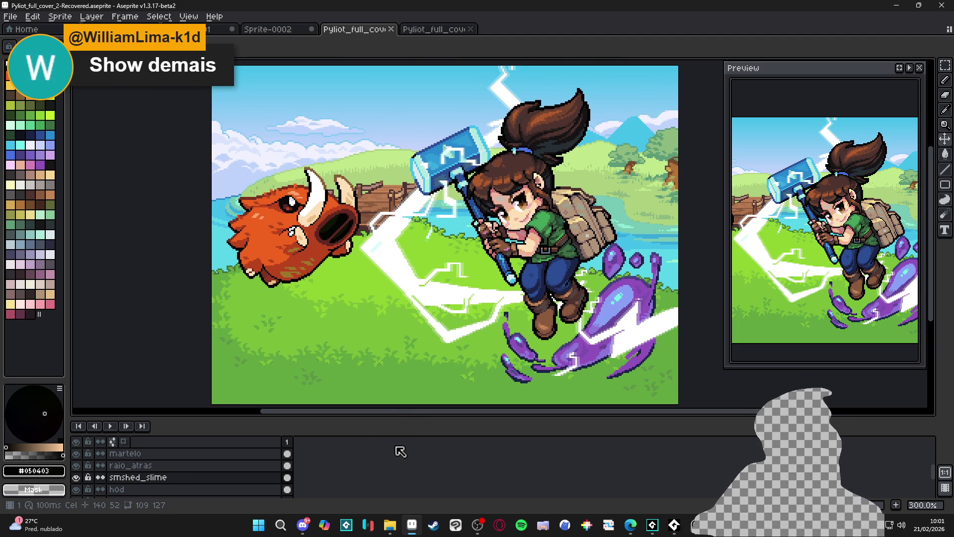
click(389, 526)
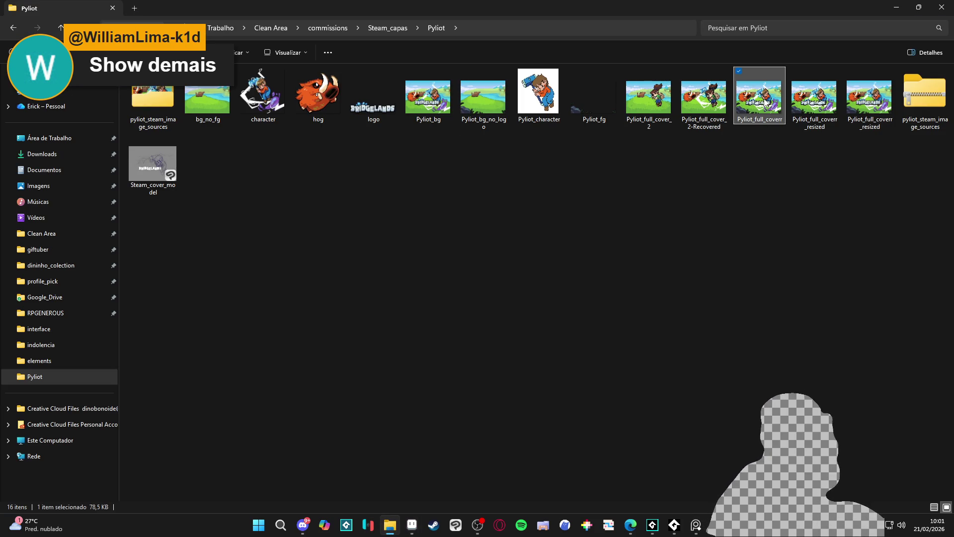
- Glance at the PureRef board, then open Pyliot_full_coverr from the Pyliot folder
mouse_move(696, 524)
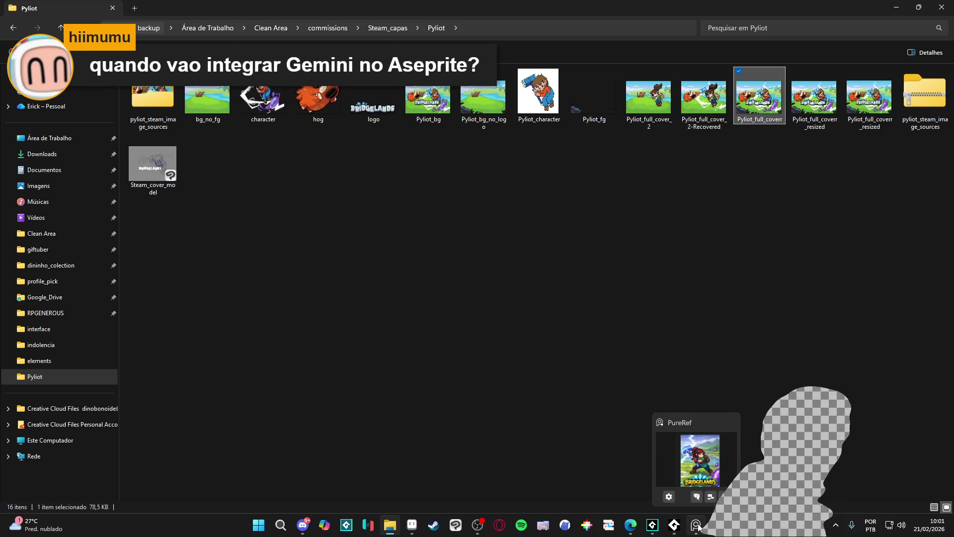
click(696, 526)
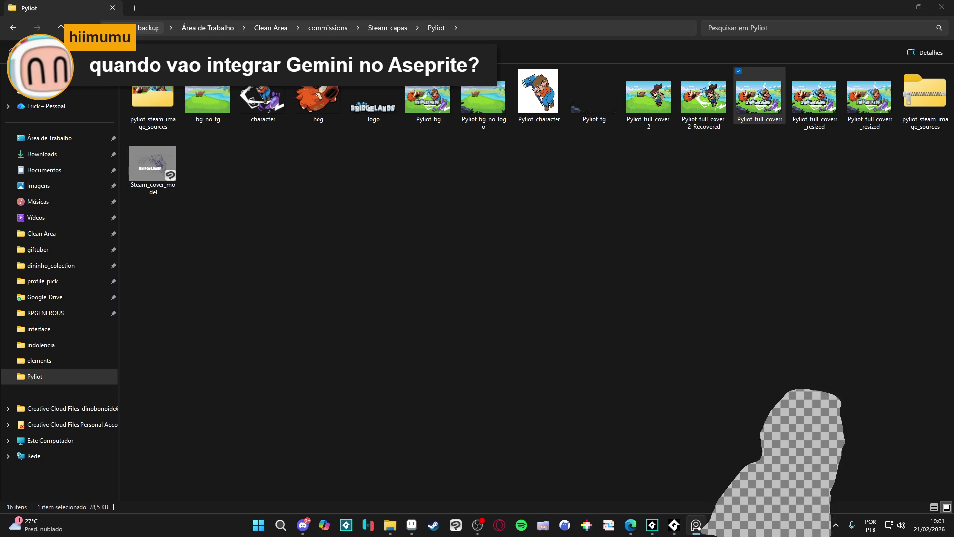
click(668, 227)
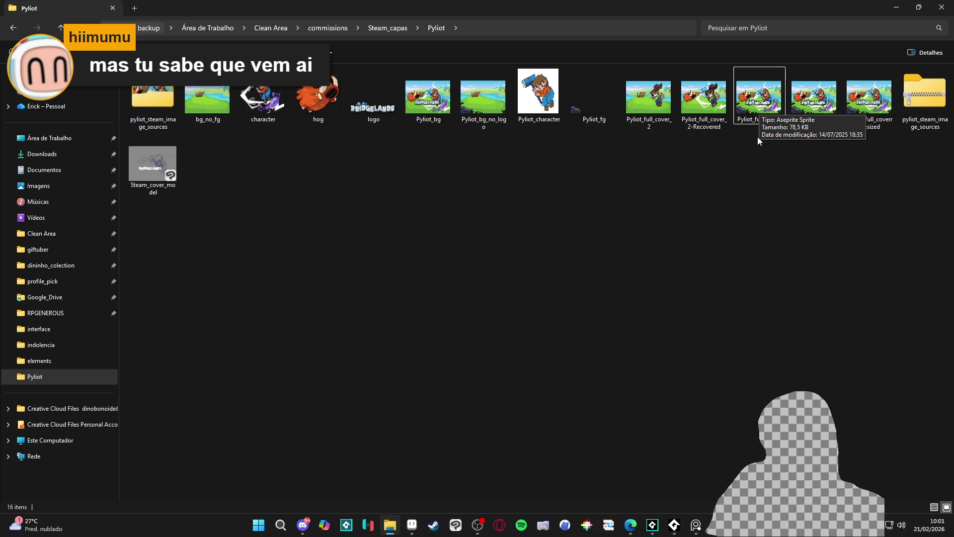
click(775, 112)
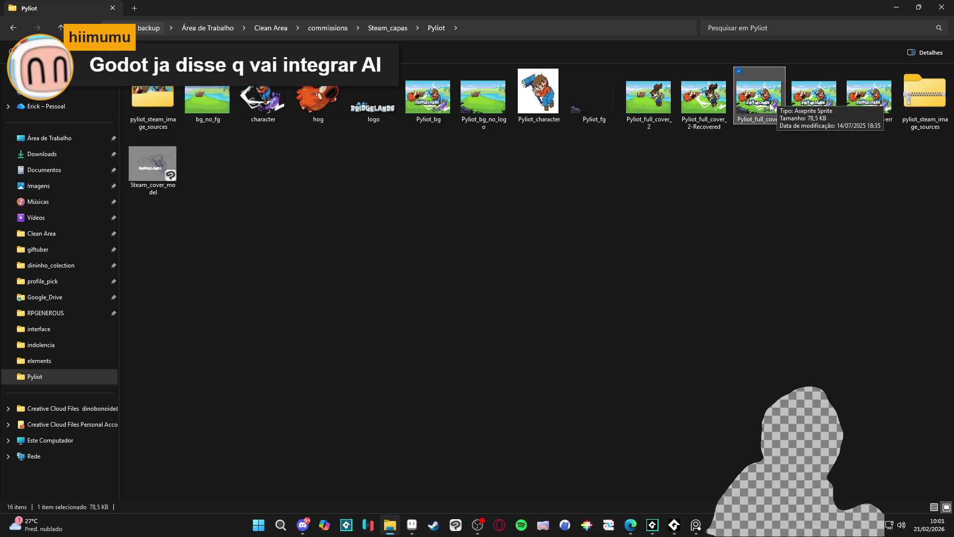
double_click(771, 107)
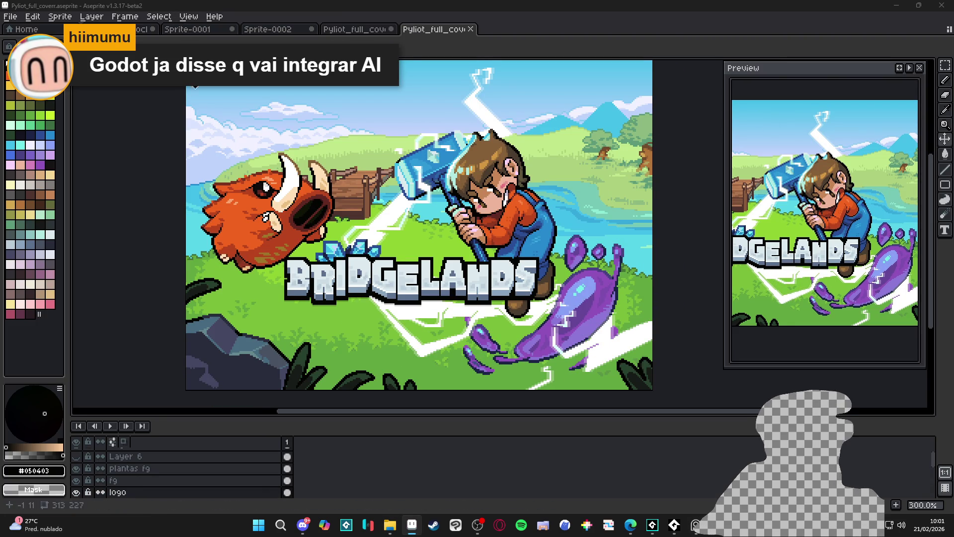
- Snip a screenshot of the boy cover canvas, then return to Pyliot_full_cover_2
drag(251, 130, 256, 132)
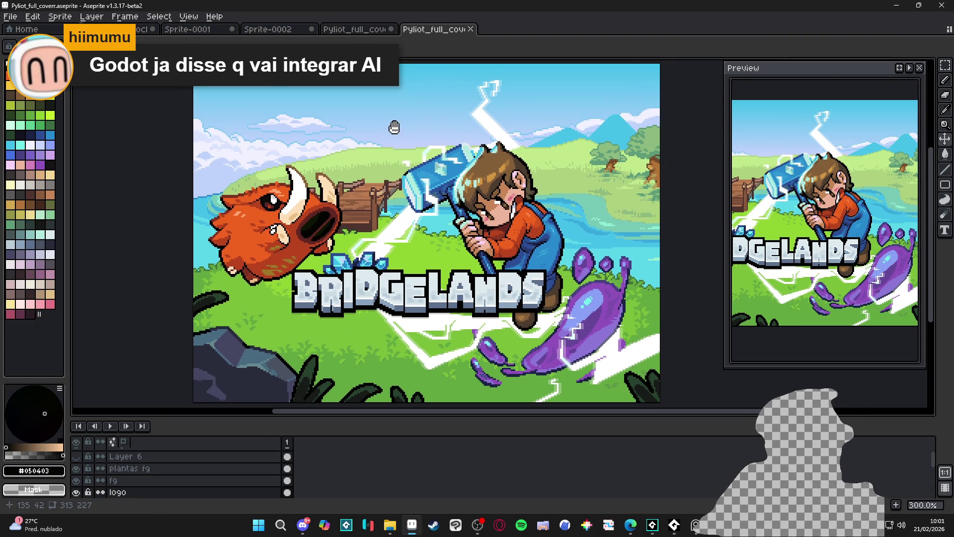
drag(352, 418, 354, 427)
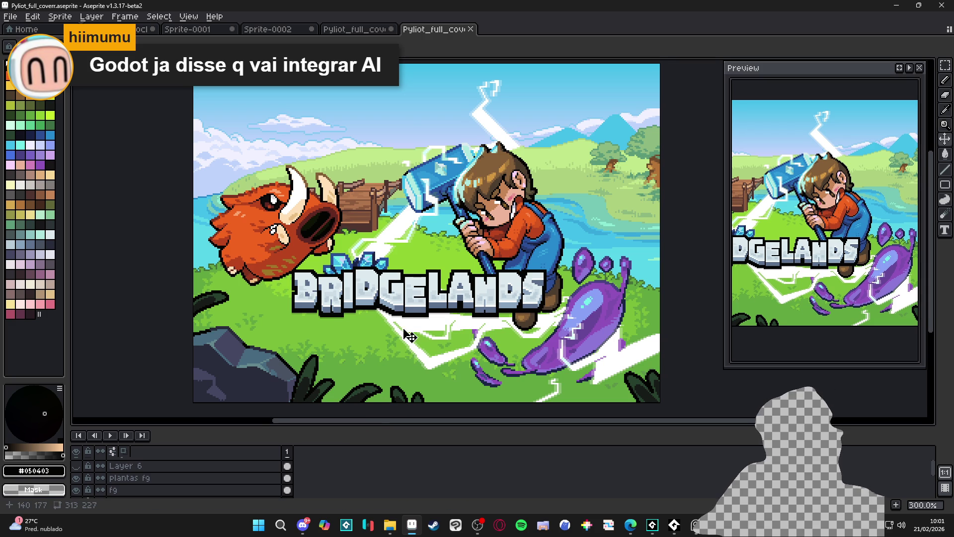
key(super+shift+s)
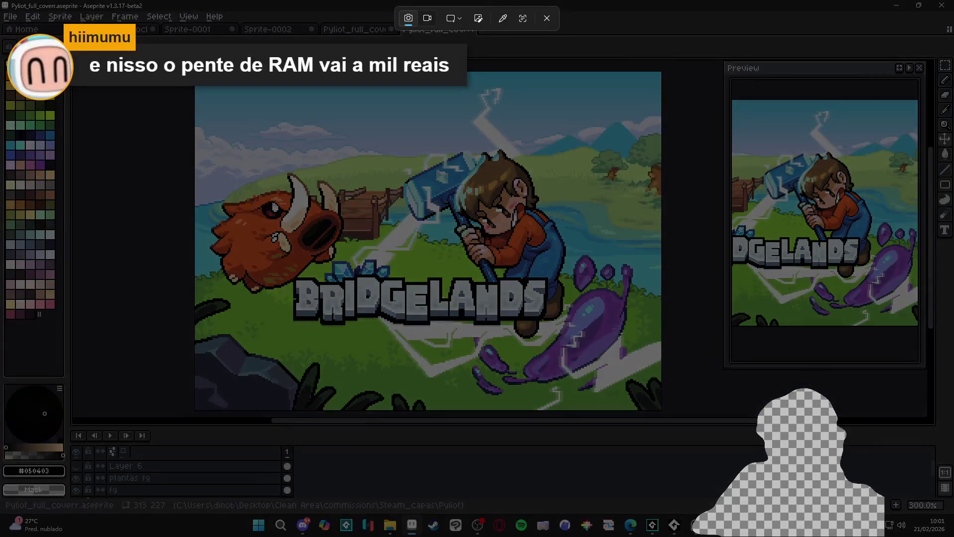
mouse_move(195, 71)
mouse_down()
mouse_move(293, 159)
mouse_move(614, 362)
mouse_move(665, 416)
mouse_move(660, 410)
mouse_up()
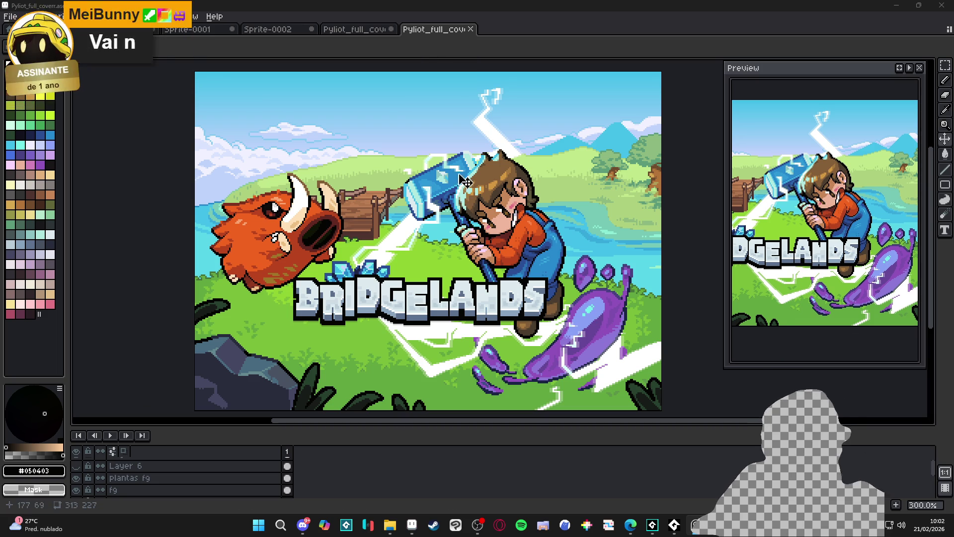
click(363, 29)
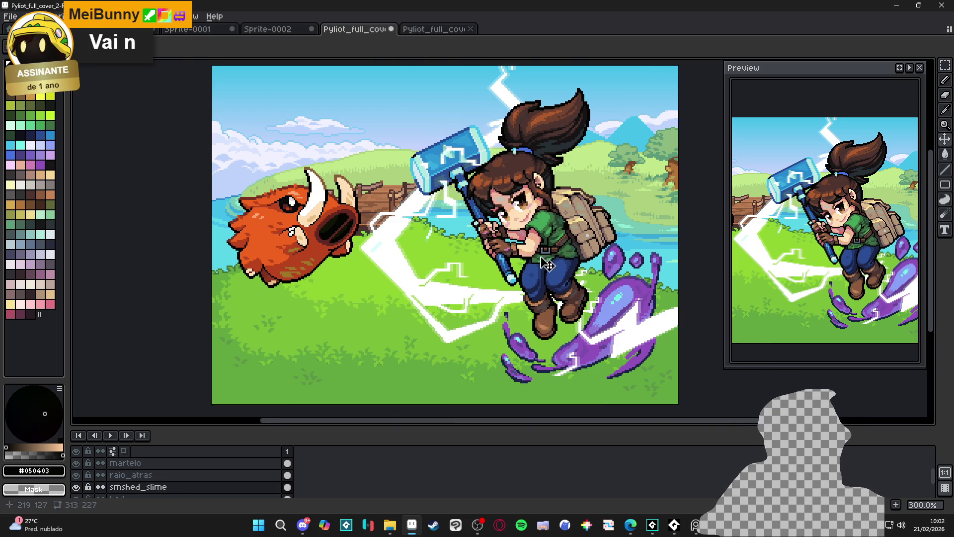
mouse_move(632, 341)
mouse_down()
mouse_move(648, 355)
mouse_move(645, 365)
mouse_up()
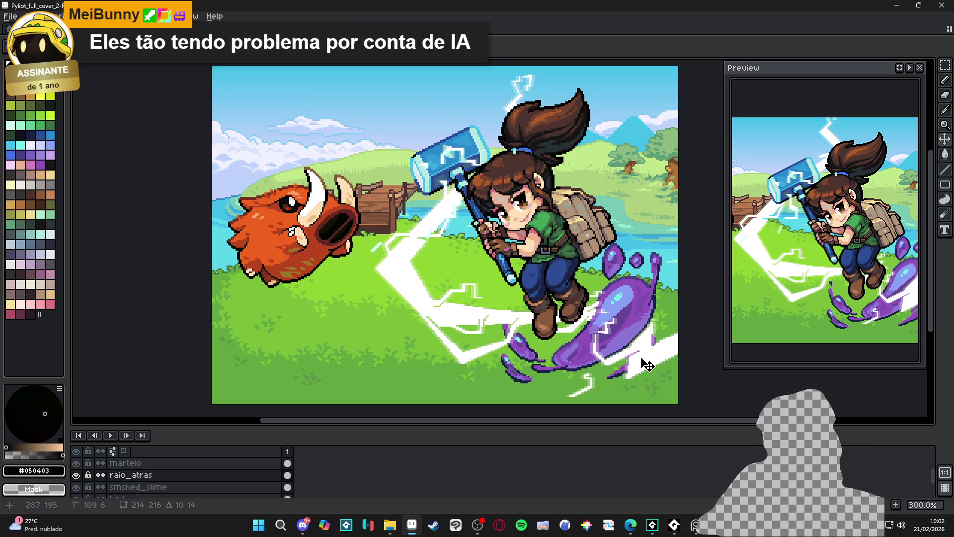
- Drop the back lightning bolt lower-right and save the girl cover
drag(645, 364, 645, 365)
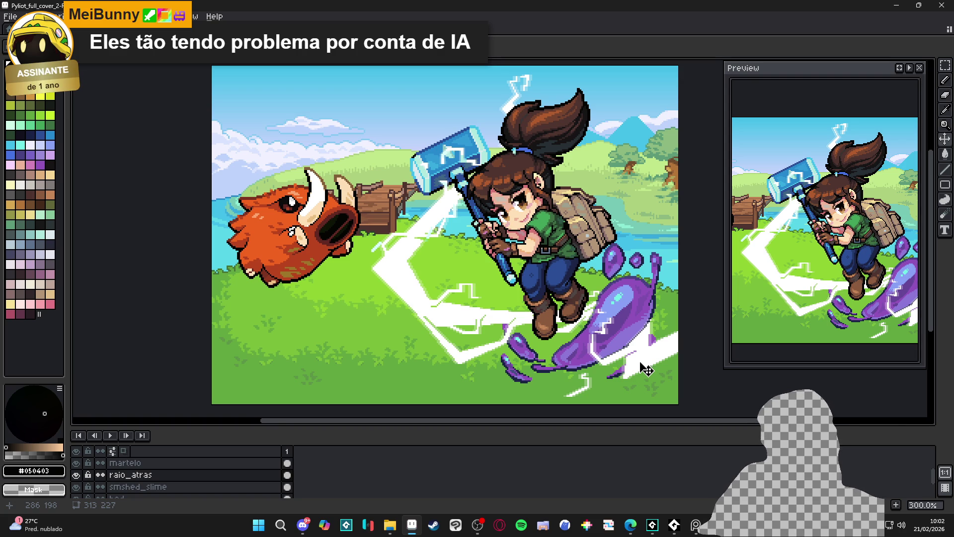
key(ctrl+s)
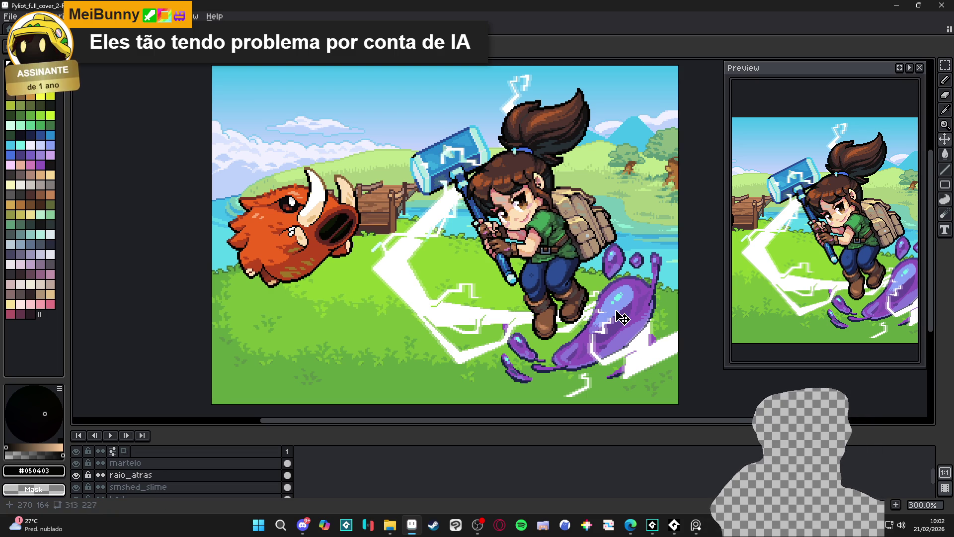
scroll(619, 318, up, 3)
scroll(605, 319, up, 3)
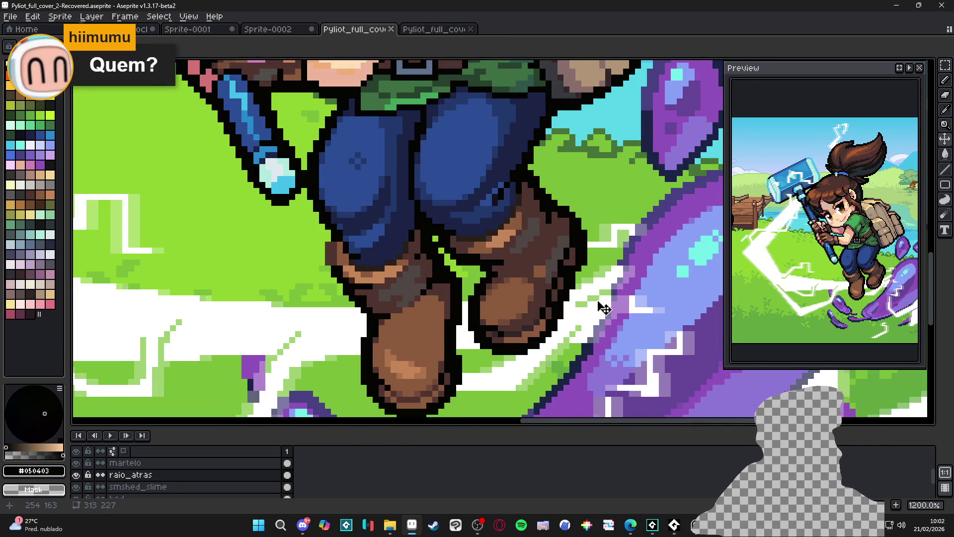
scroll(599, 306, down, 5)
- Pan around the artwork and hide the plantas fg layer
drag(647, 323, 616, 332)
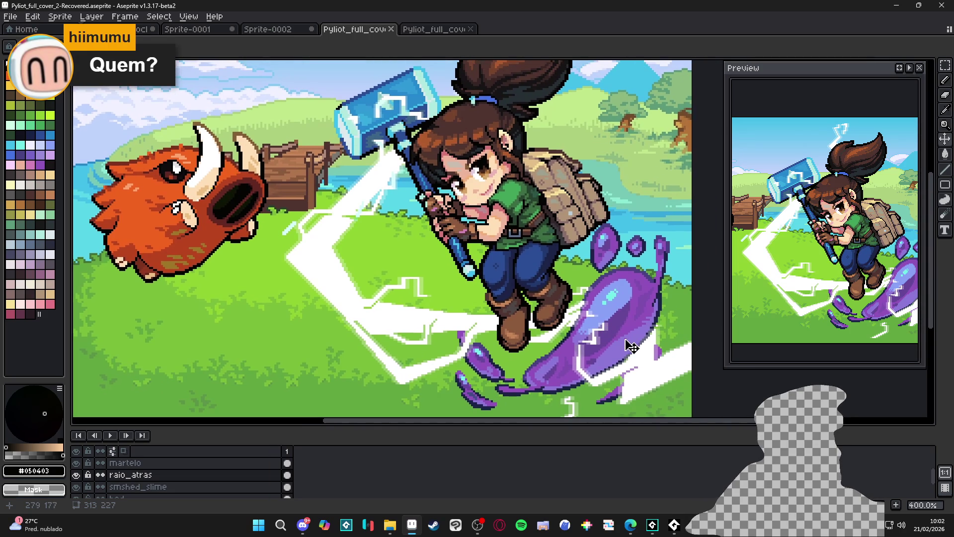
scroll(540, 352, down, 1)
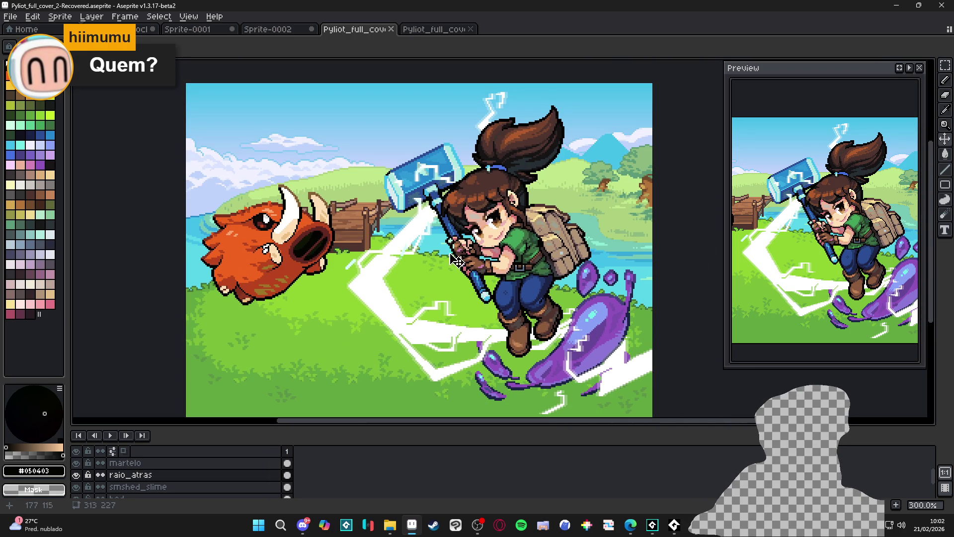
scroll(430, 222, up, 3)
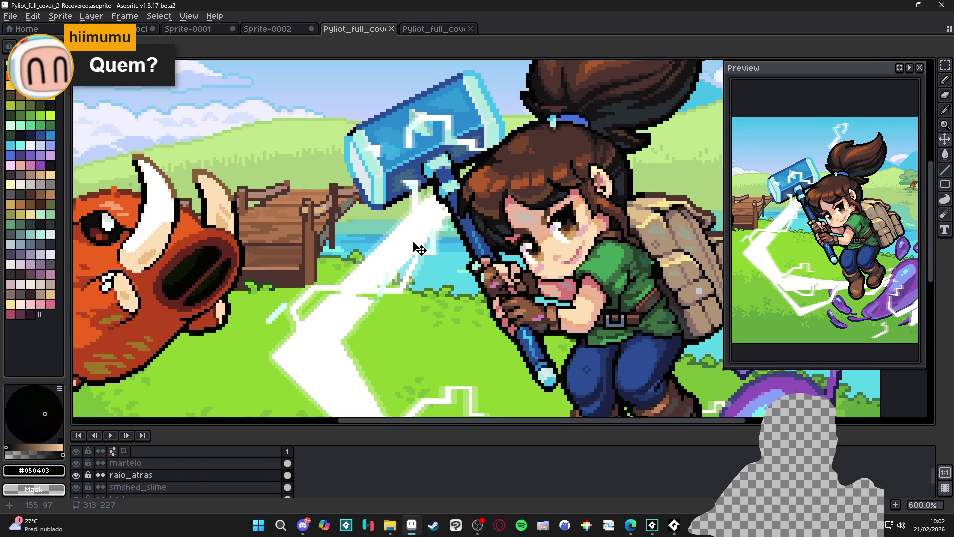
scroll(419, 249, down, 3)
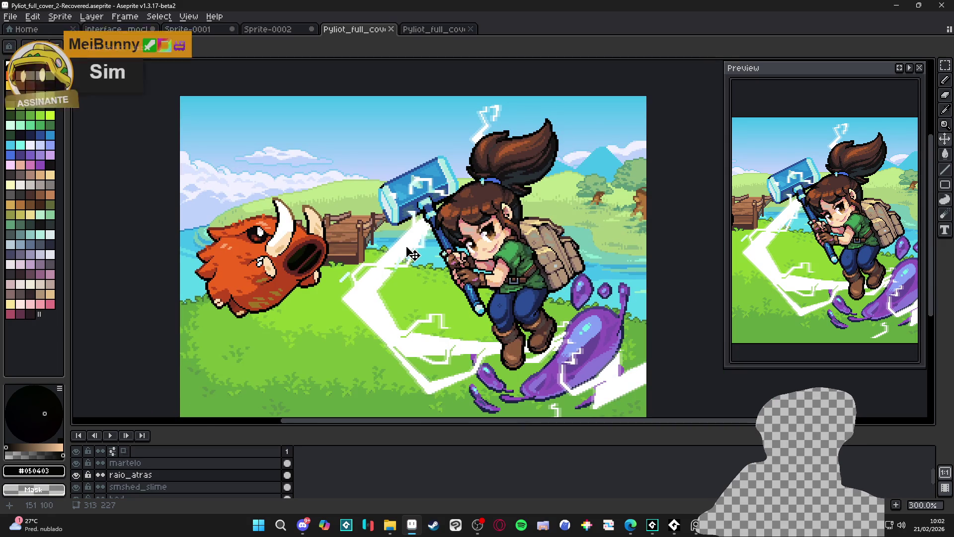
scroll(150, 475, down, 3)
click(77, 476)
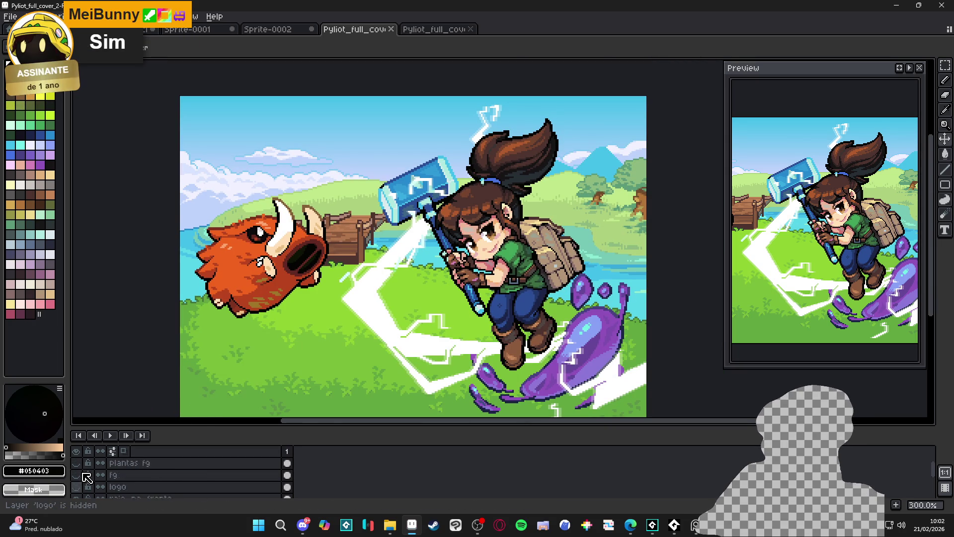
- Hide Layer 5 and briefly preview the Layer 4 sketch and Layer 6 text
scroll(82, 477, up, 1)
click(76, 463)
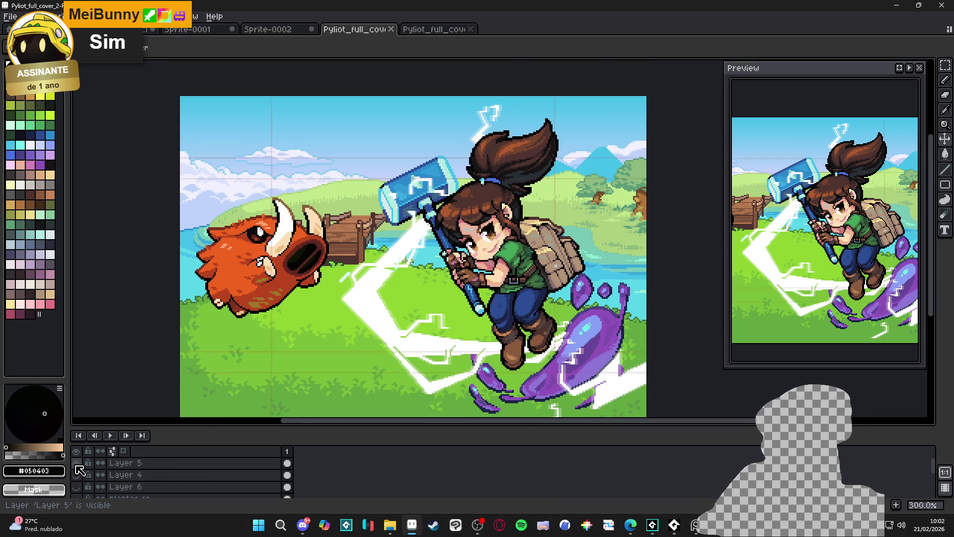
click(76, 474)
click(76, 475)
click(76, 487)
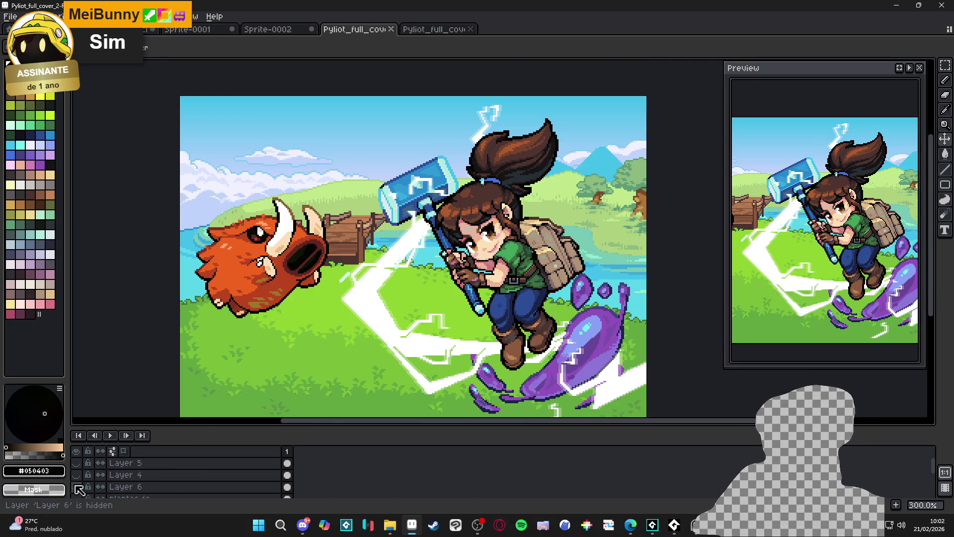
click(77, 488)
scroll(79, 489, down, 1)
- Preview the plantas fg, fg rock and BRIDGELANDS logo layers, leaving each hidden
click(77, 487)
click(77, 487)
scroll(79, 489, down, 1)
click(77, 487)
click(77, 487)
scroll(78, 487, down, 1)
click(77, 487)
click(77, 488)
scroll(78, 488, down, 1)
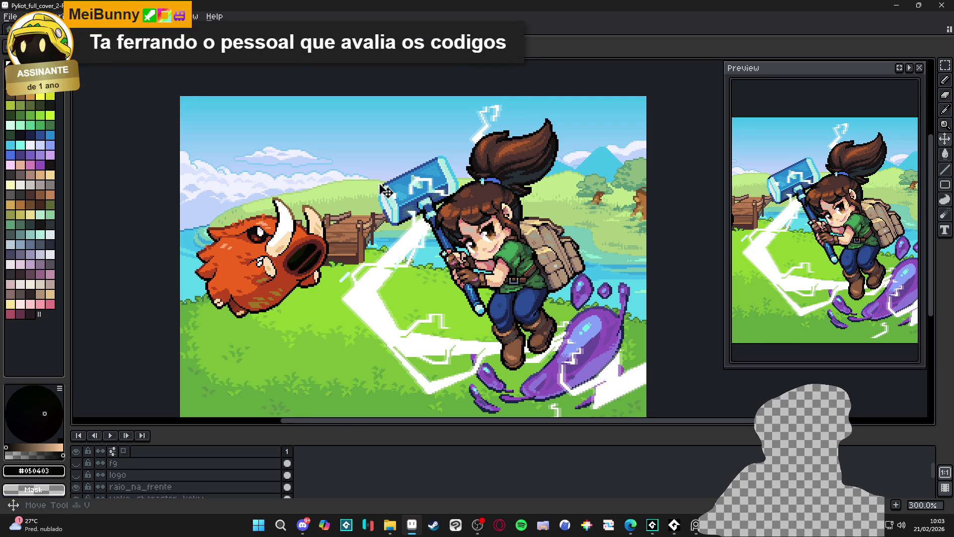
- Shift the raio_na_frente front lightning up a few pixels around the hammer
ctrl+click(443, 196)
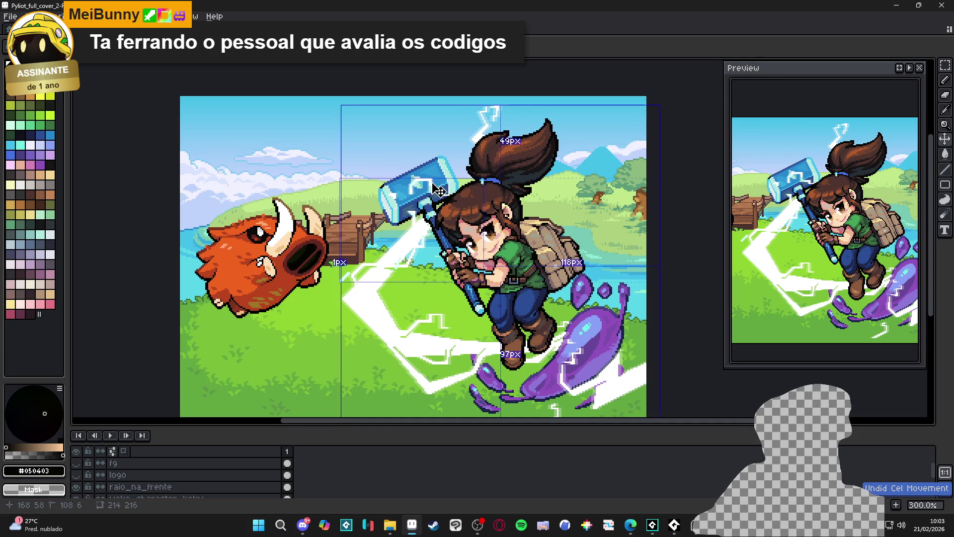
drag(437, 190, 432, 166)
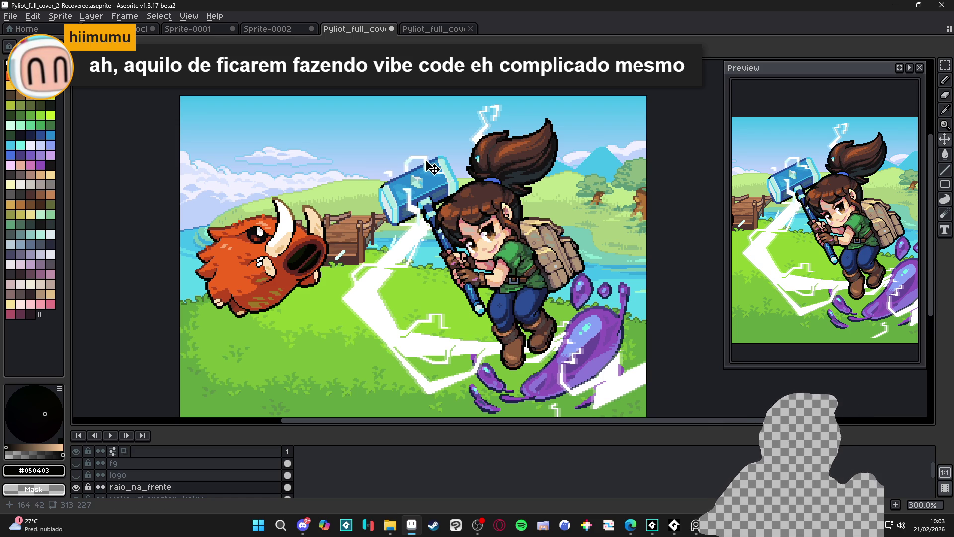
scroll(432, 168, up, 3)
mouse_move(427, 172)
mouse_down()
mouse_move(441, 143)
mouse_move(456, 214)
mouse_move(448, 201)
mouse_move(462, 194)
mouse_move(437, 159)
mouse_move(434, 170)
mouse_up()
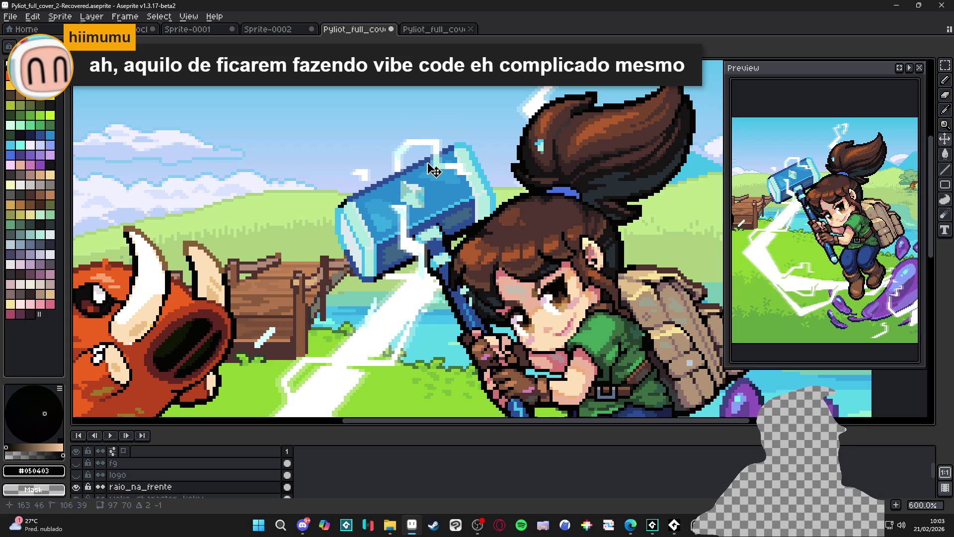
- Pan to review the whole artwork and save Pyliot_full_cover_2-Recovered.aseprite
scroll(434, 170, down, 3)
scroll(436, 192, up, 2)
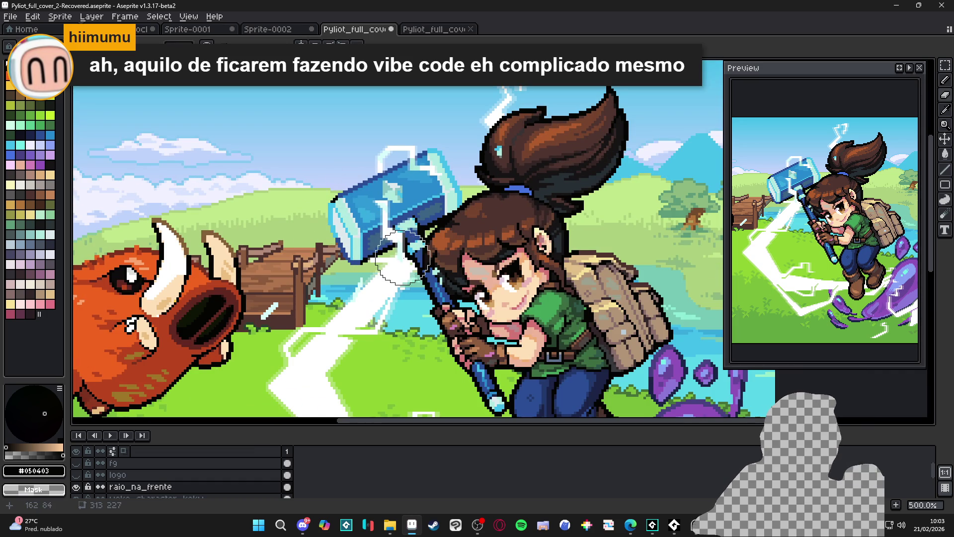
scroll(435, 243, down, 2)
scroll(438, 242, up, 2)
scroll(437, 242, down, 2)
drag(467, 219, 461, 160)
key(ctrl)
key(ctrl+s)
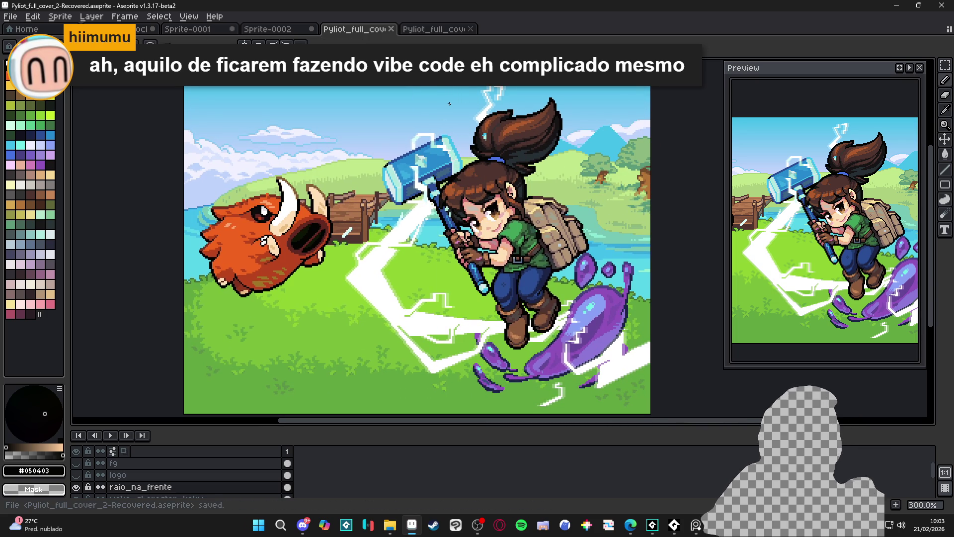
key(ctrl)
key(ctrl+s)
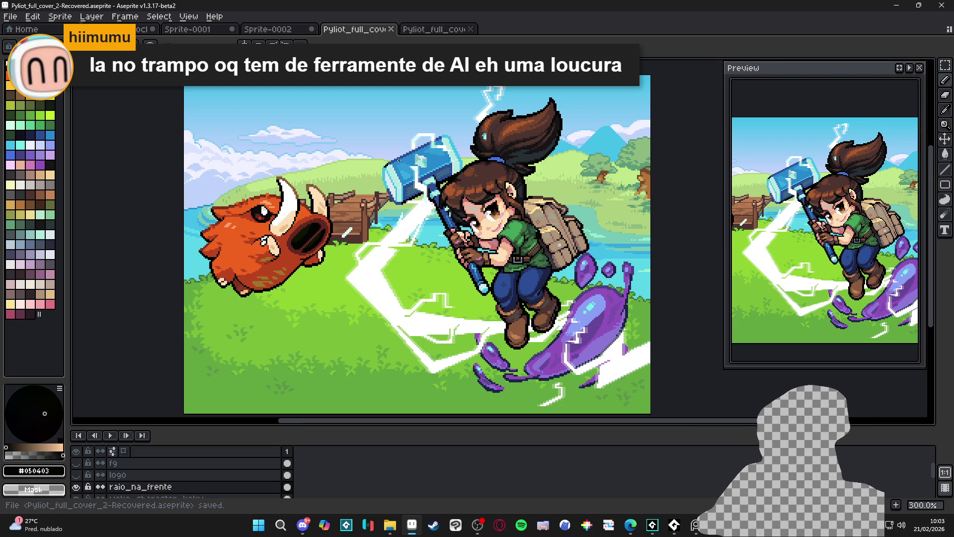
scroll(398, 159, up, 4)
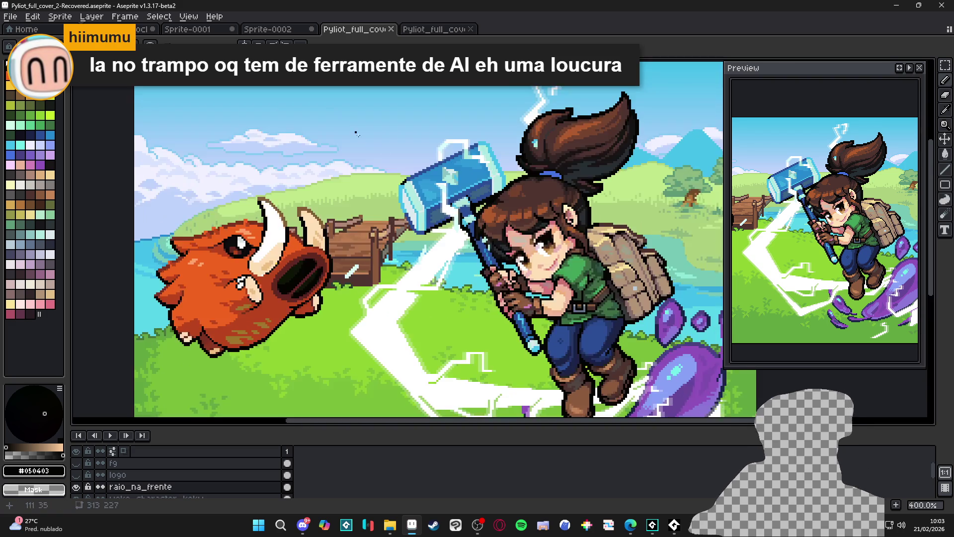
- Sample white from the lightning and pencil a small zigzag spark above the hammer head
scroll(502, 188, up, 3)
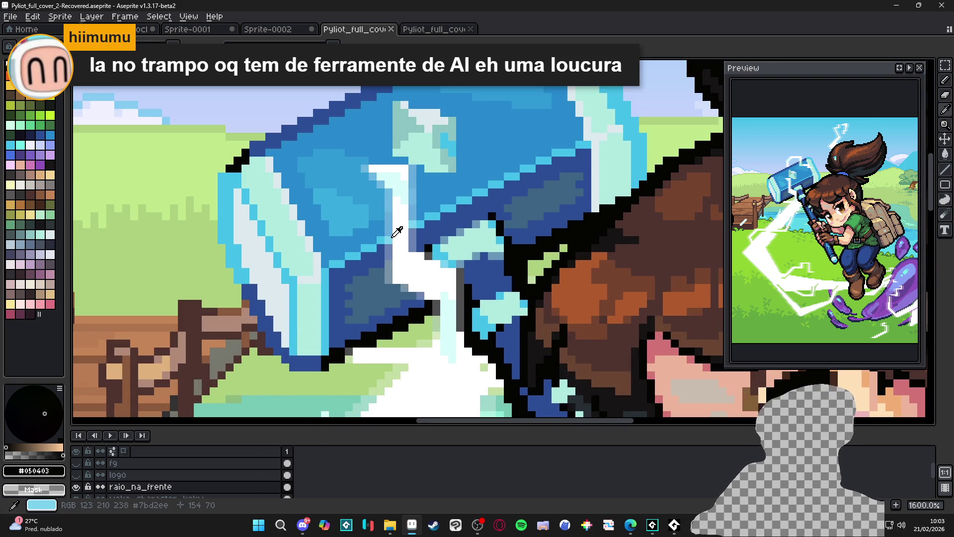
alt+click(390, 169)
scroll(382, 244, up, 2)
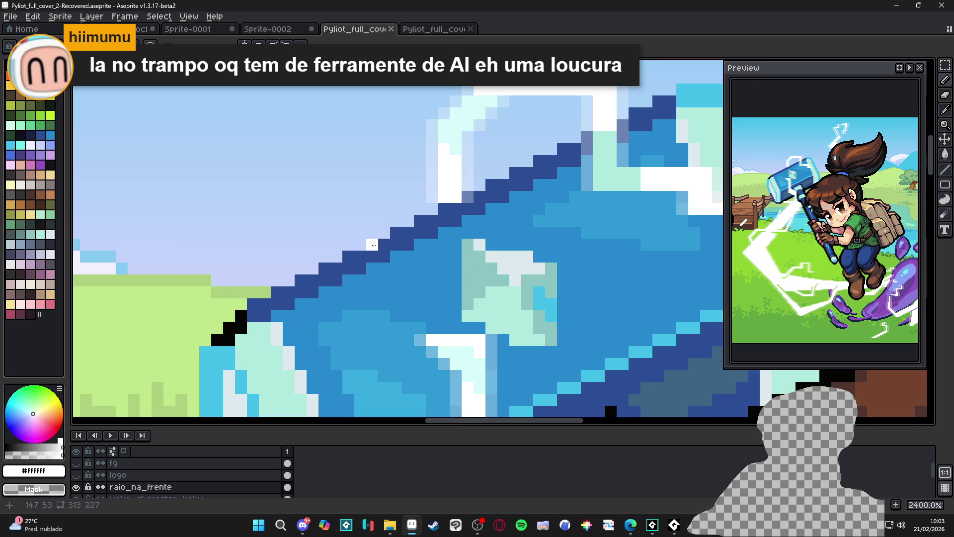
mouse_move(366, 255)
mouse_down()
mouse_move(359, 209)
mouse_move(371, 214)
mouse_move(299, 162)
mouse_move(265, 162)
mouse_move(262, 185)
mouse_move(243, 190)
mouse_up()
scroll(242, 189, down, 6)
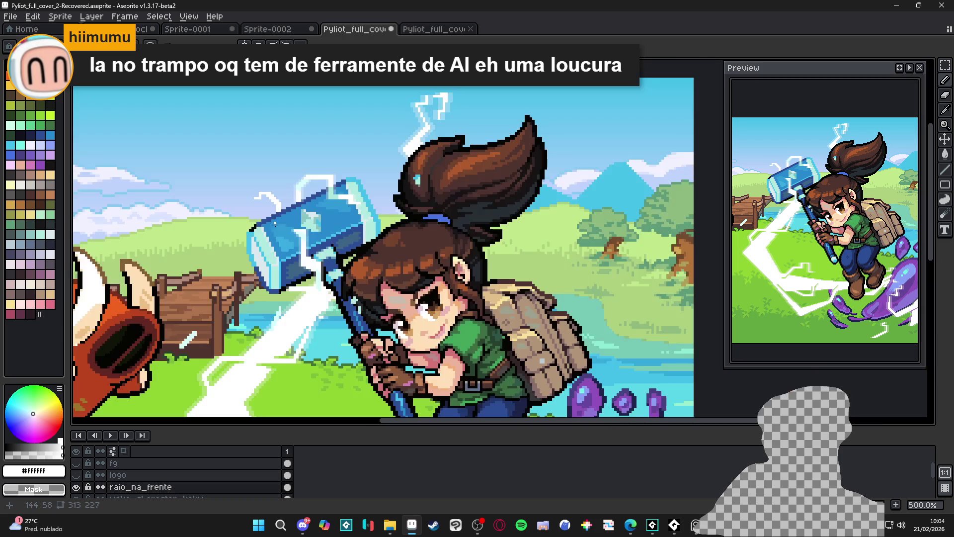
scroll(289, 193, up, 6)
click(288, 192)
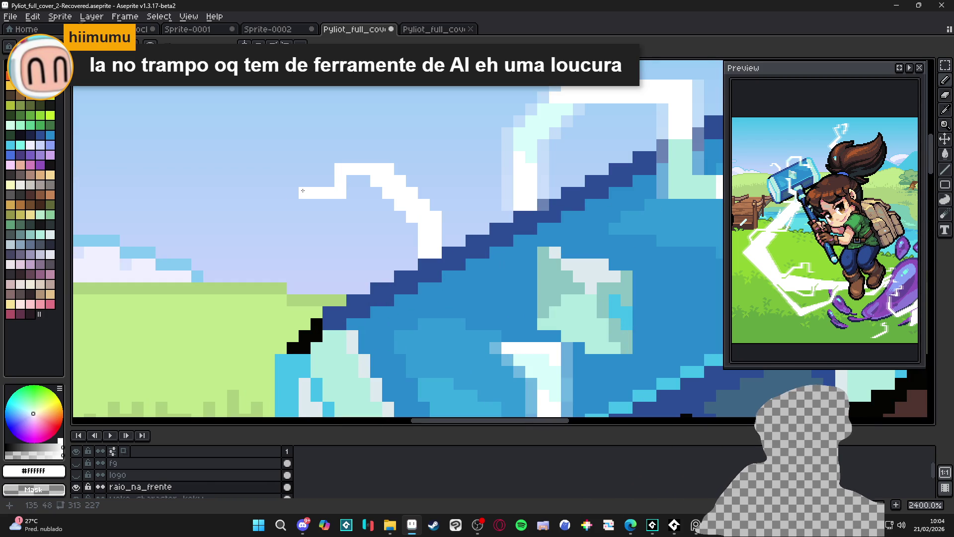
drag(304, 193, 305, 133)
- Sample light cyan and repaint a strip of the white bolt pixels with it
scroll(306, 134, down, 7)
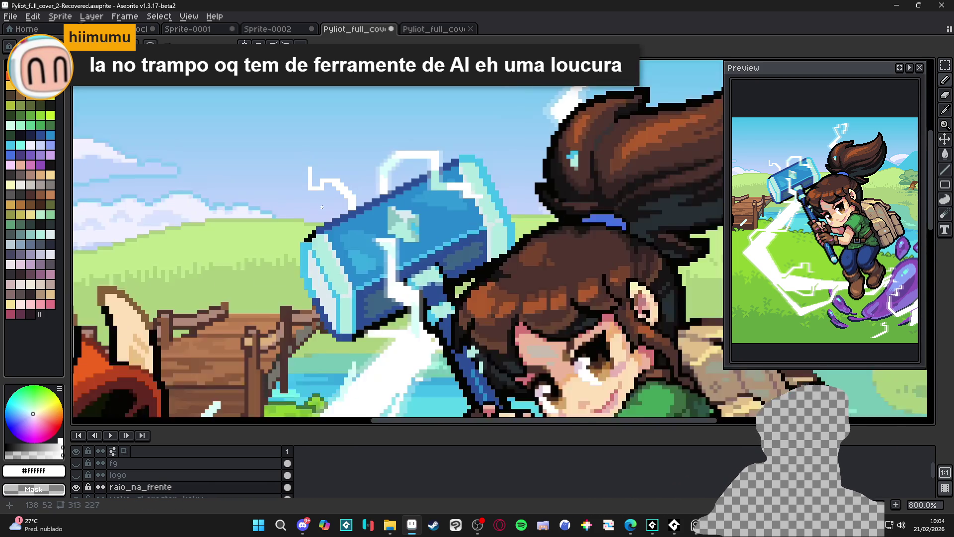
scroll(312, 205, up, 5)
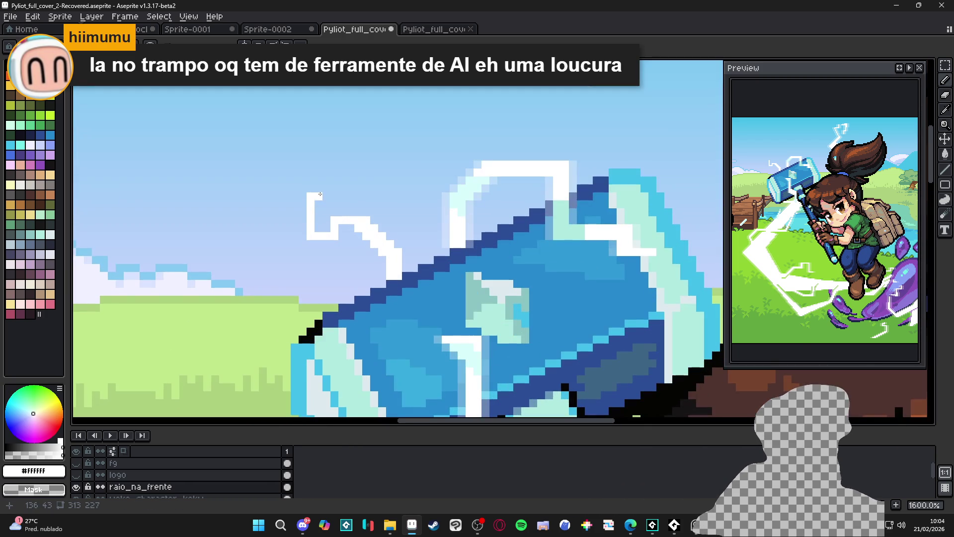
scroll(323, 198, down, 1)
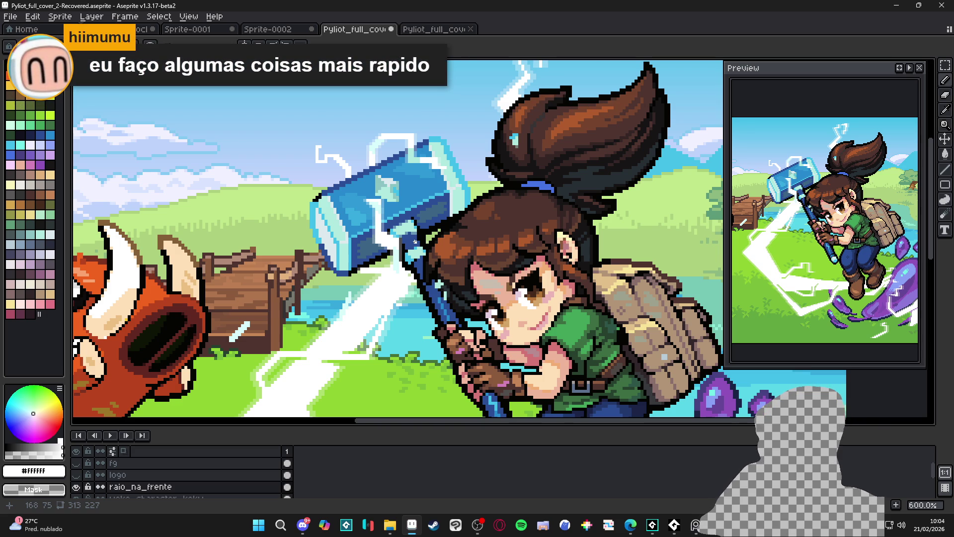
scroll(328, 164, up, 4)
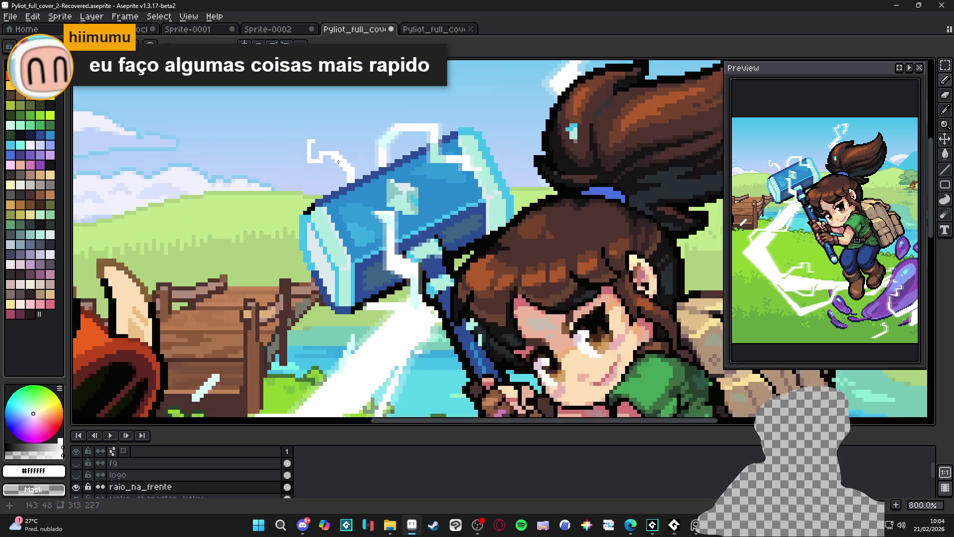
key(super)
key(super)
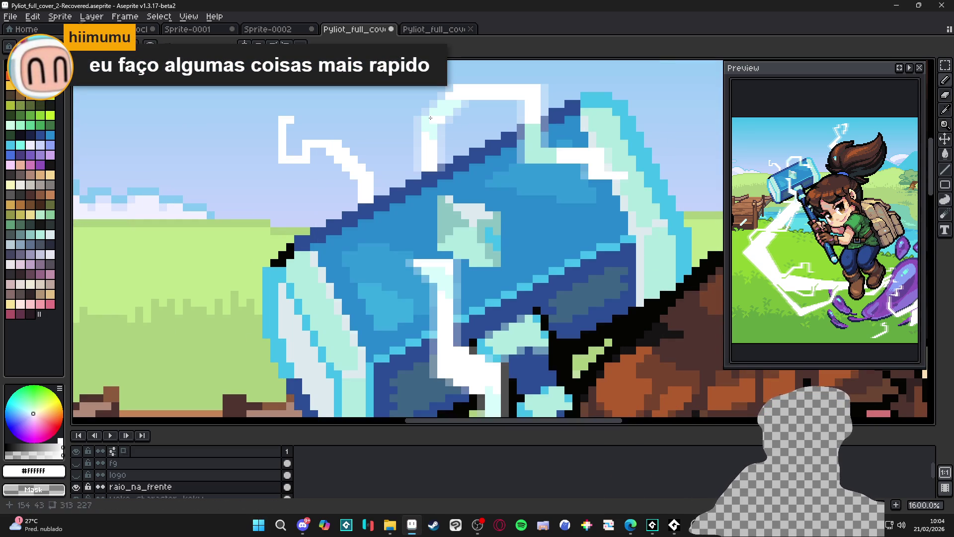
alt+click(418, 127)
scroll(290, 150, up, 1)
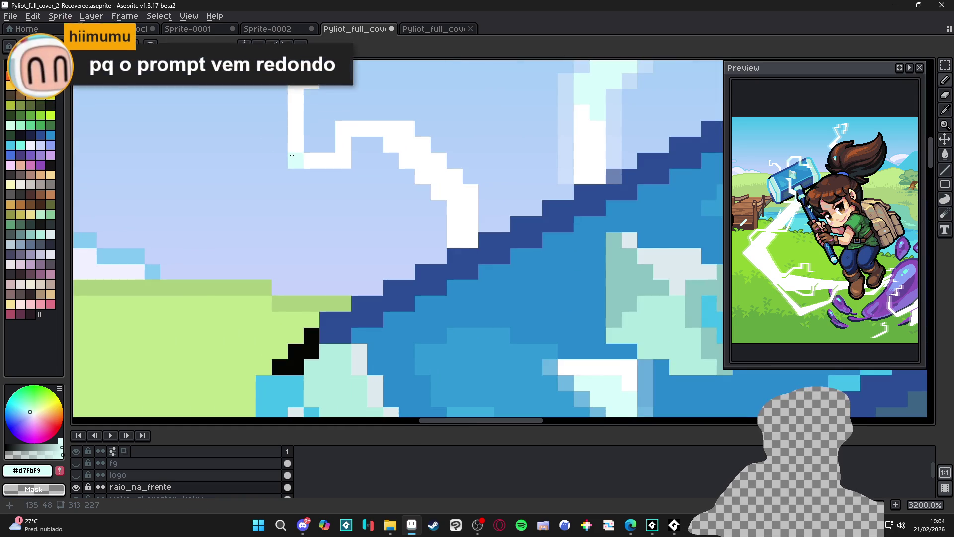
scroll(299, 162, down, 1)
scroll(299, 162, down, 3)
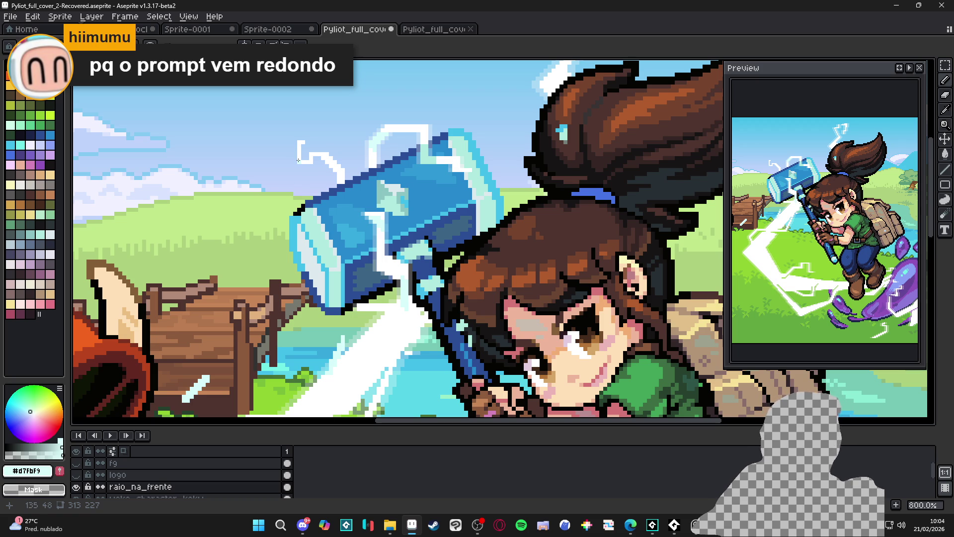
scroll(298, 160, up, 4)
mouse_move(357, 222)
mouse_down()
mouse_move(372, 216)
mouse_move(364, 183)
mouse_up()
click(350, 180)
- Save Pyliot_full_cover_2-Recovered.aseprite twice, sampling the light blue sky colour in between
scroll(350, 180, down, 7)
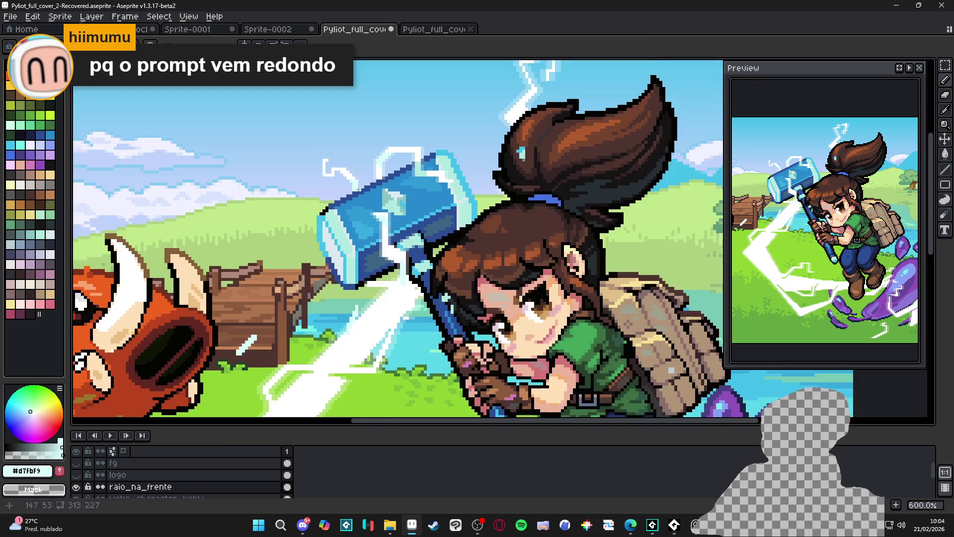
key(ctrl+s)
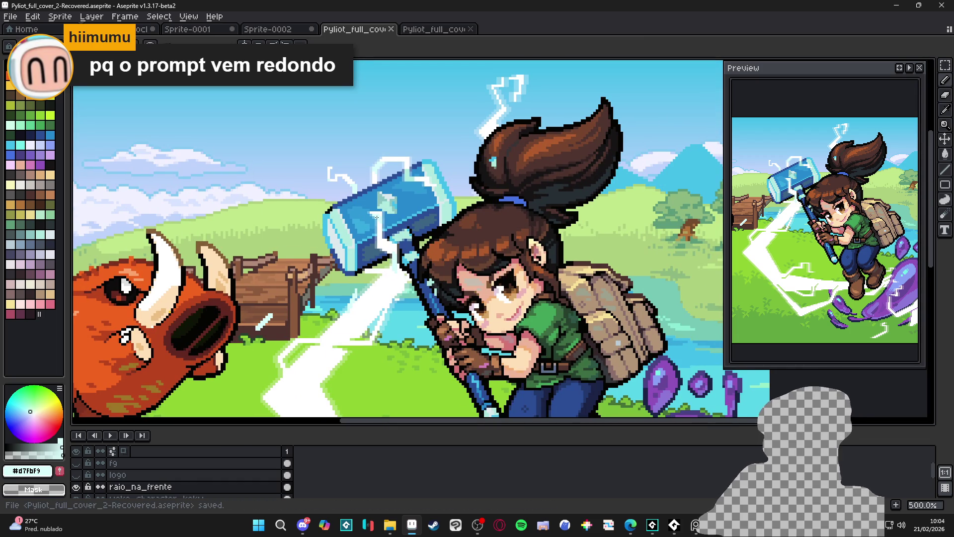
scroll(371, 219, up, 8)
alt+click(374, 186)
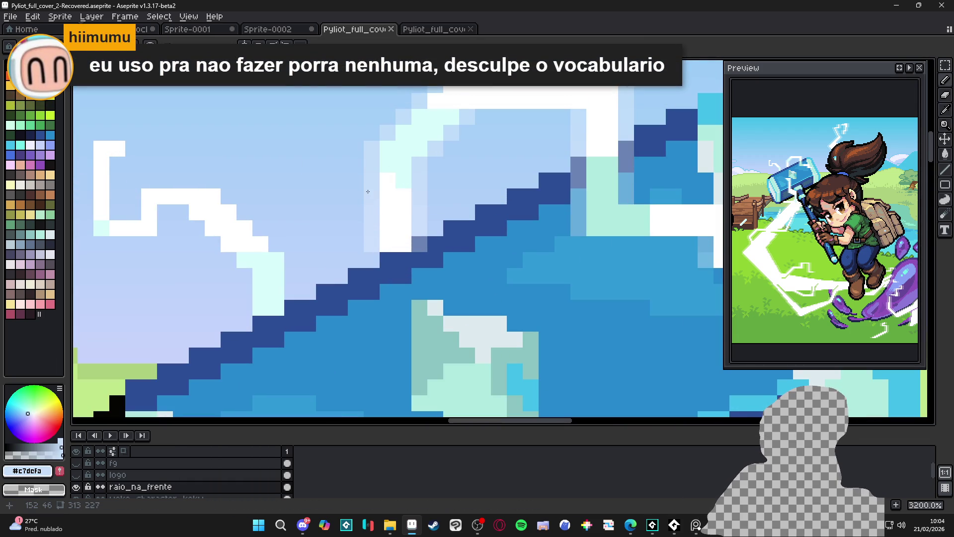
key(ctrl+s)
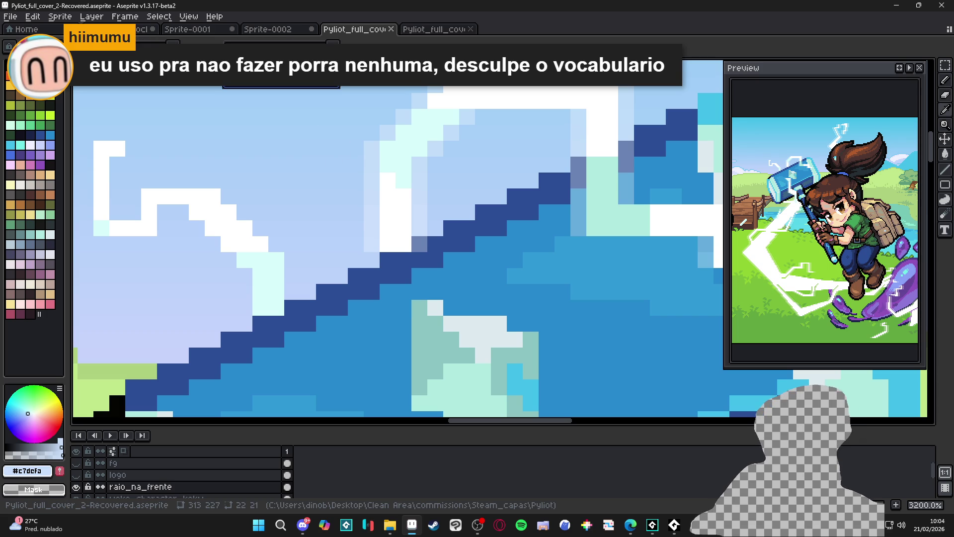
- Pick white again and rectangle-select the small spark above the hammer head
alt+click(378, 171)
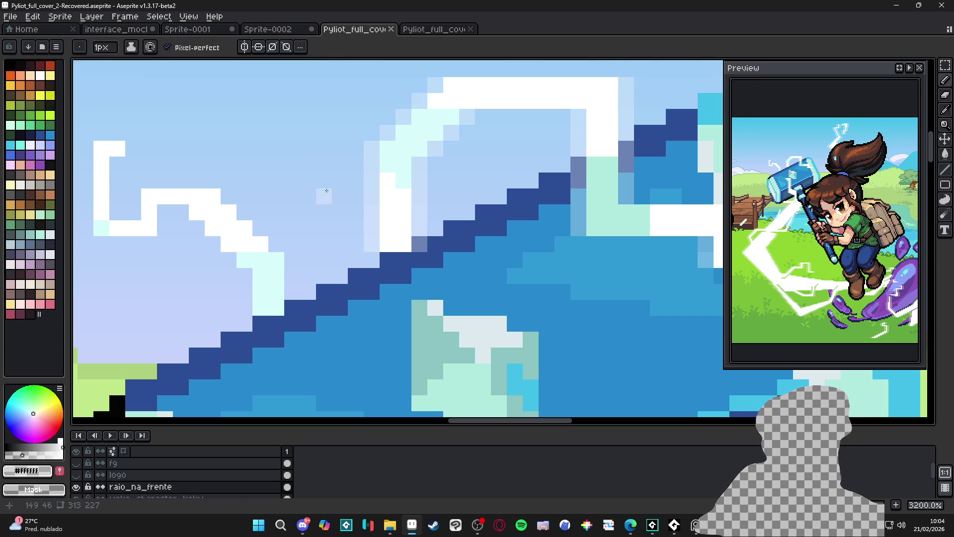
scroll(244, 213, down, 2)
drag(244, 212, 279, 227)
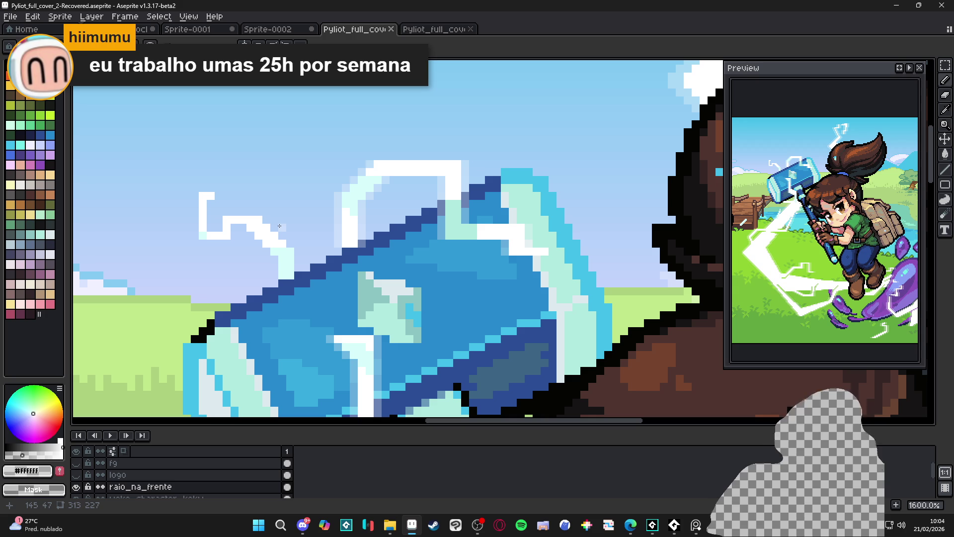
key(b)
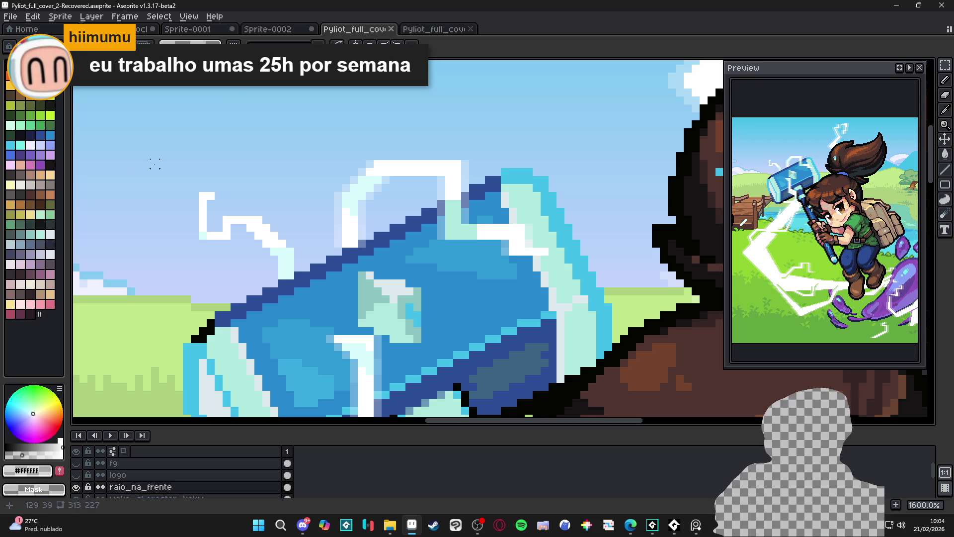
mouse_move(144, 159)
mouse_down()
mouse_move(309, 260)
mouse_move(310, 288)
mouse_up()
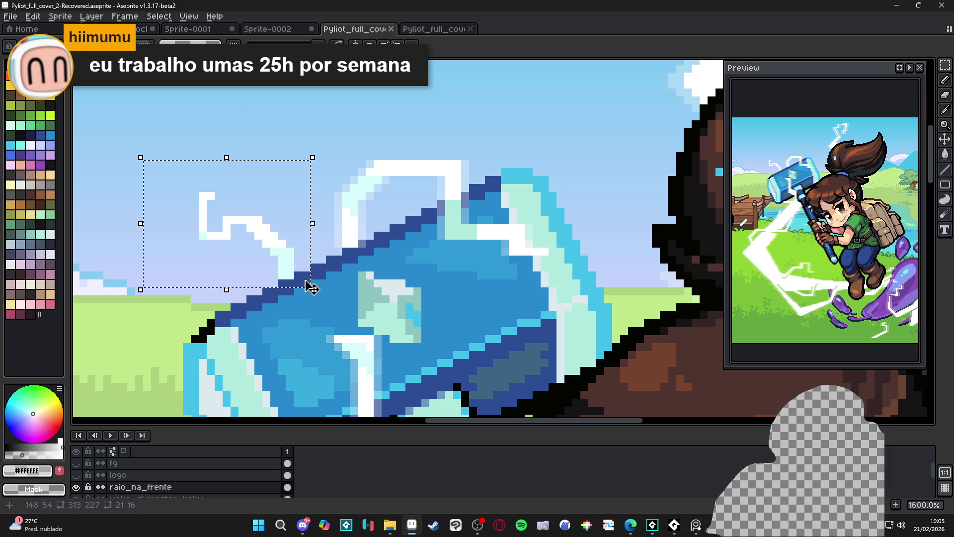
- Outline the selected spark on the outside with a horizontal-only pattern
key(shift+o)
click(607, 90)
click(539, 111)
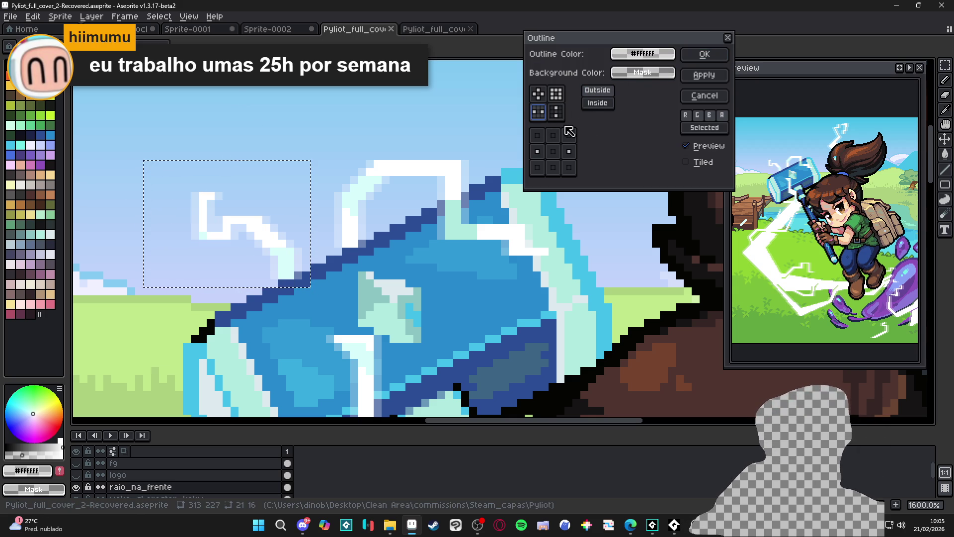
click(705, 54)
scroll(458, 203, down, 4)
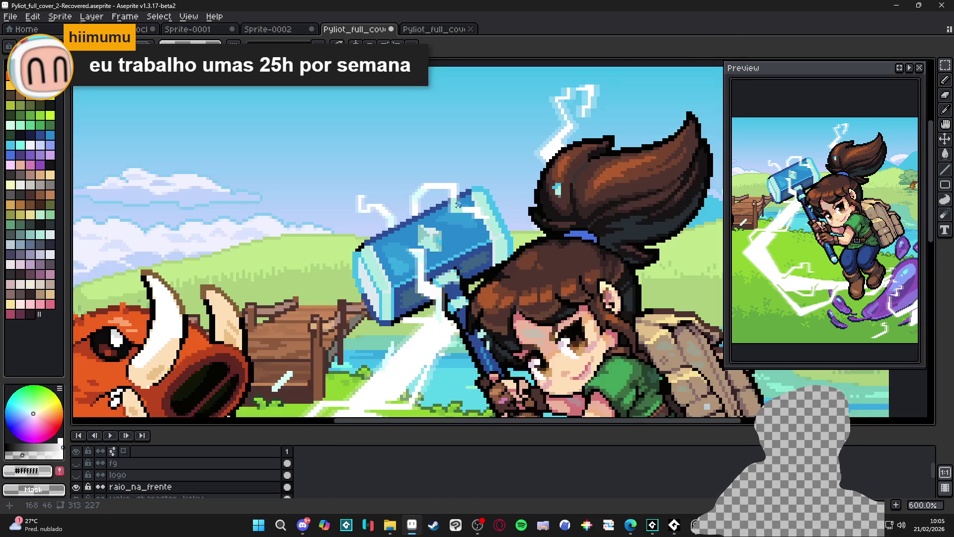
scroll(458, 205, down, 1)
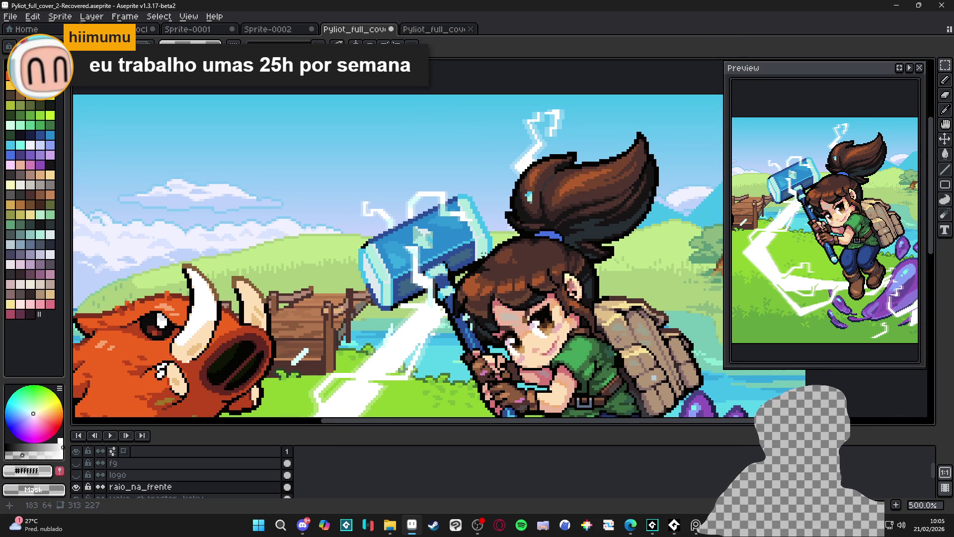
scroll(398, 244, up, 7)
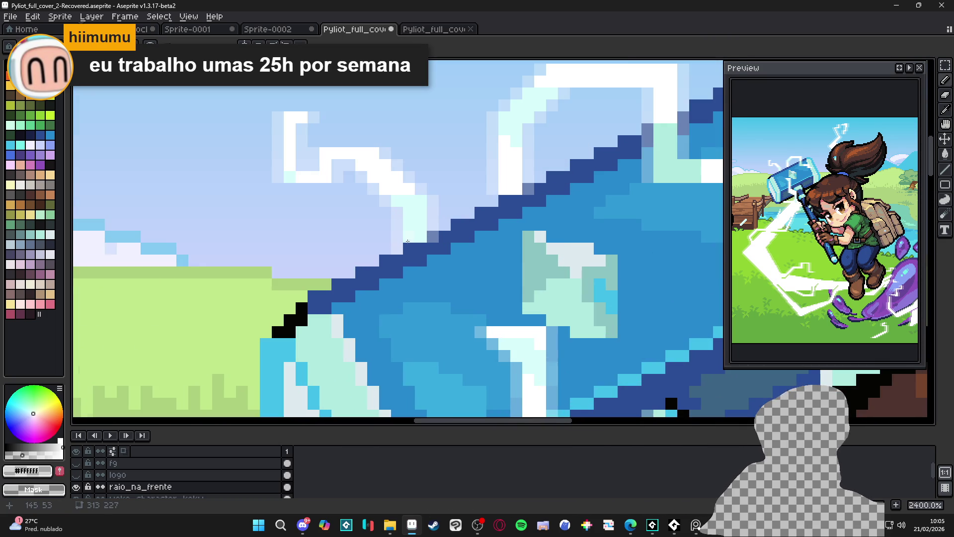
scroll(407, 241, down, 7)
- Save, undo back to the lightning selection, save again, then zoom out and widen the preview
key(ctrl+s)
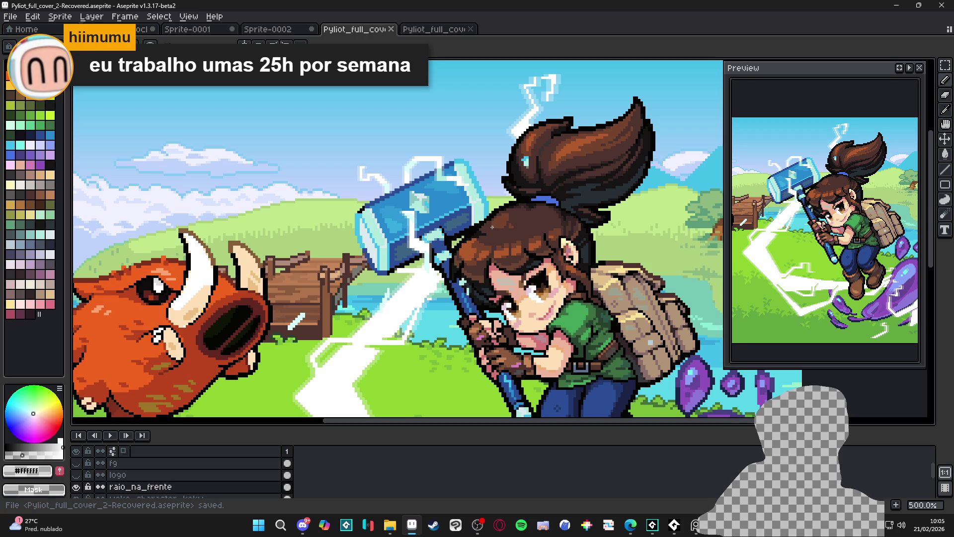
key(ctrl+z)
key(ctrl+z)
key(ctrl+z)
key(ctrl+s)
key(minus)
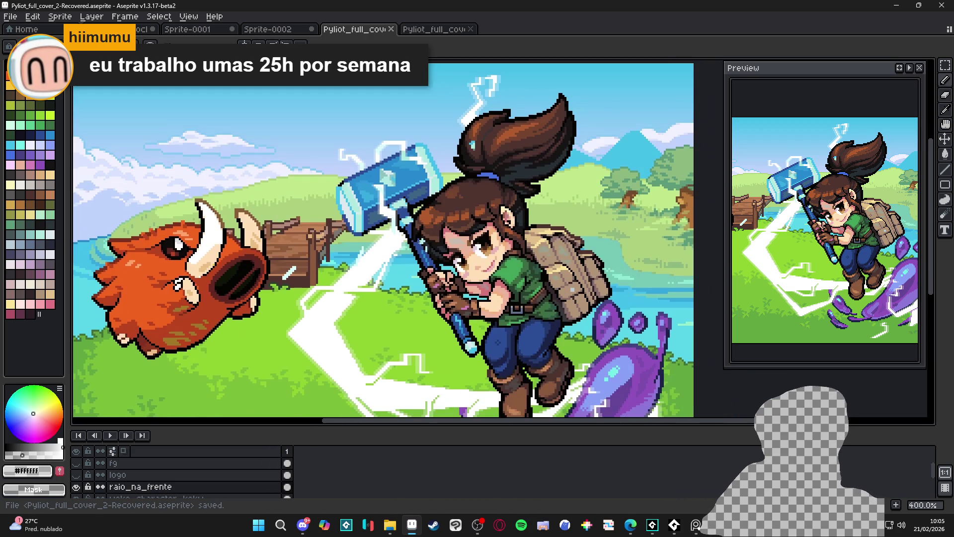
scroll(392, 303, down, 1)
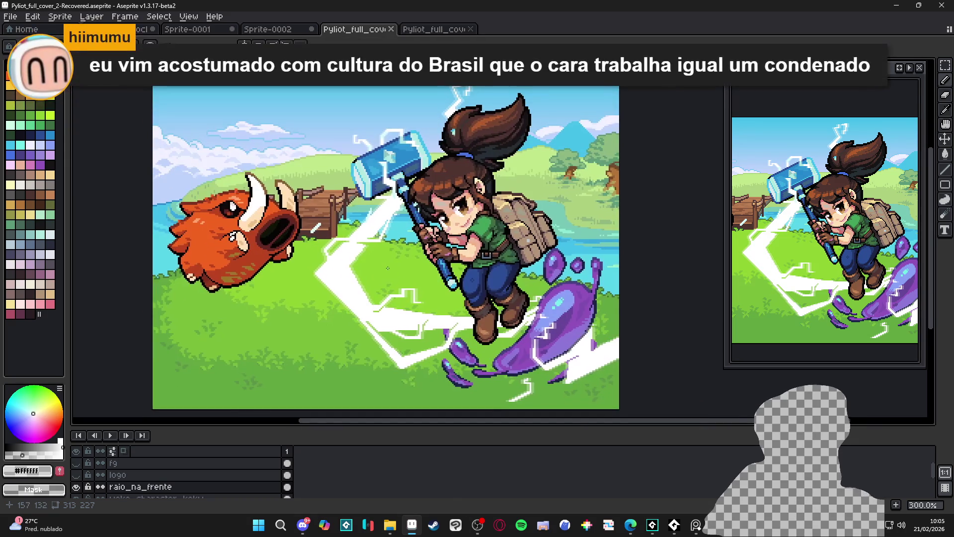
scroll(407, 376, up, 2)
scroll(407, 373, down, 2)
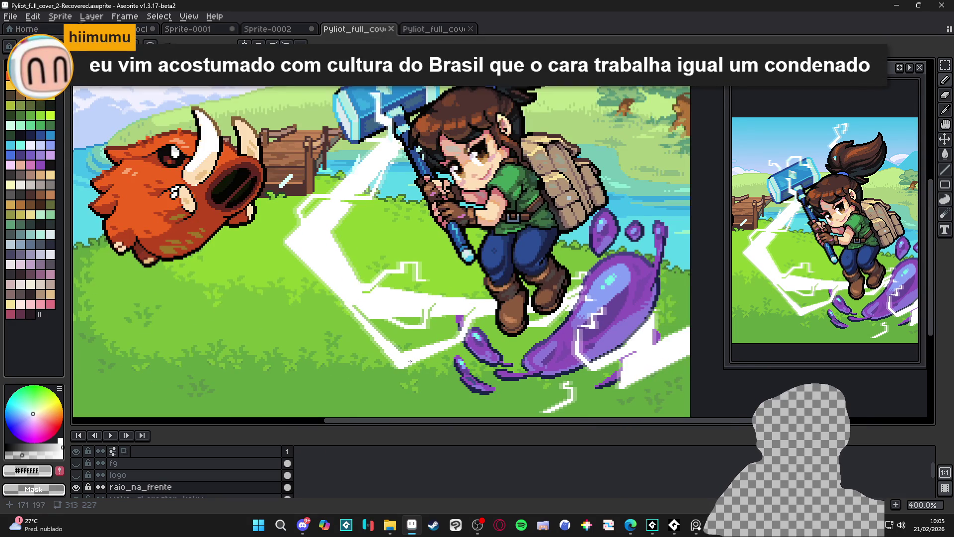
scroll(420, 348, up, 1)
scroll(421, 363, down, 1)
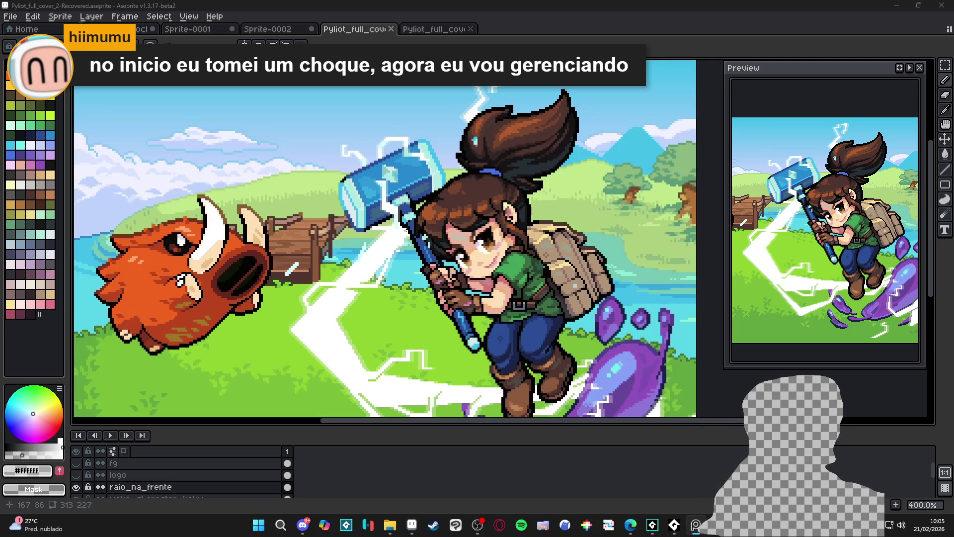
drag(419, 230, 411, 211)
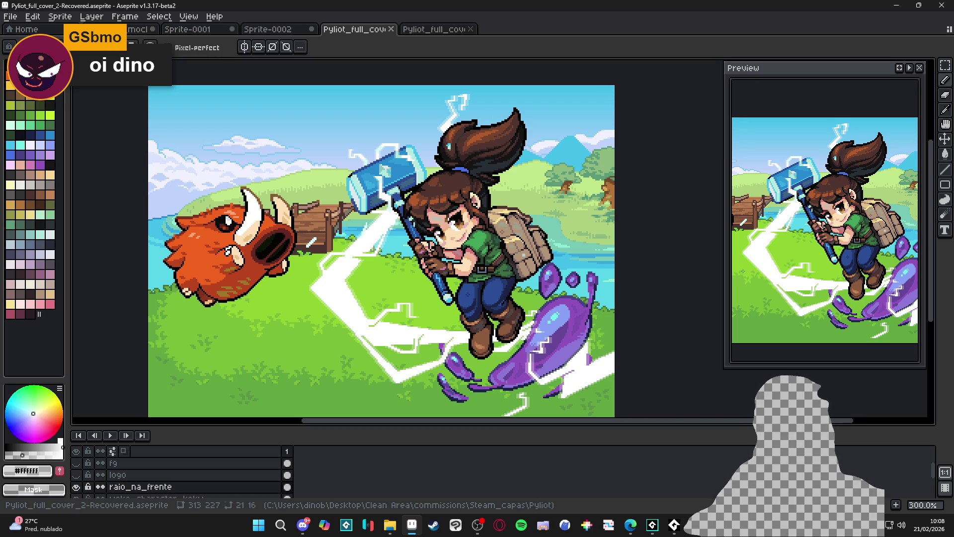
drag(727, 271, 703, 271)
- Select the woke_character_kekw layer and briefly hide and reshow it
drag(562, 308, 522, 283)
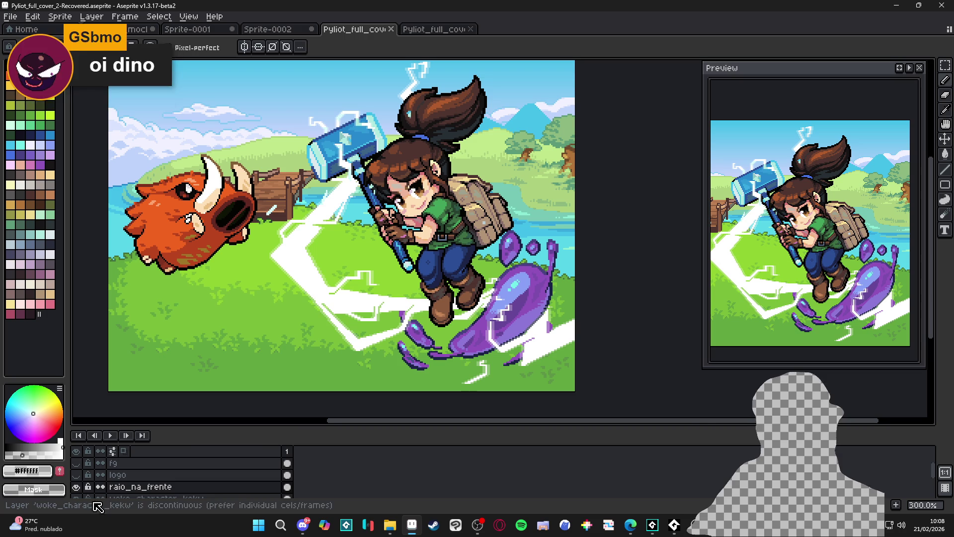
key(v)
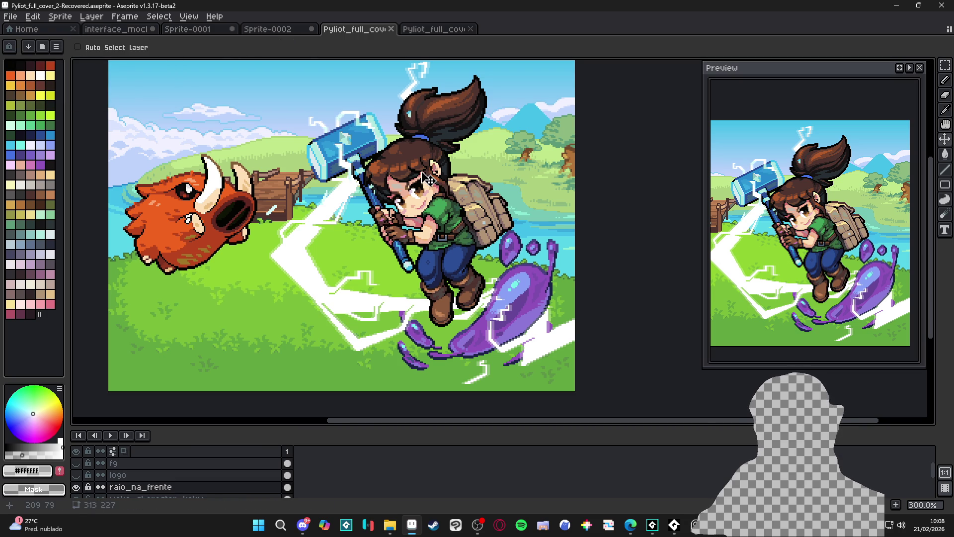
ctrl+click(426, 178)
click(76, 492)
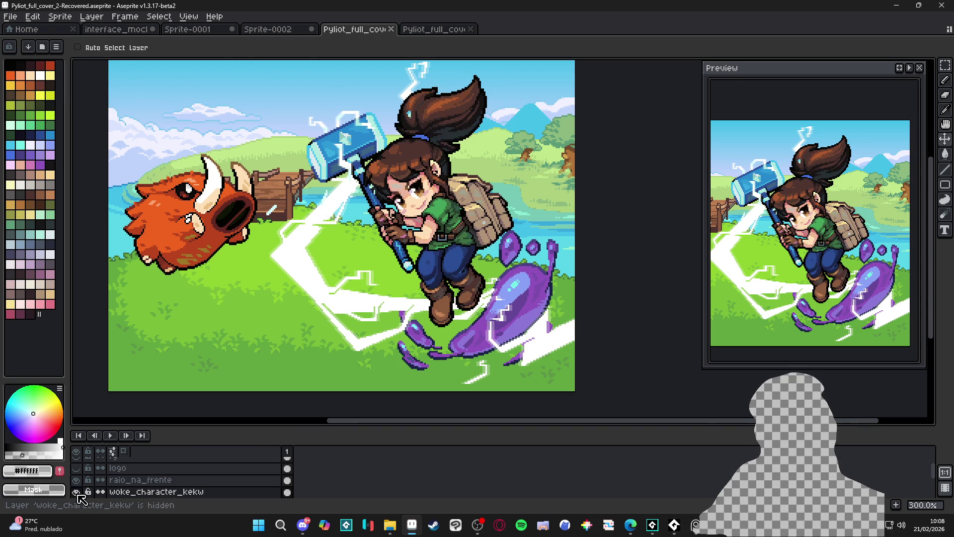
click(76, 492)
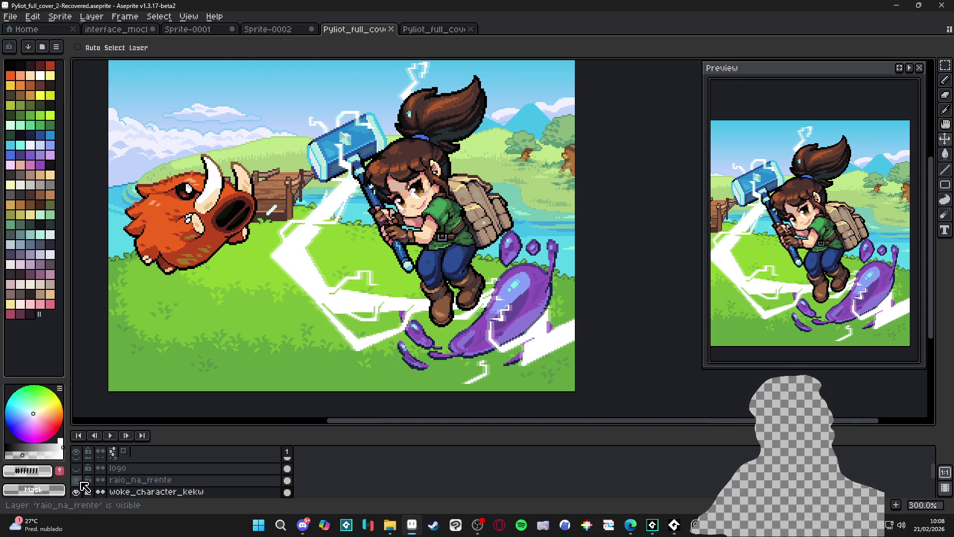
- Create a layer above raio_na_frente and rename it rim_lights
click(168, 485)
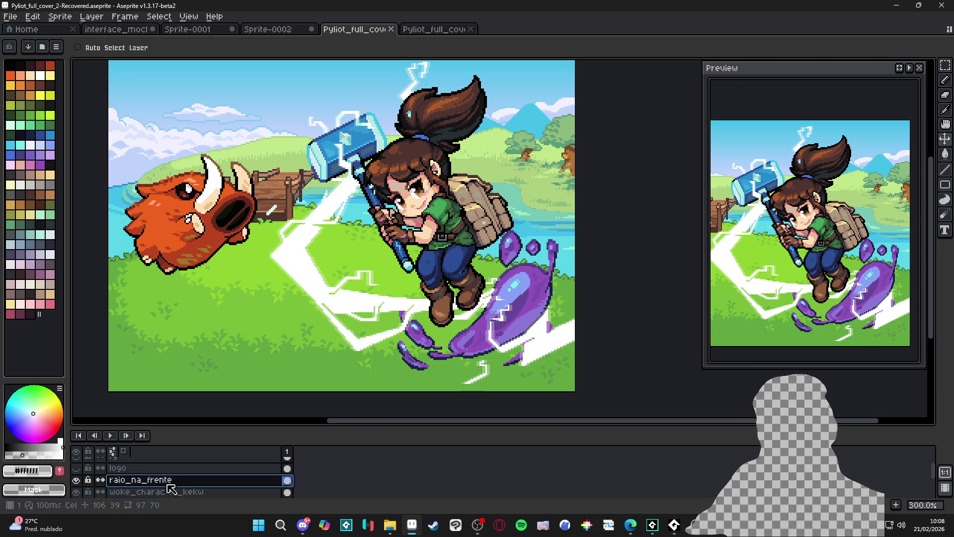
key(shift+n)
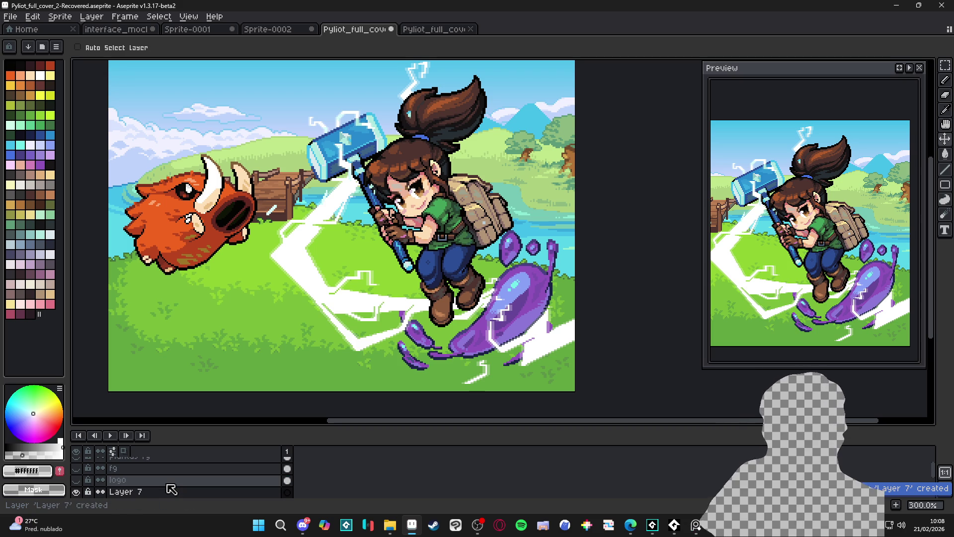
double_click(145, 492)
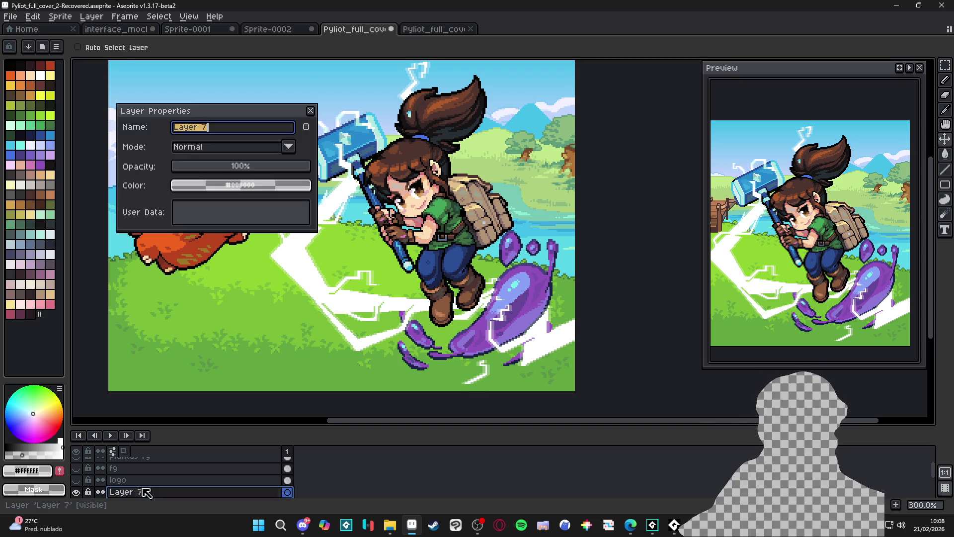
text(rim_light)
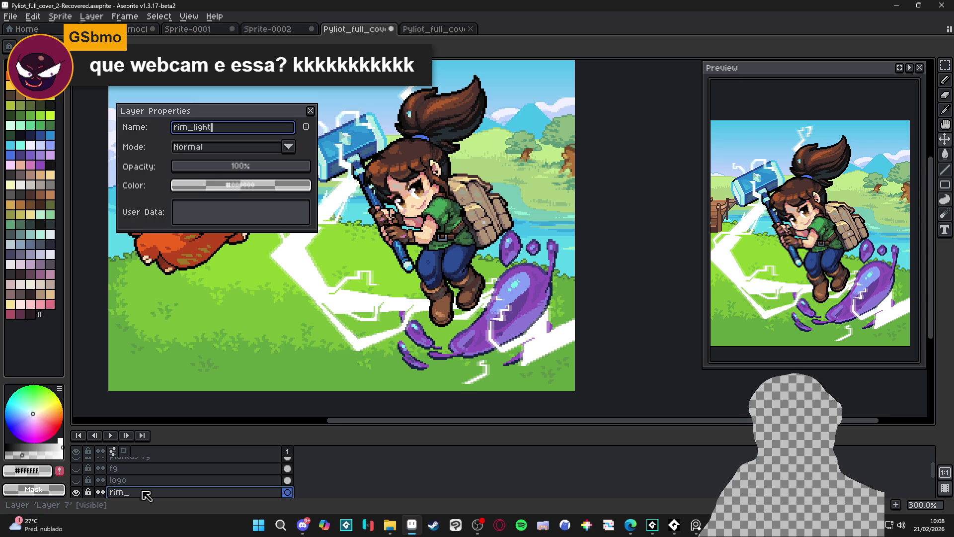
key(Return)
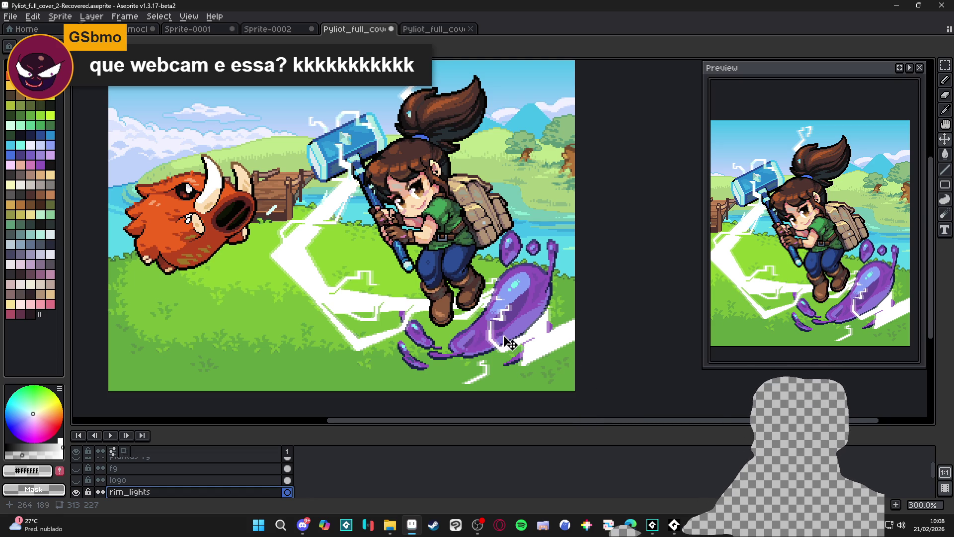
key(ctrl)
key(w)
scroll(528, 329, up, 2)
click(519, 305)
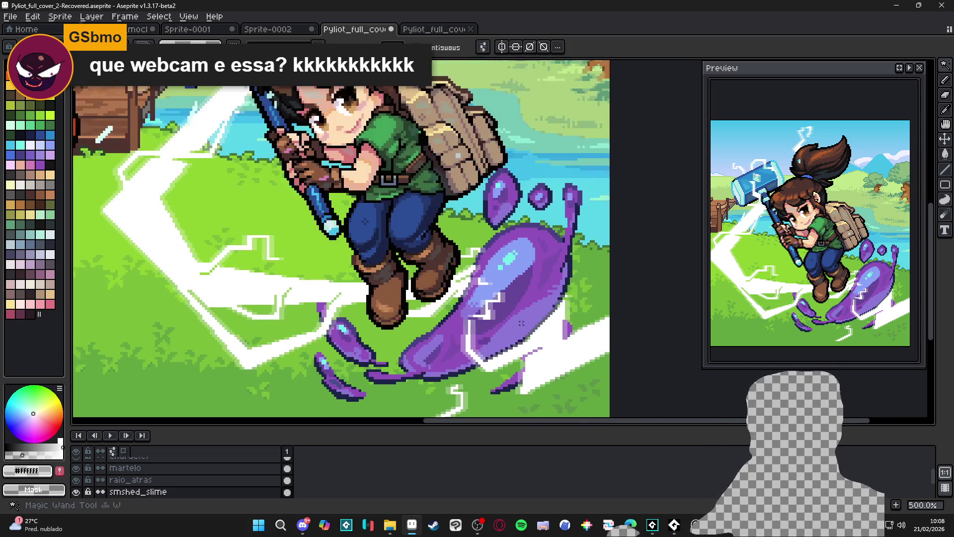
scroll(502, 330, up, 2)
shift+click(485, 346)
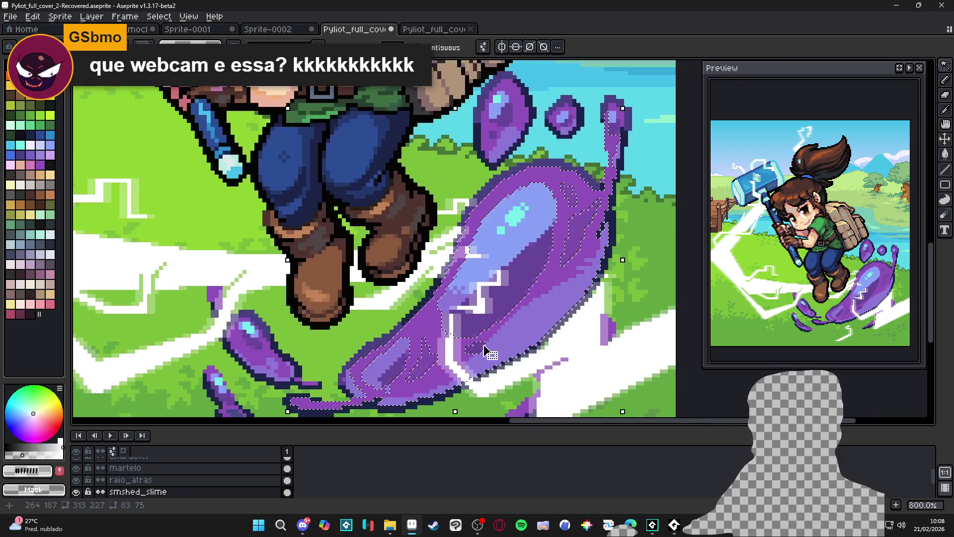
scroll(427, 367, up, 3)
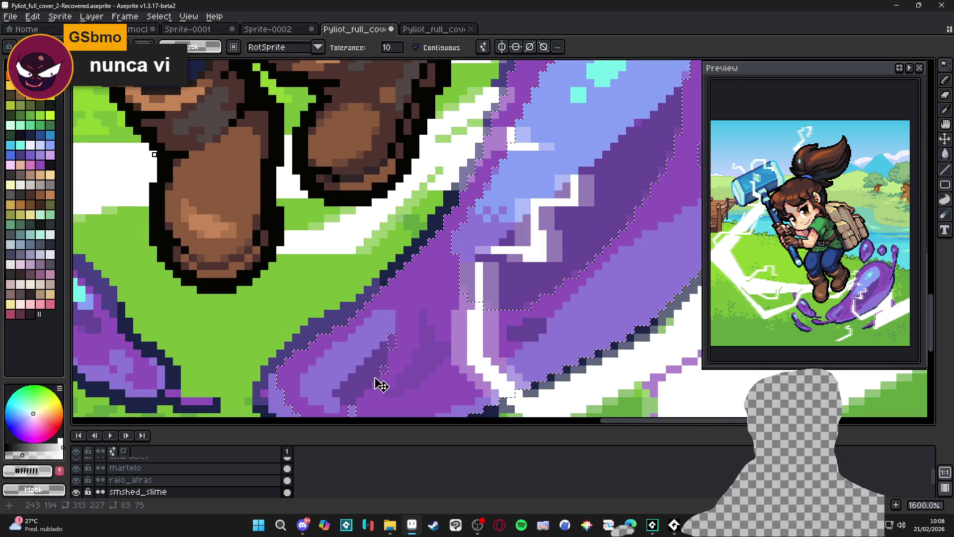
scroll(387, 378, up, 2)
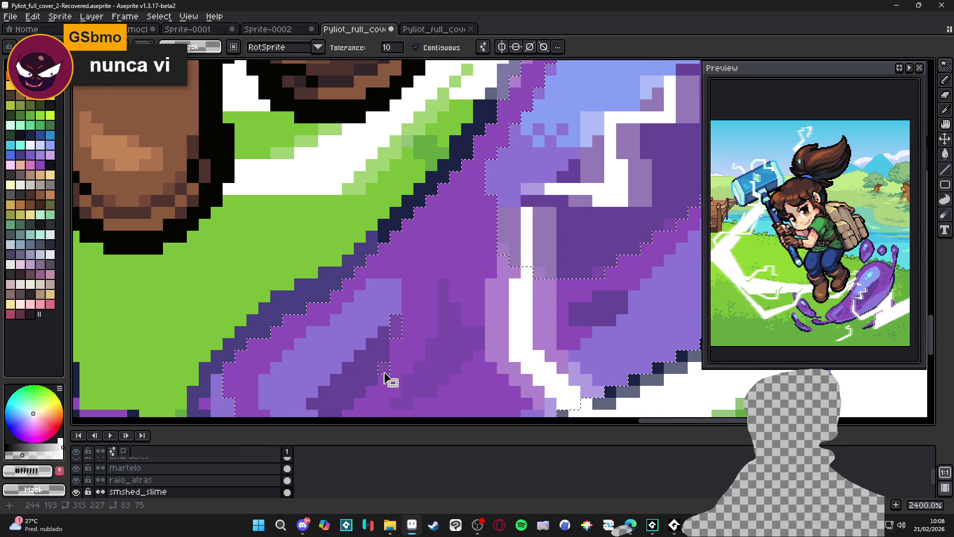
scroll(386, 374, down, 2)
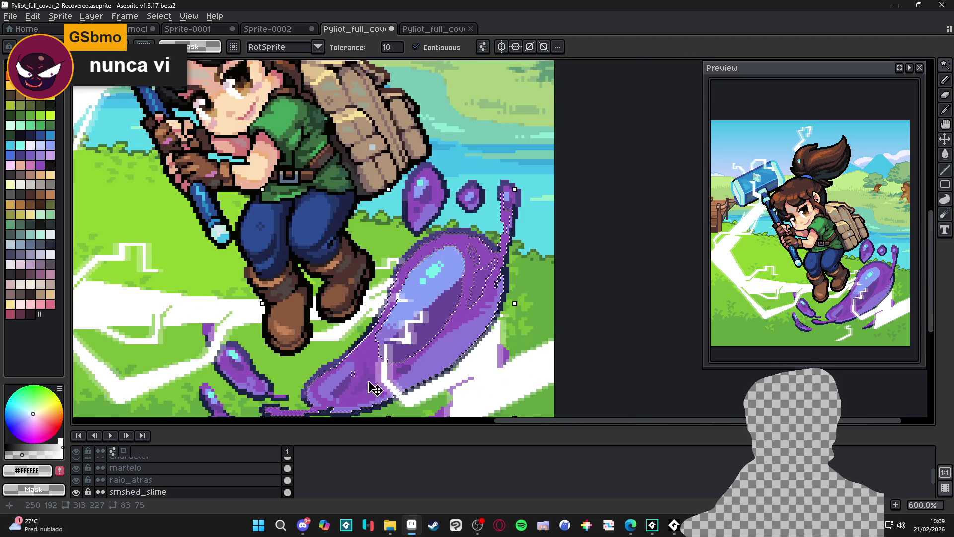
scroll(328, 409, down, 3)
drag(397, 350, 507, 262)
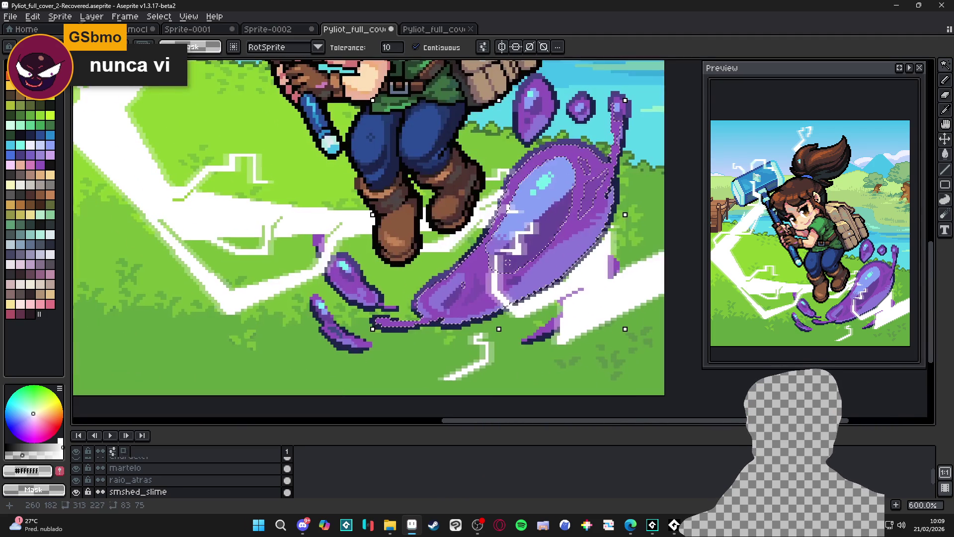
scroll(433, 308, down, 1)
scroll(438, 313, up, 1)
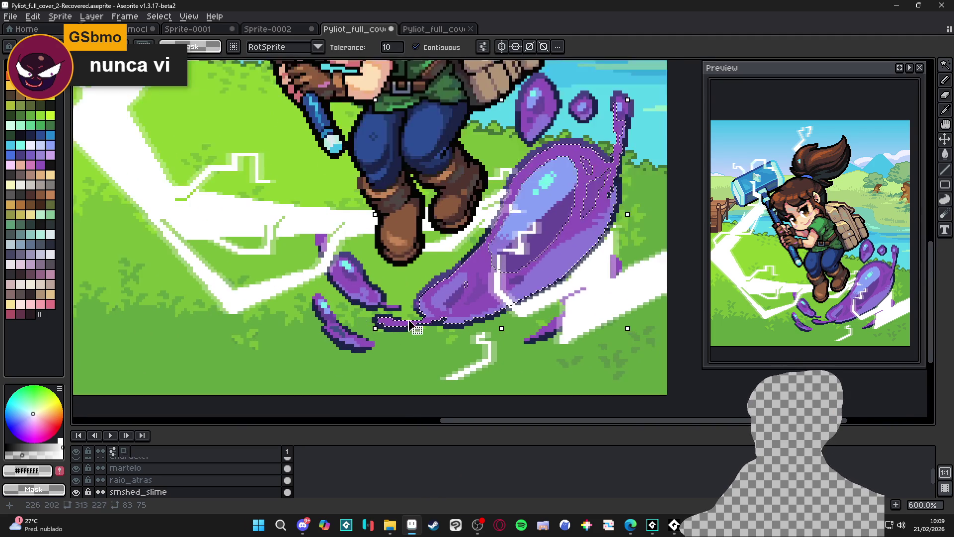
scroll(447, 318, down, 1)
scroll(467, 328, up, 2)
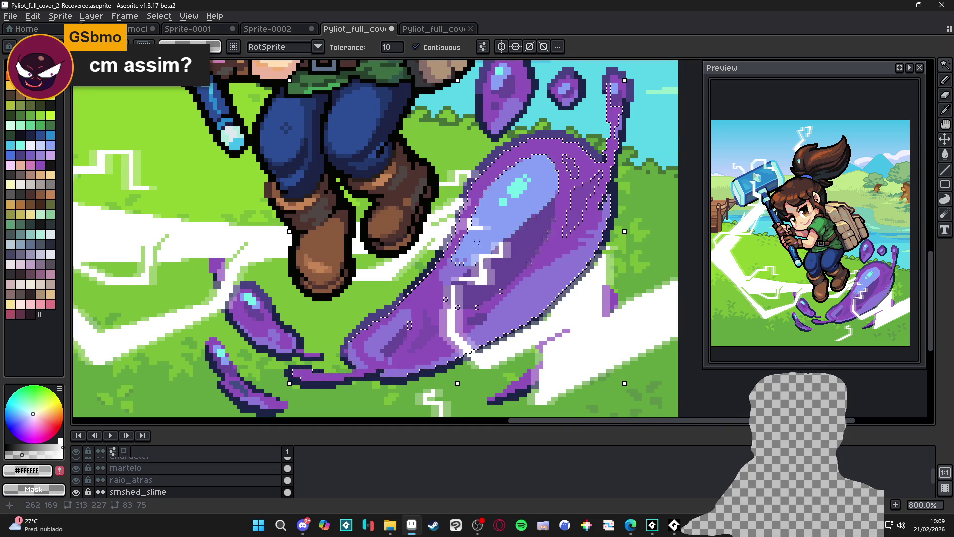
shift+click(485, 249)
shift+click(579, 229)
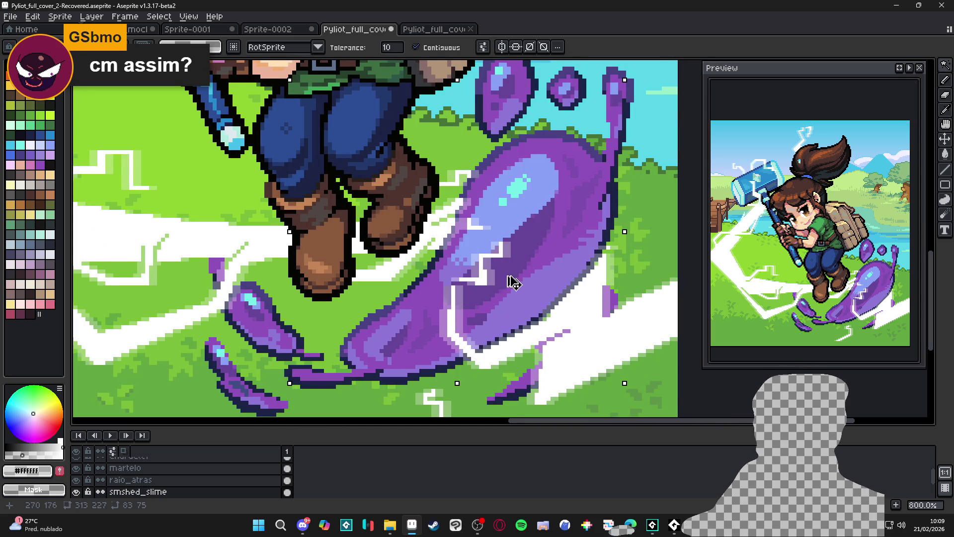
key(ctrl+d)
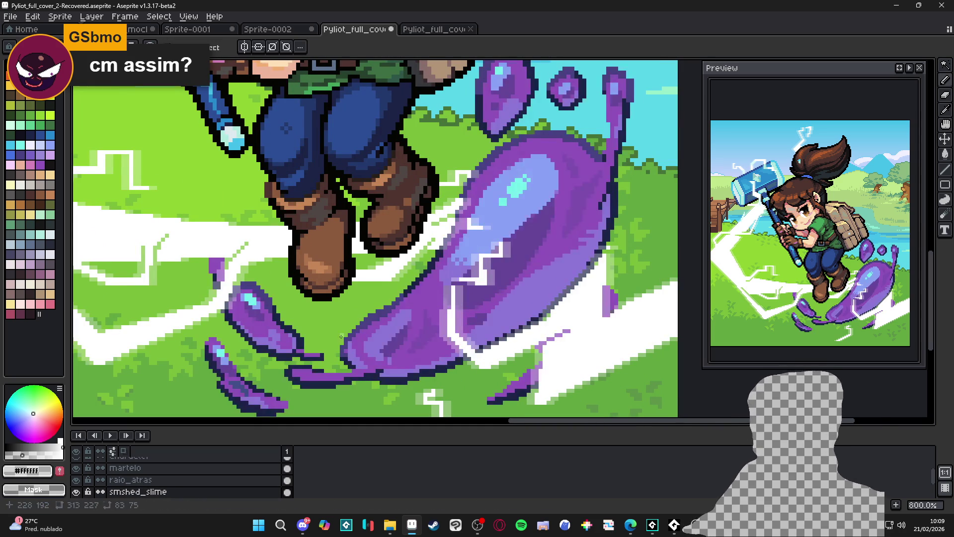
key(minus)
scroll(135, 485, down, 1)
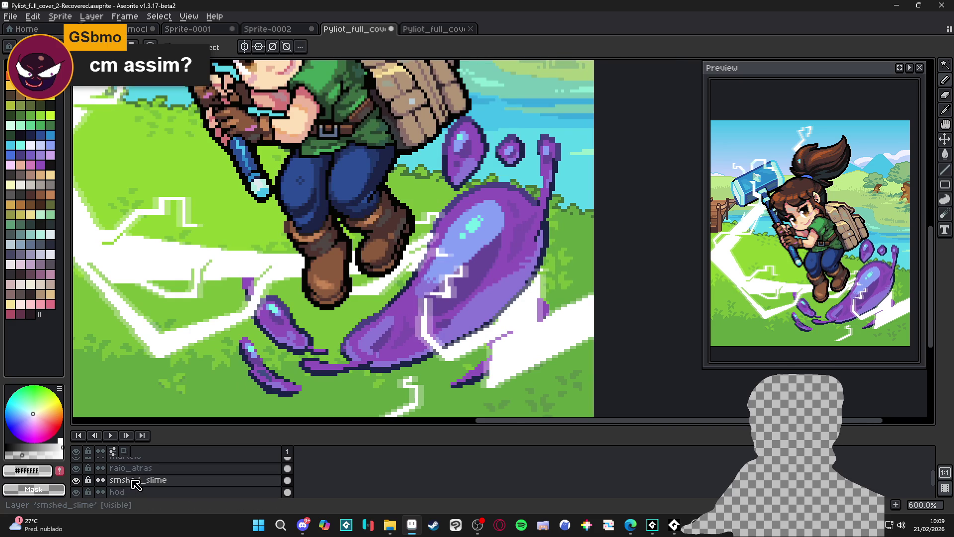
- Toggle the smshed_slime layer off and on repeatedly to compare the scene
double_click(77, 481)
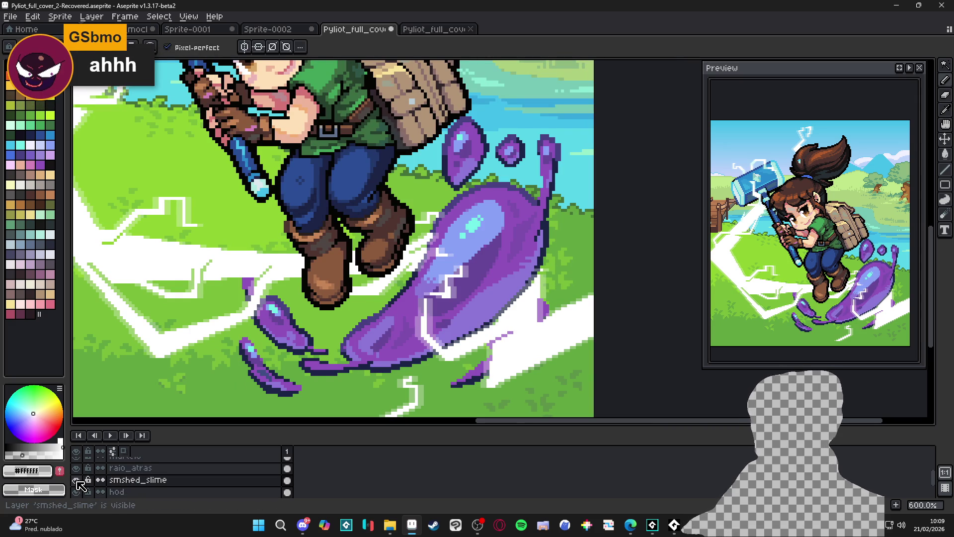
scroll(91, 491, down, 1)
scroll(91, 491, down, 5)
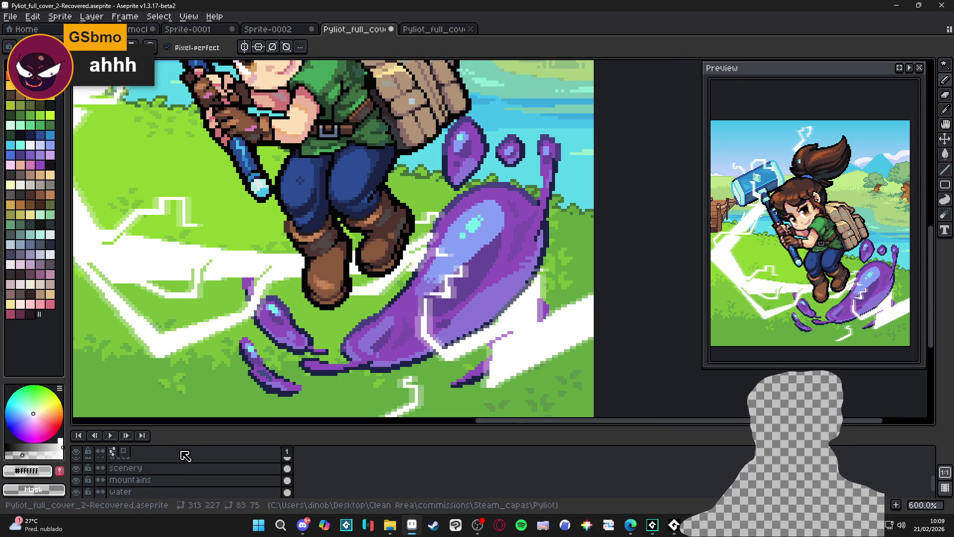
scroll(175, 472, down, 3)
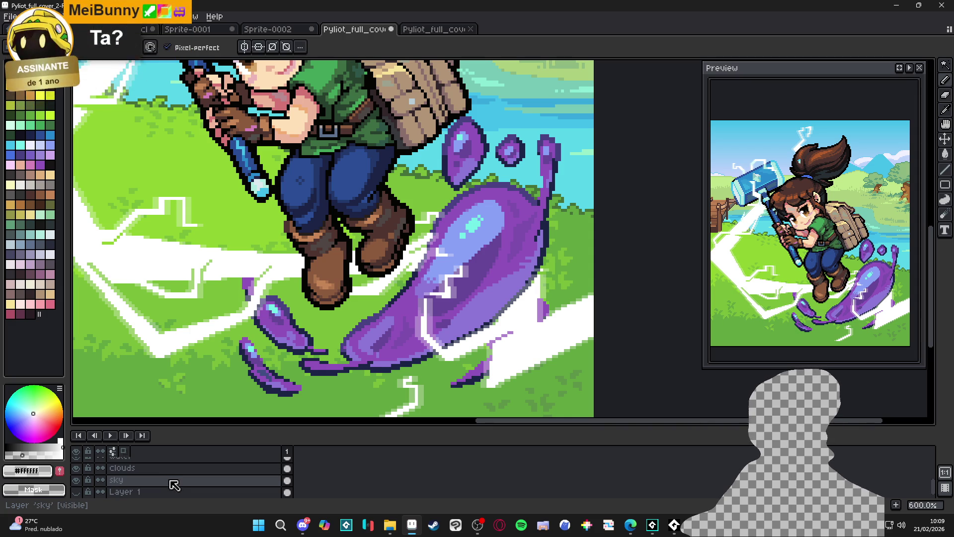
scroll(179, 484, down, 2)
scroll(207, 480, up, 2)
scroll(466, 332, down, 3)
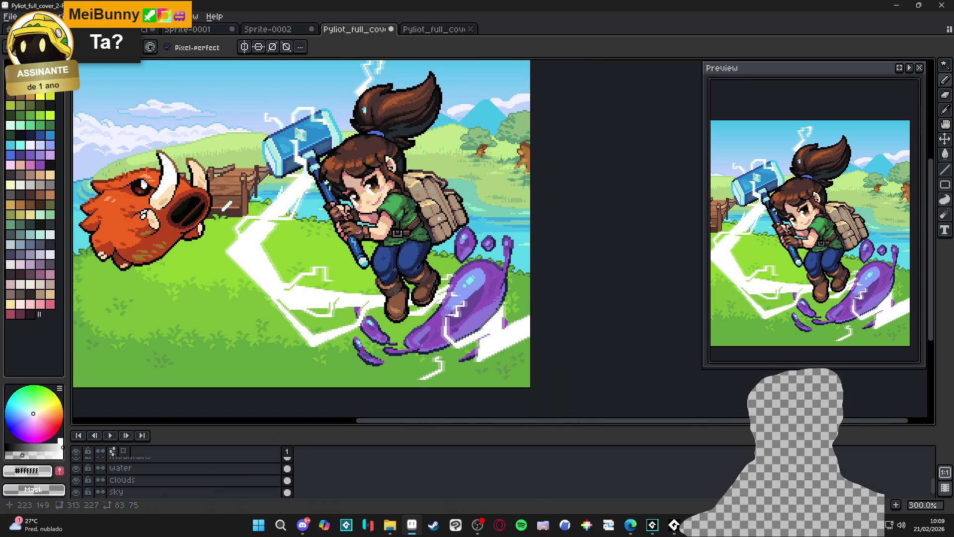
scroll(89, 485, up, 5)
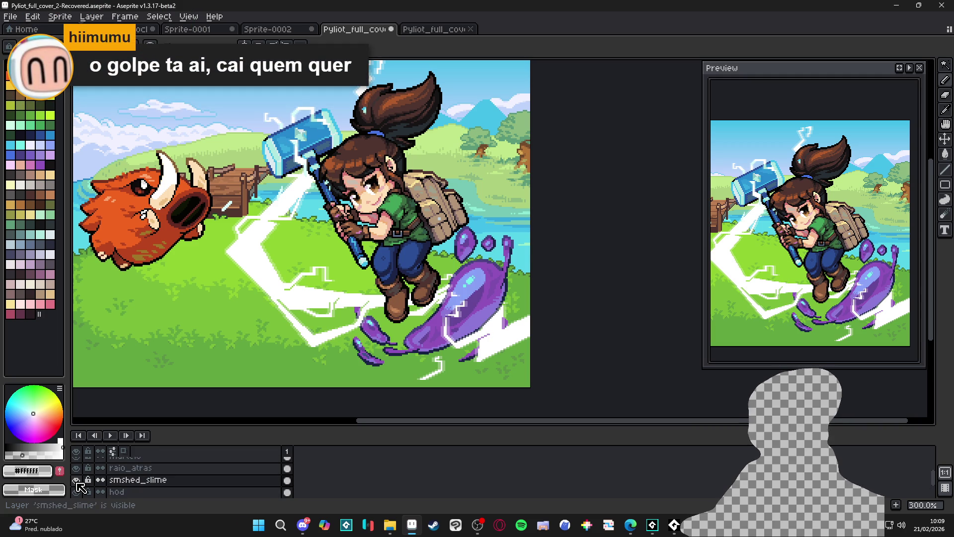
click(77, 481)
click(77, 481)
click(77, 481)
click(77, 481)
click(77, 481)
click(77, 481)
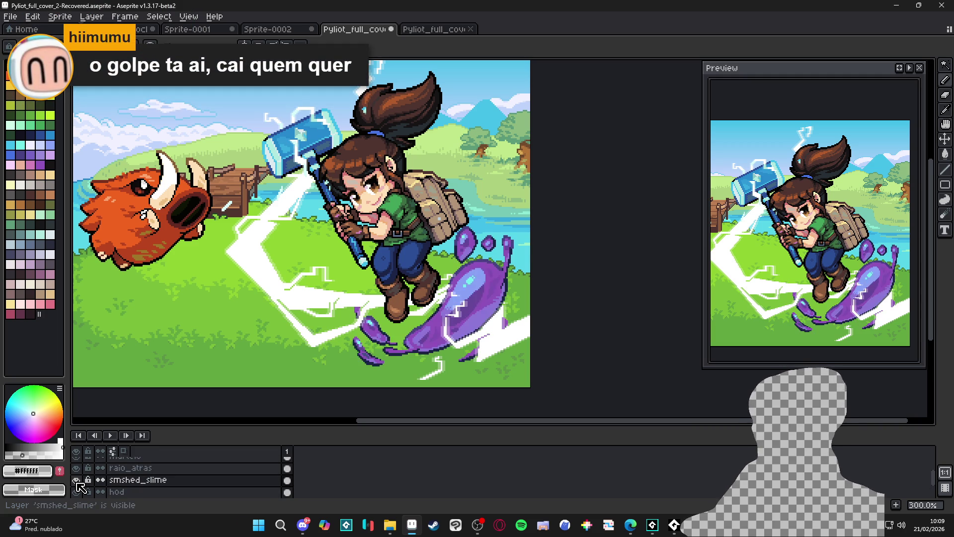
click(77, 481)
click(77, 482)
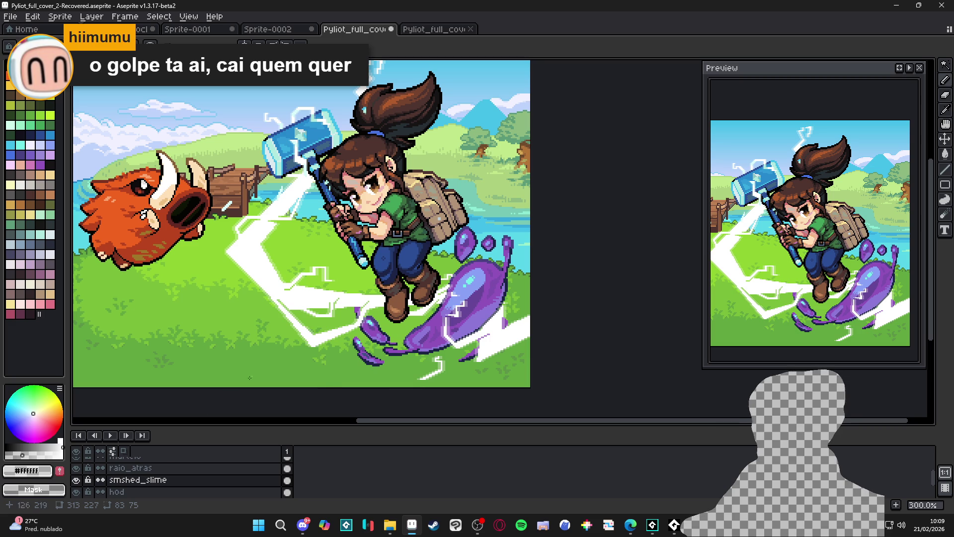
click(76, 480)
click(76, 480)
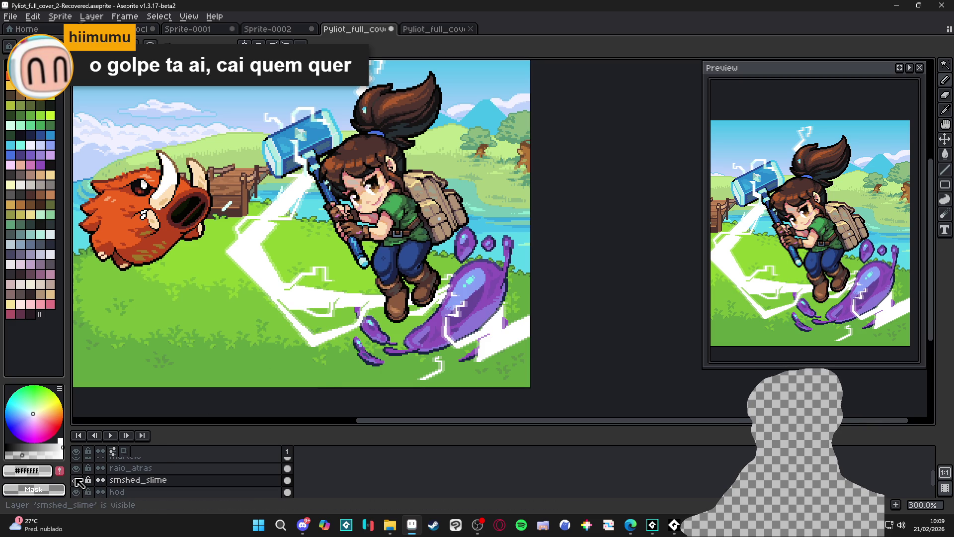
- Flash the raio_atras lightning layer off and on, leaving smshed_slime visible
click(76, 469)
click(76, 470)
click(76, 469)
click(76, 470)
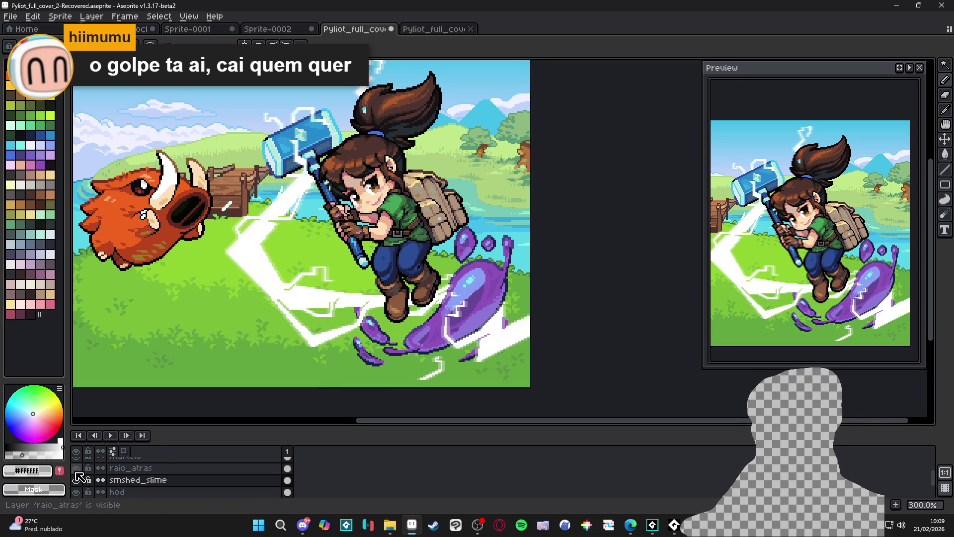
click(76, 480)
click(76, 480)
click(76, 480)
click(76, 480)
scroll(125, 484, down, 5)
- Select rim_lights and sample pale cyan #afe9df from the hammer
click(143, 490)
scroll(513, 297, up, 2)
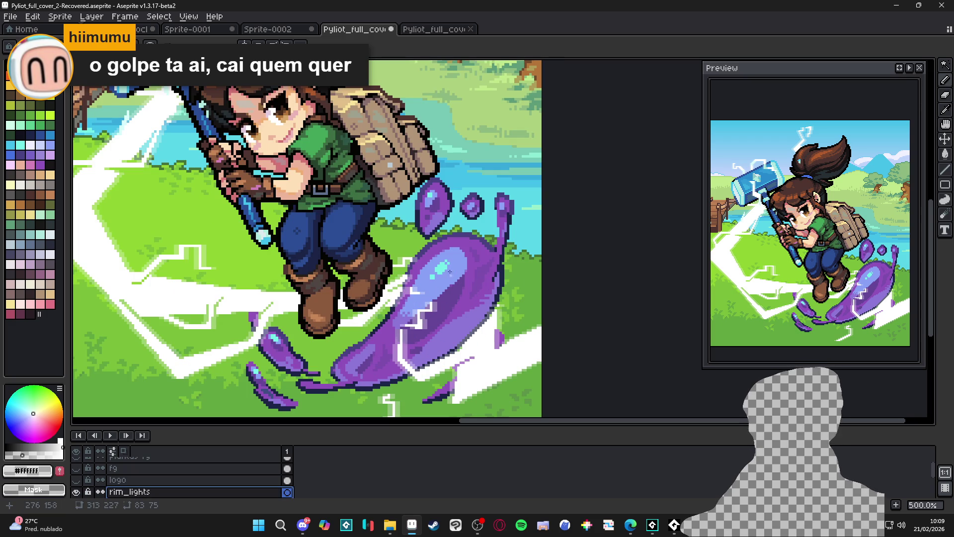
scroll(217, 130, down, 1)
scroll(227, 169, up, 1)
drag(485, 330, 443, 238)
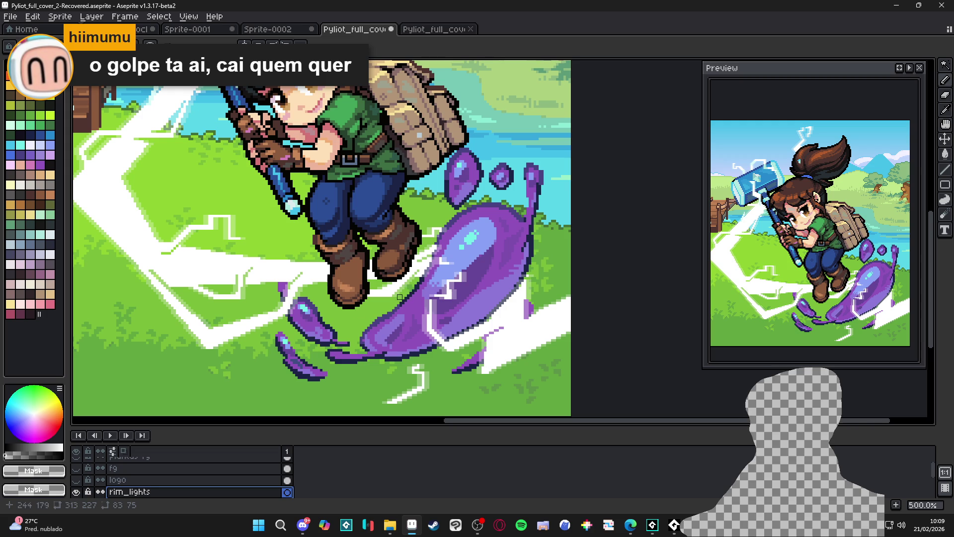
scroll(327, 175, down, 1)
scroll(282, 155, up, 1)
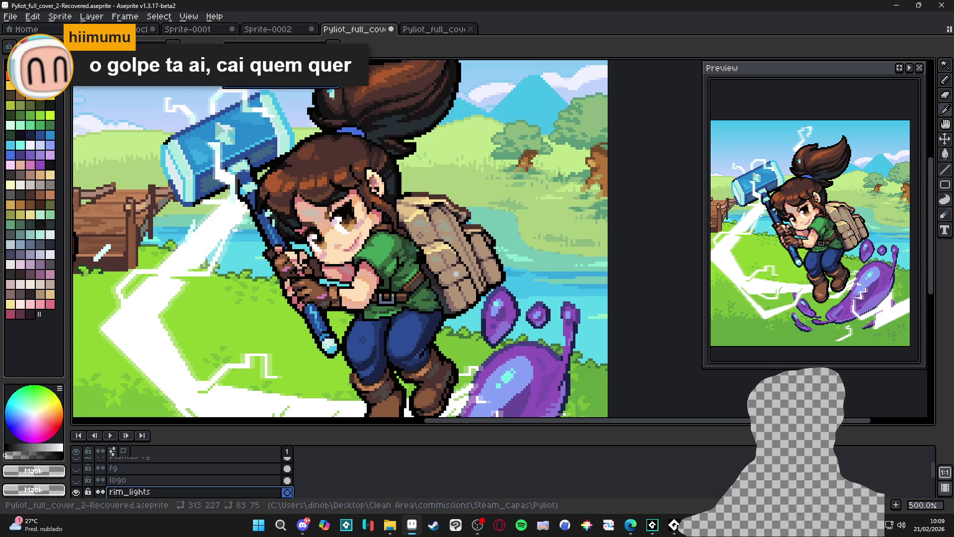
alt+click(282, 154)
scroll(282, 155, down, 1)
- Pencil a #afe9df rim-light line along the purple slime's lower-right outline
mouse_move(458, 346)
mouse_down()
mouse_move(423, 278)
mouse_move(466, 262)
mouse_move(449, 318)
mouse_up()
mouse_move(465, 263)
mouse_down()
mouse_move(463, 281)
mouse_move(391, 347)
mouse_up()
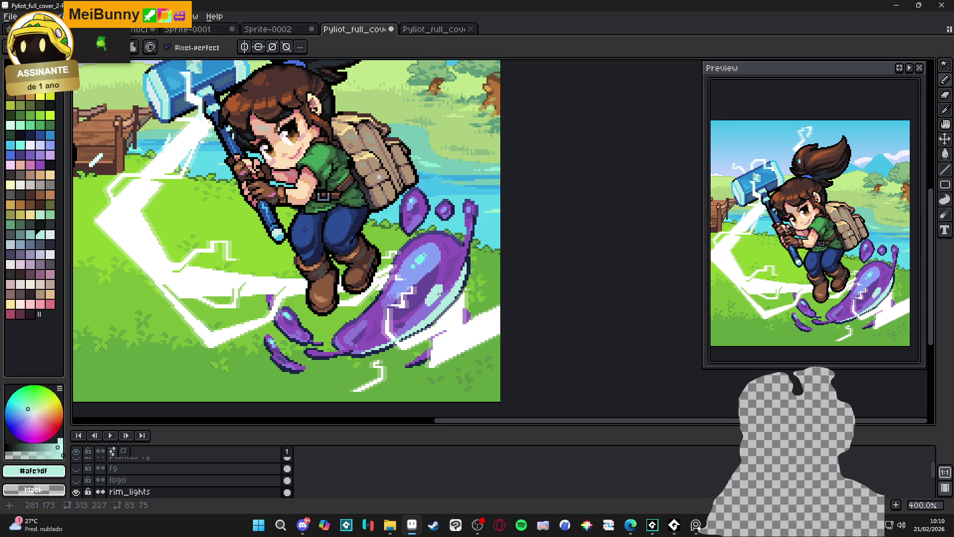
scroll(445, 288, down, 2)
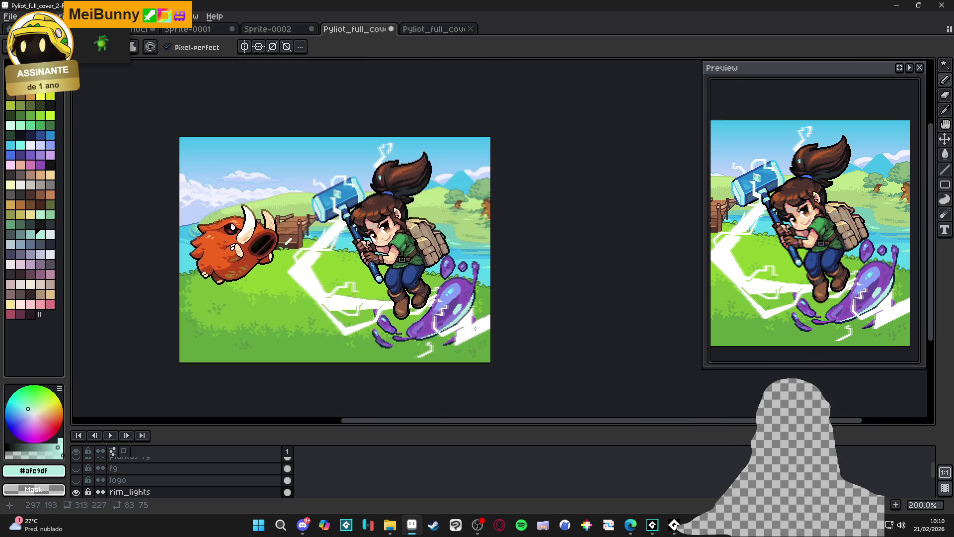
scroll(466, 298, up, 3)
scroll(443, 275, up, 2)
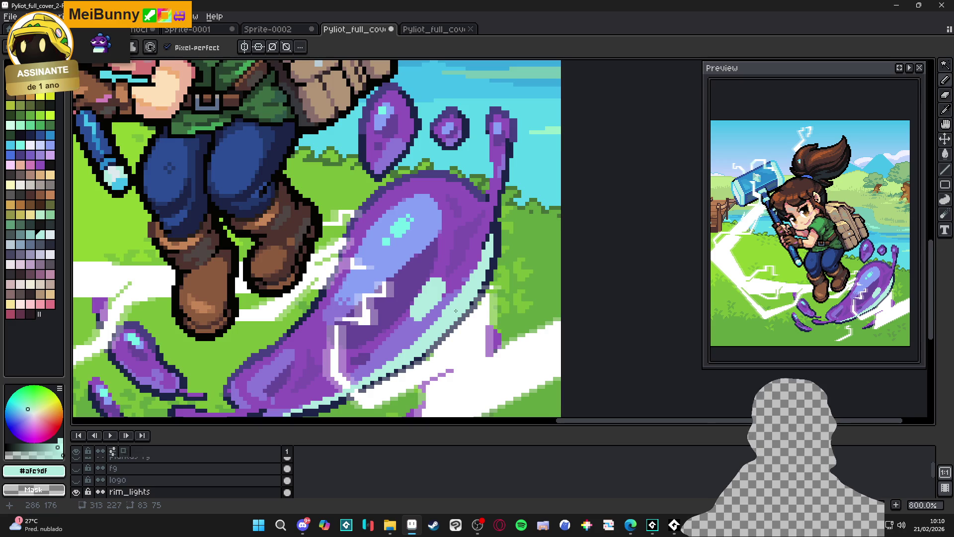
- Paint light cyan pixels onto the slime's lower edge
scroll(460, 306, up, 2)
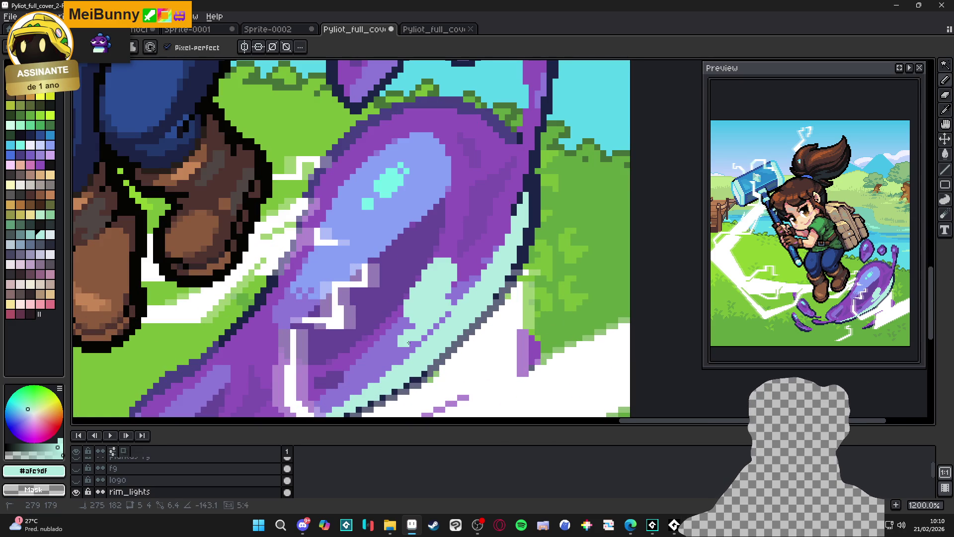
drag(437, 326, 421, 340)
click(456, 298)
key(ctrl+shift+d)
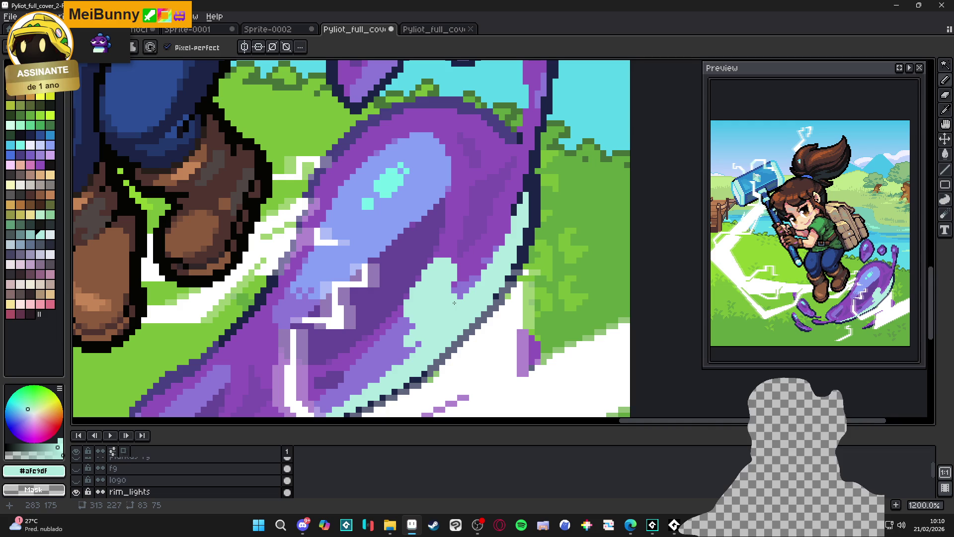
drag(456, 301, 476, 280)
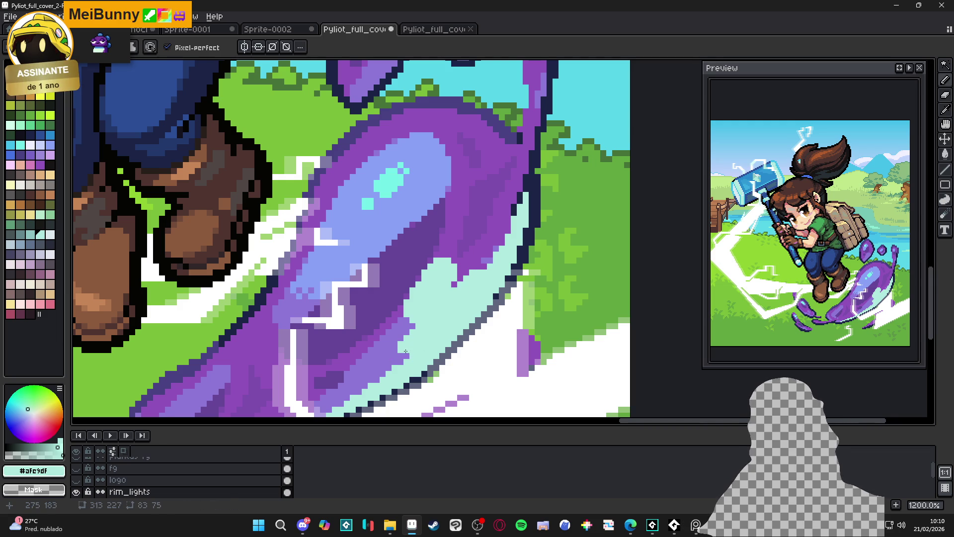
scroll(414, 349, down, 1)
scroll(541, 163, up, 1)
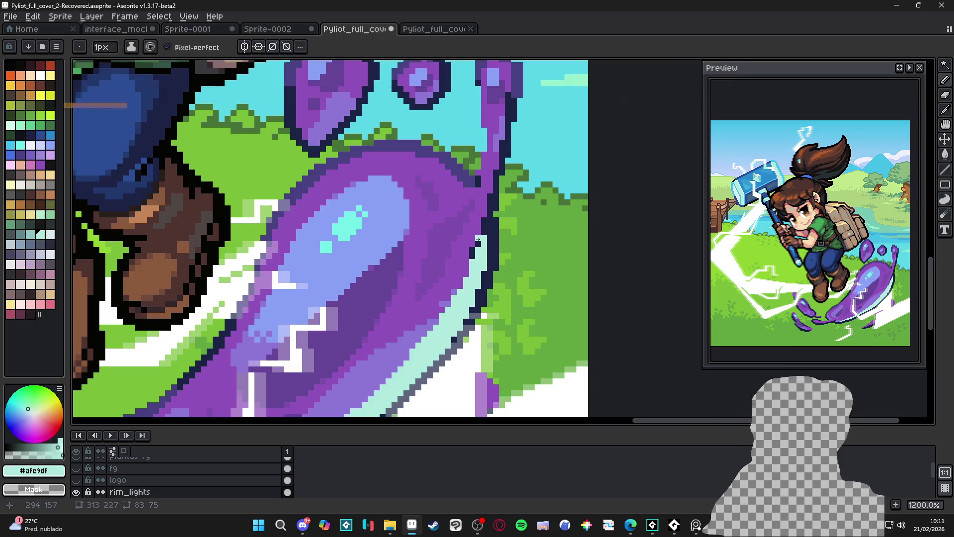
- Extend the pale cyan rim light down-left along the slime's right edge, filling gaps
drag(458, 267, 418, 327)
drag(450, 284, 418, 328)
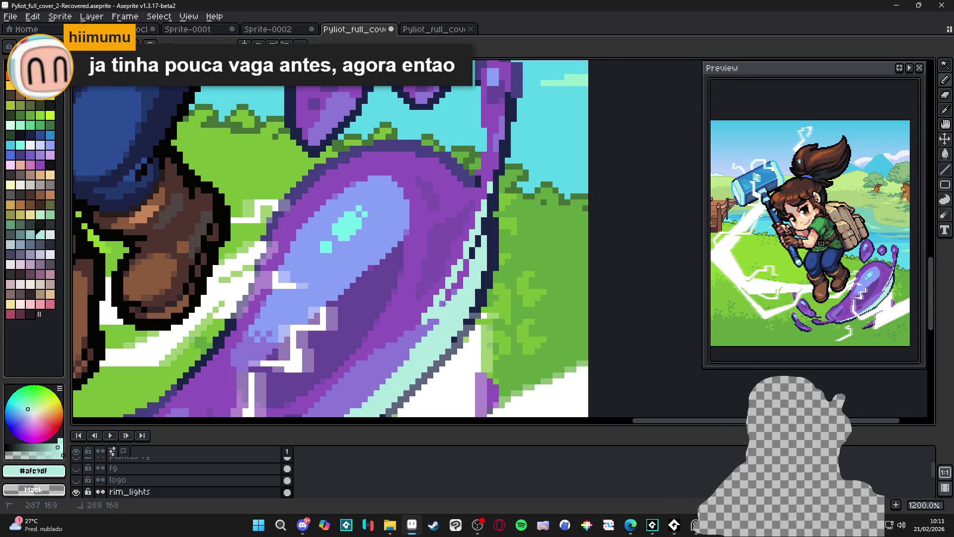
drag(426, 325, 396, 351)
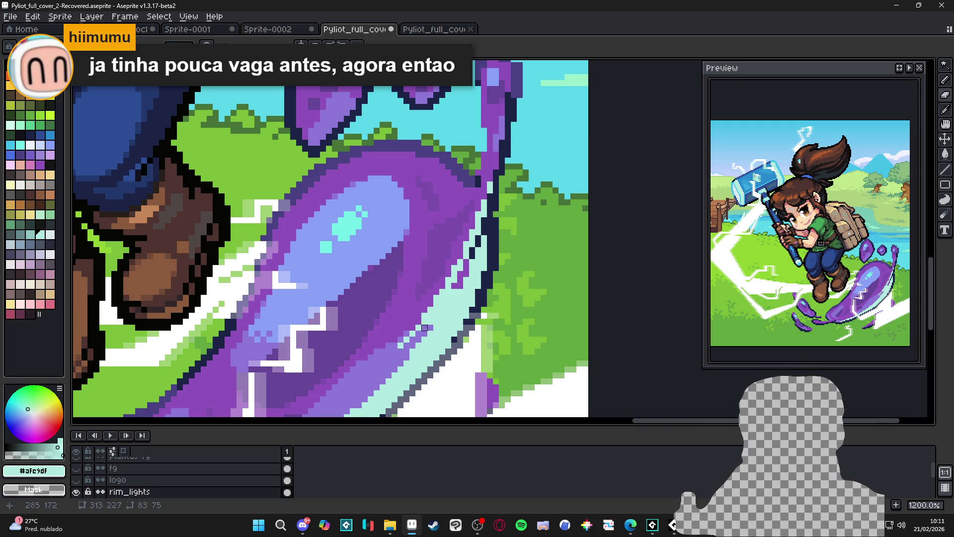
drag(425, 327, 399, 350)
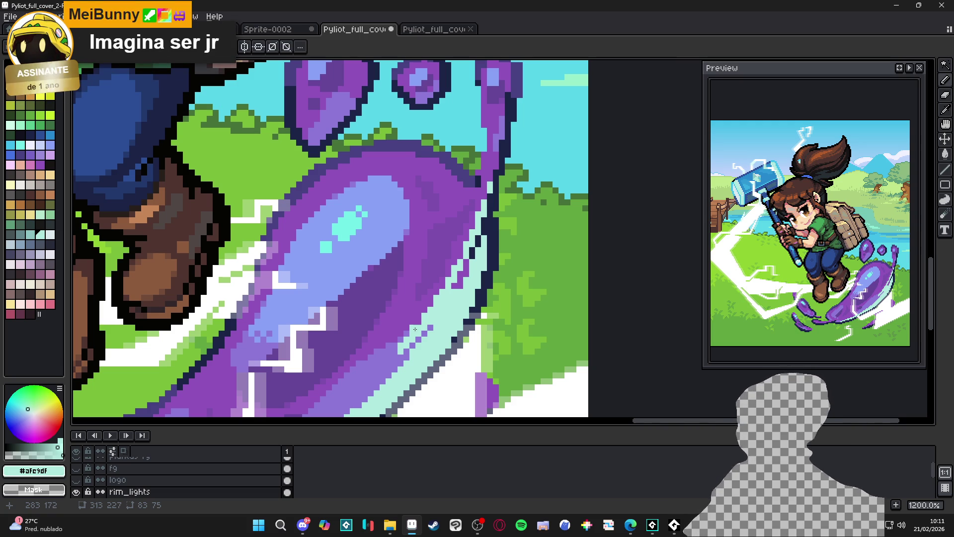
scroll(415, 329, down, 2)
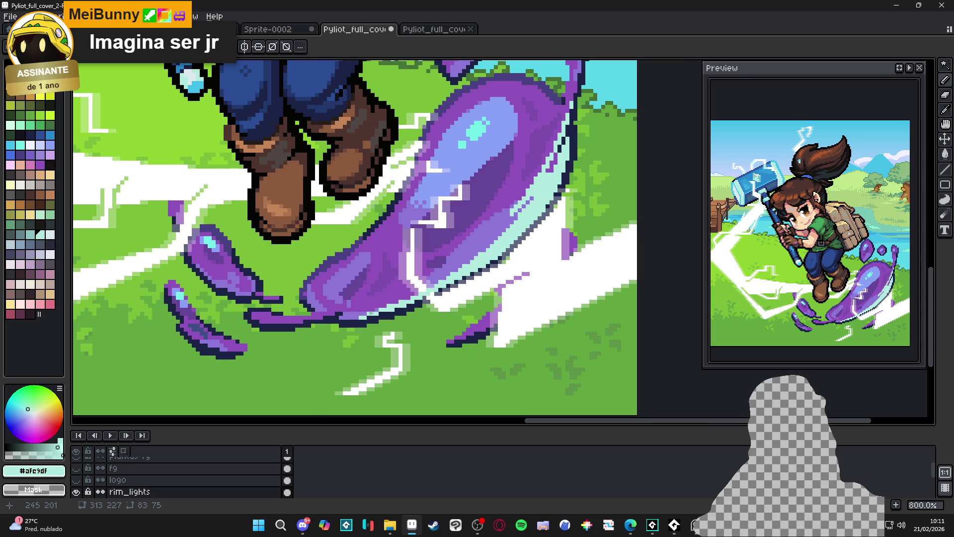
scroll(468, 254, down, 3)
scroll(443, 308, up, 6)
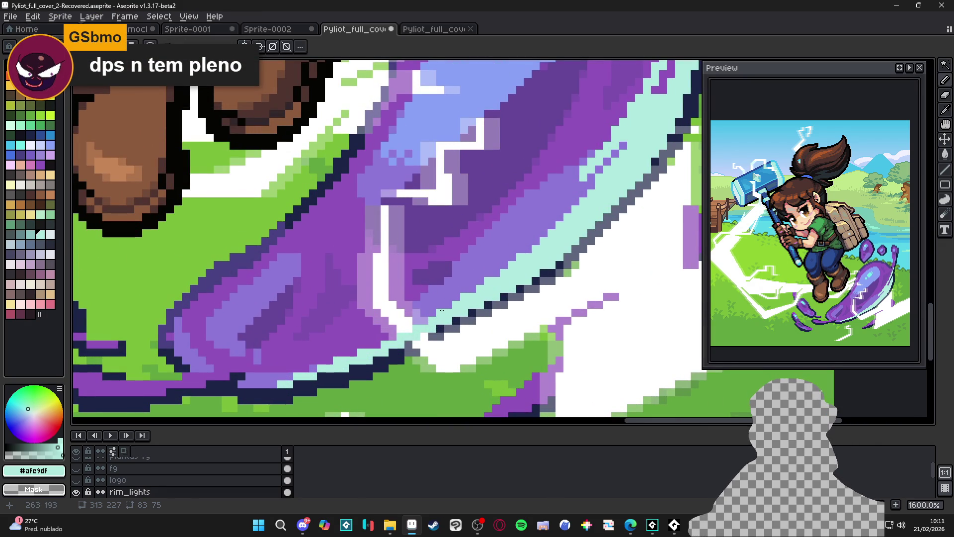
mouse_move(436, 311)
mouse_down()
mouse_move(425, 289)
mouse_move(405, 291)
mouse_move(418, 297)
mouse_move(415, 254)
mouse_move(419, 286)
mouse_up()
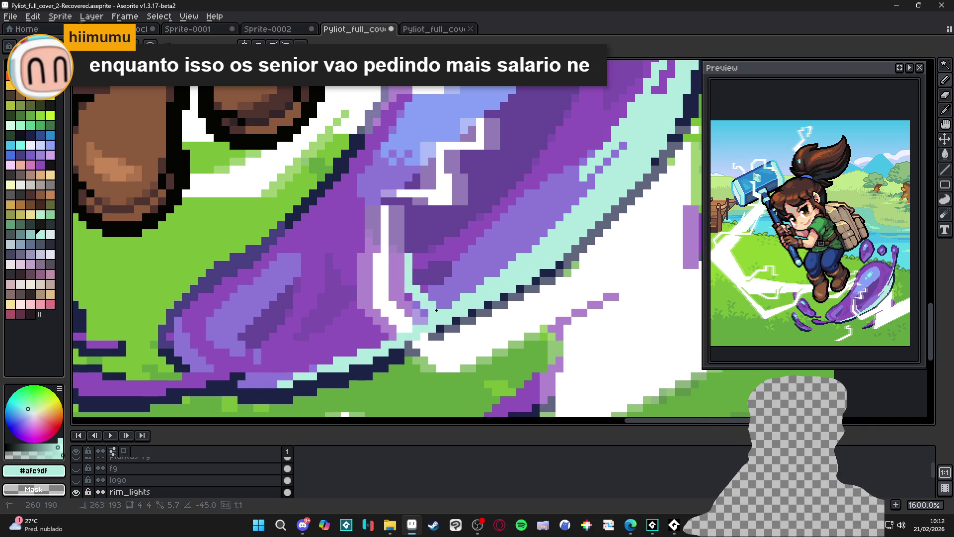
- Switch to white and draw a short white highlight along the slime's edge
scroll(457, 332, down, 5)
scroll(456, 332, down, 1)
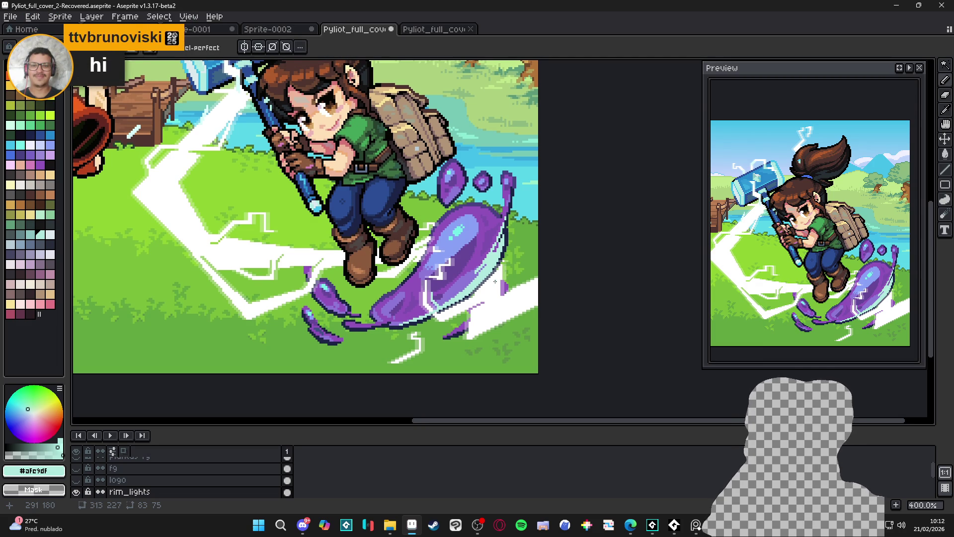
scroll(493, 261, up, 1)
scroll(462, 279, up, 1)
scroll(437, 293, down, 1)
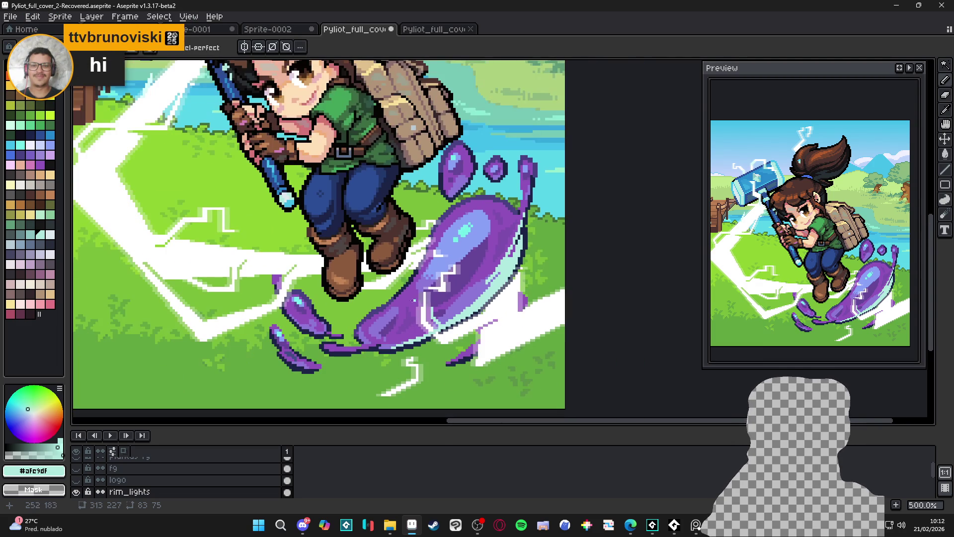
drag(398, 299, 428, 299)
scroll(427, 298, down, 1)
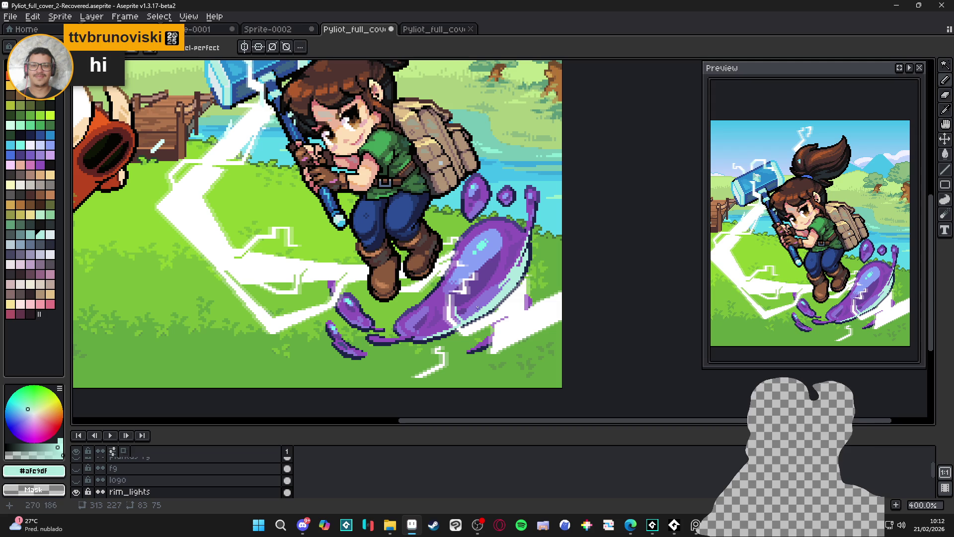
scroll(504, 308, up, 2)
alt+click(504, 307)
scroll(506, 301, up, 1)
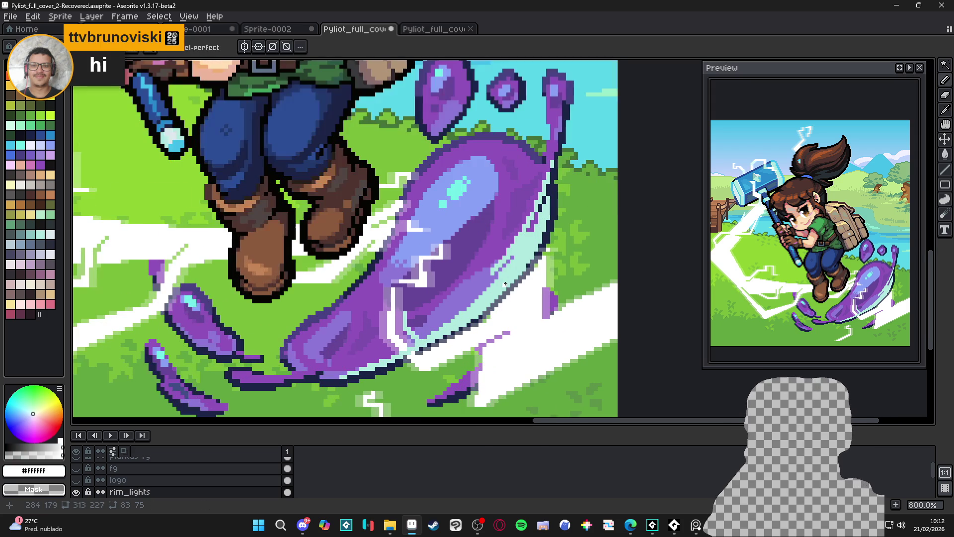
key(b)
key(ctrl+d)
drag(500, 286, 481, 305)
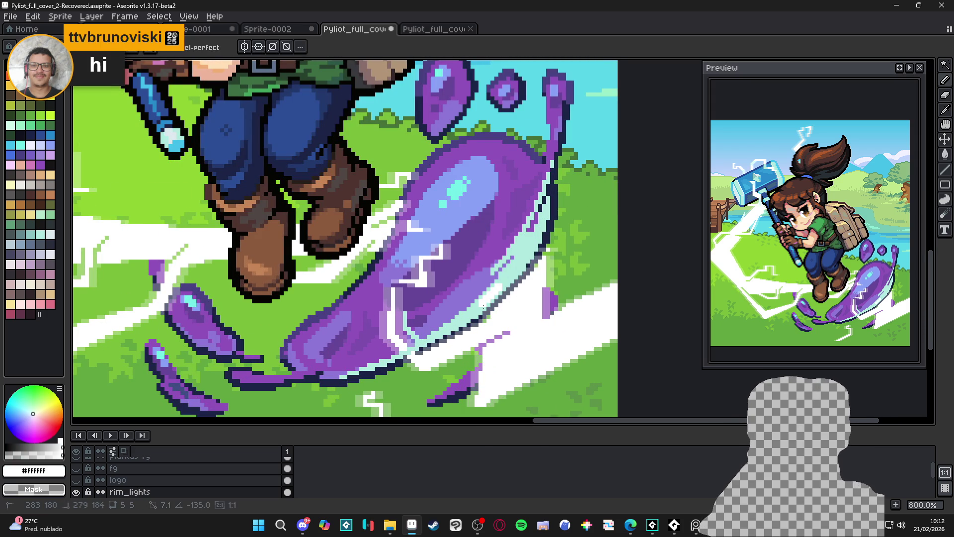
- Add more white highlight pixels along the slime's edge, undoing the last stroke
scroll(497, 297, down, 2)
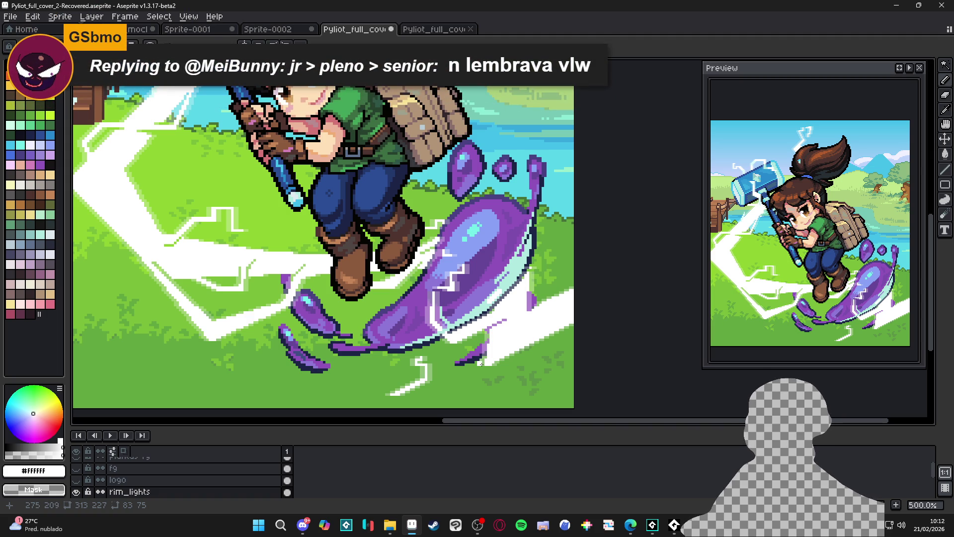
scroll(490, 359, up, 7)
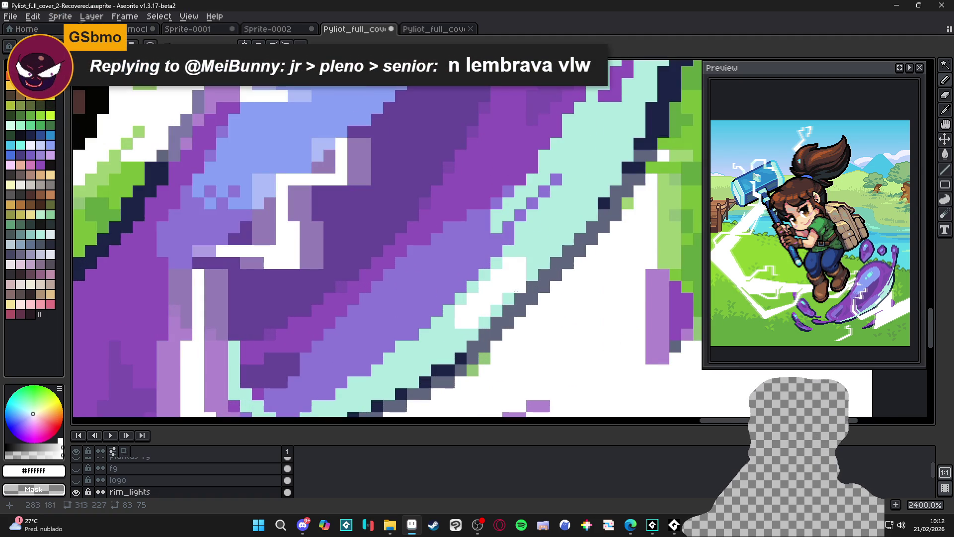
drag(472, 334, 448, 347)
click(533, 269)
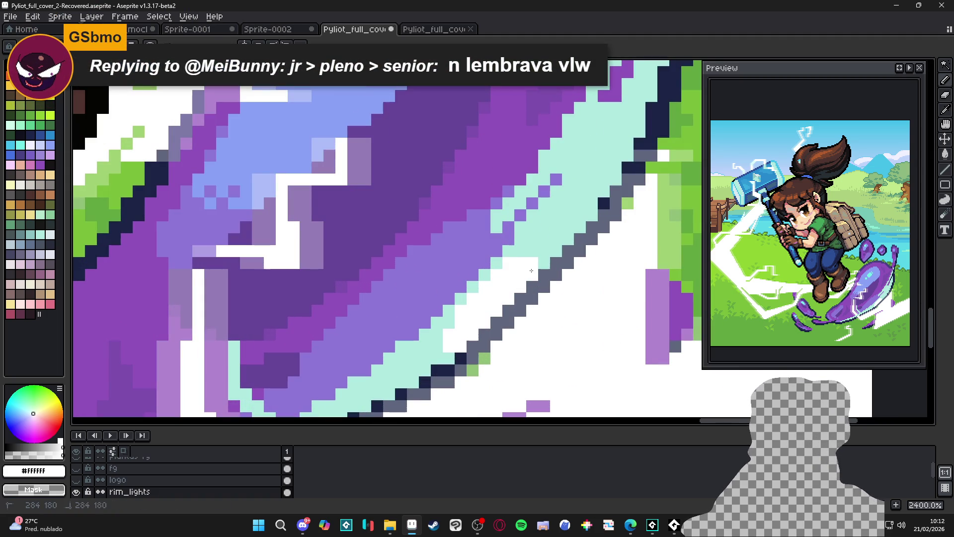
drag(532, 263, 557, 244)
key(ctrl+z)
key(ctrl+z)
key(ctrl+d)
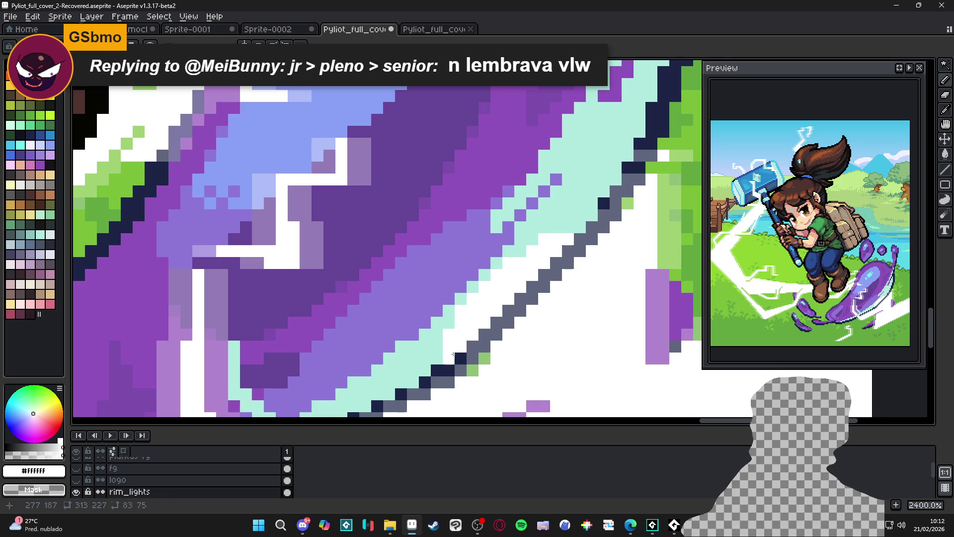
- Eyedrop grey #5F667C and recolour the first navy outline pixels beside the rim
scroll(465, 346, down, 6)
scroll(474, 323, down, 1)
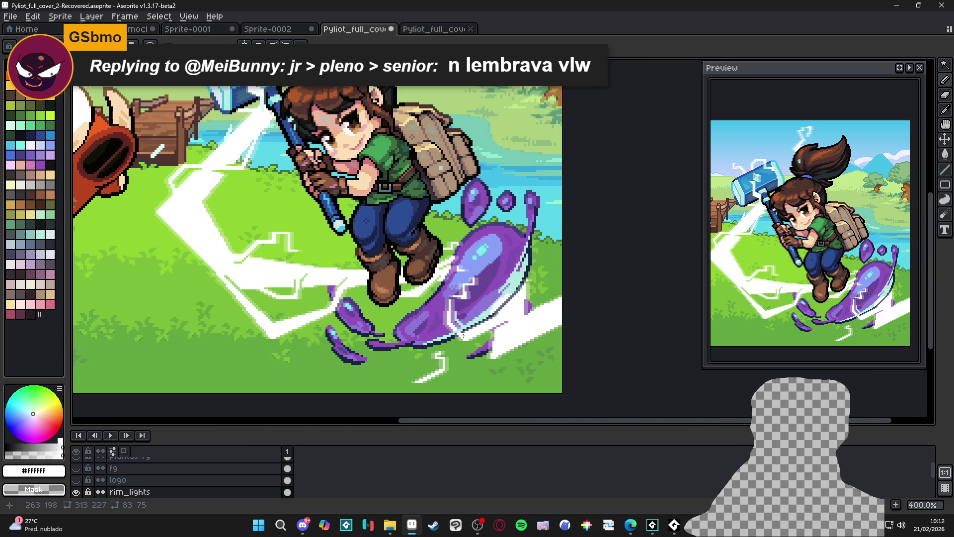
scroll(519, 293, up, 5)
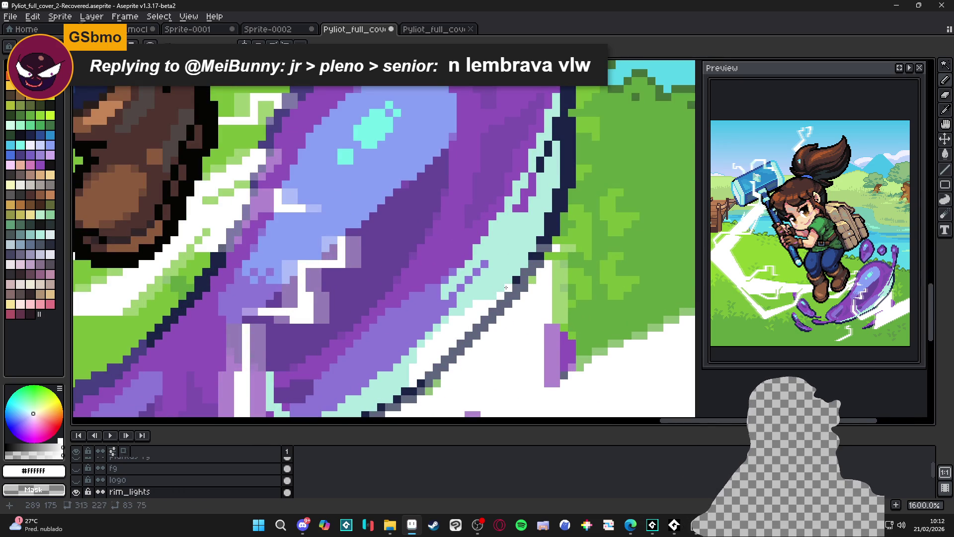
scroll(512, 281, down, 3)
scroll(504, 273, up, 2)
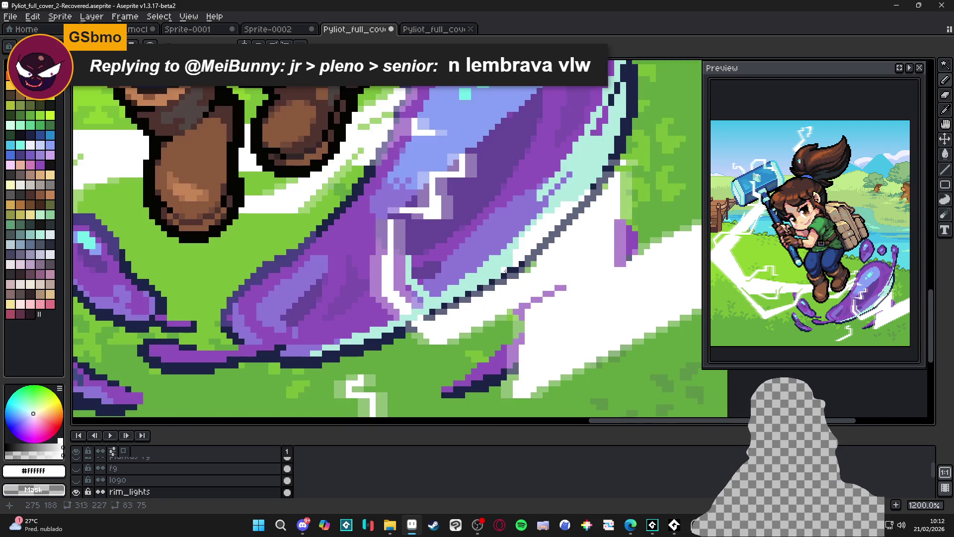
scroll(486, 281, down, 5)
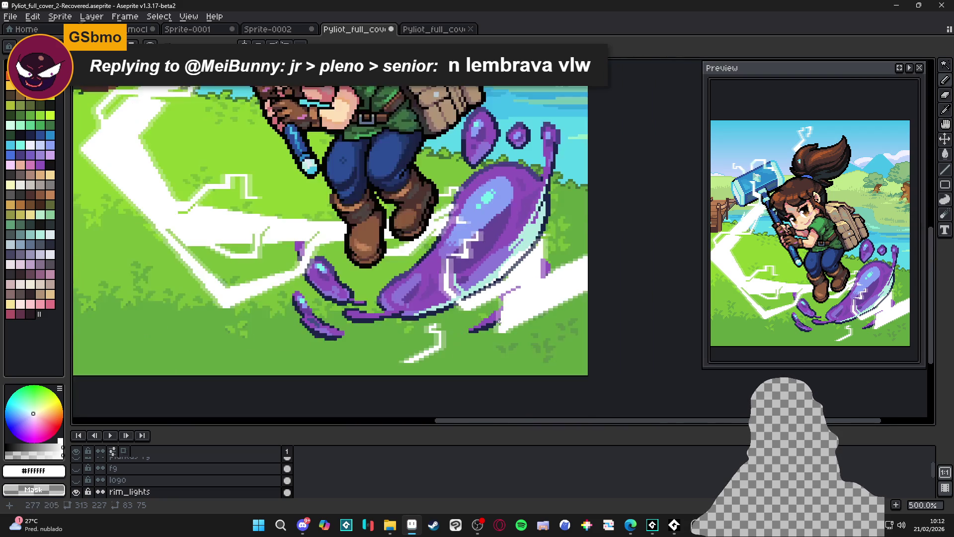
scroll(532, 253, up, 8)
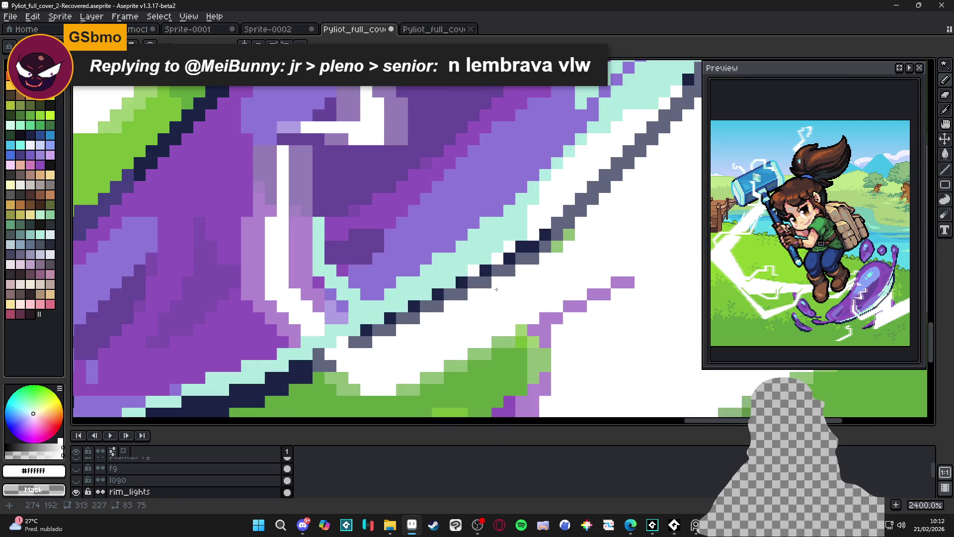
alt+click(520, 259)
click(520, 246)
click(545, 234)
click(509, 258)
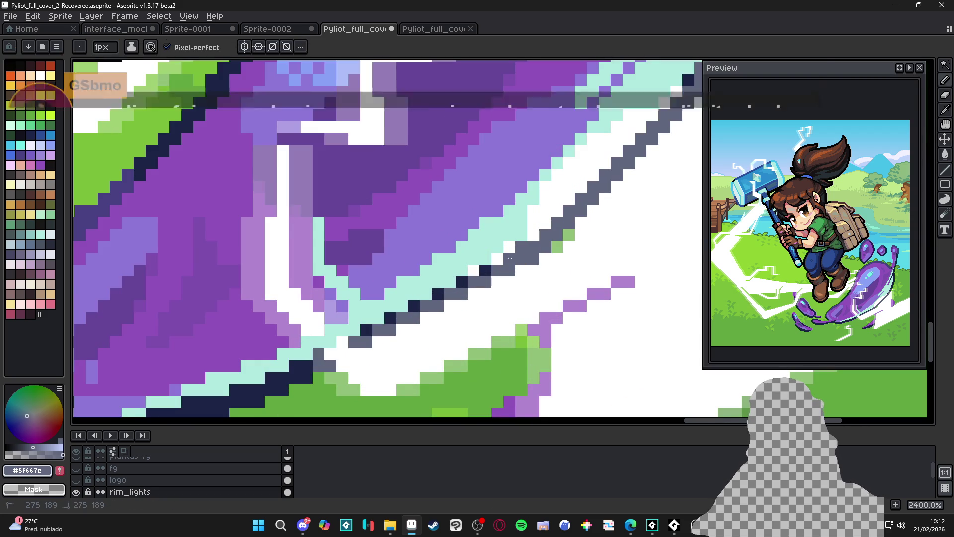
click(462, 282)
- Turn the remaining navy outline pixels grey down the slime's edge and save
scroll(443, 301, down, 3)
scroll(443, 302, up, 3)
click(457, 282)
click(434, 294)
click(411, 304)
click(386, 317)
scroll(393, 315, down, 4)
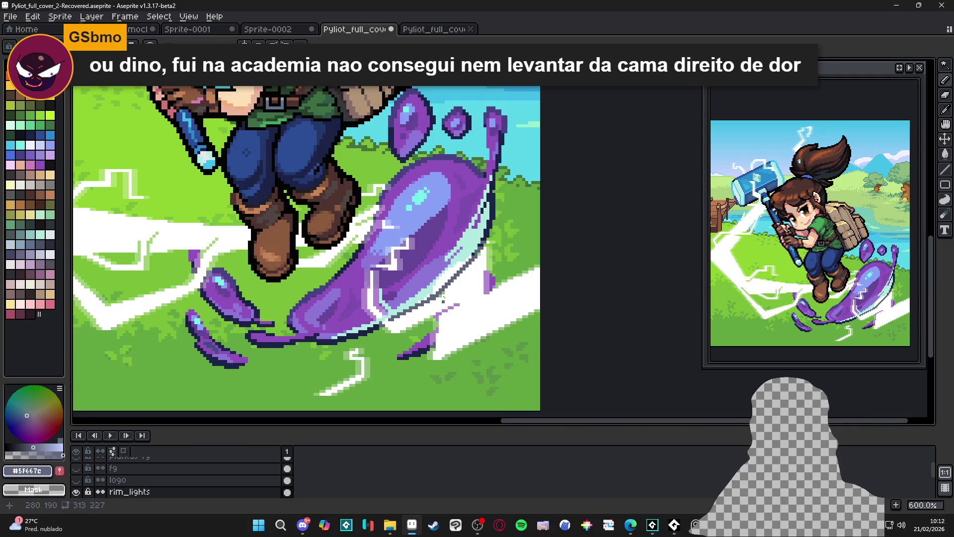
scroll(447, 279, up, 3)
key(ctrl+s)
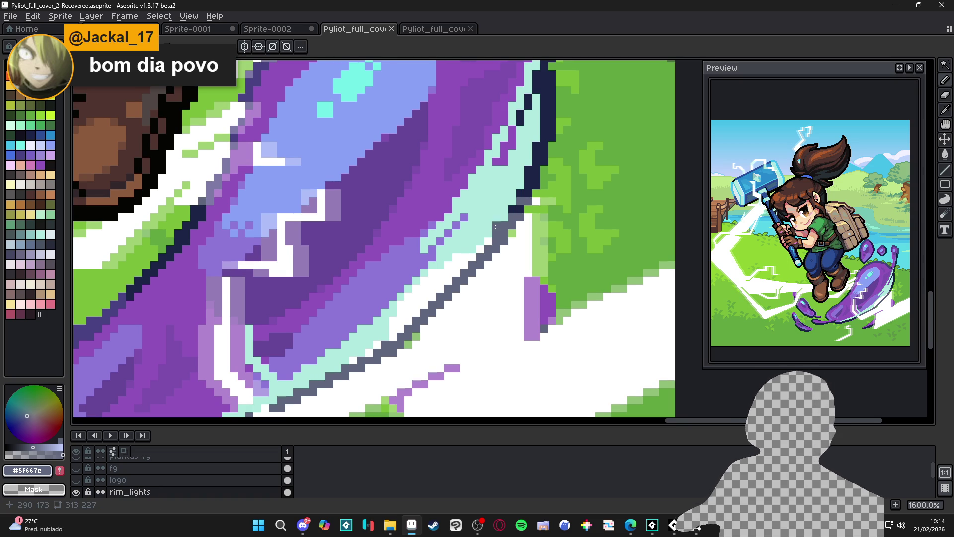
- Pick white as the drawing colour and save the cover
scroll(497, 229, down, 4)
scroll(438, 251, up, 3)
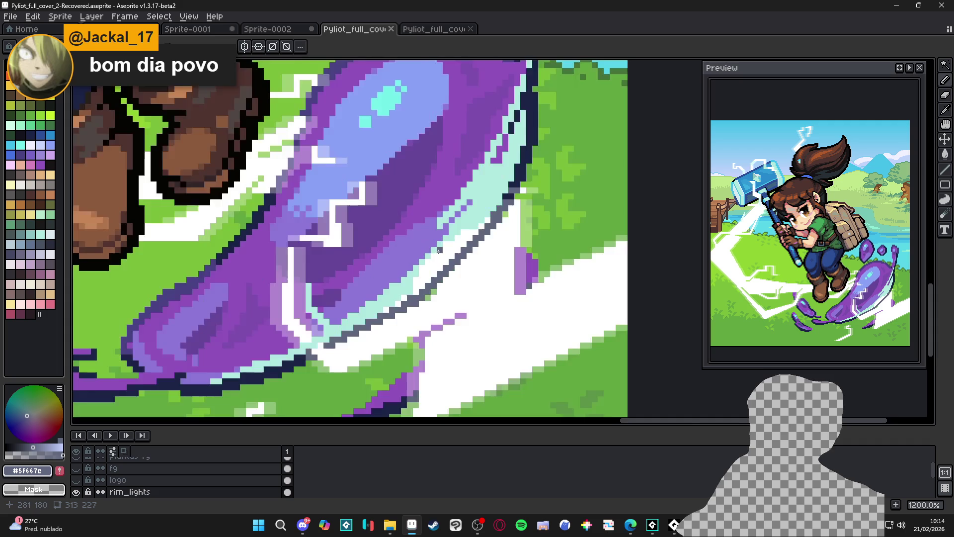
scroll(439, 251, down, 4)
scroll(424, 270, up, 4)
alt+click(424, 270)
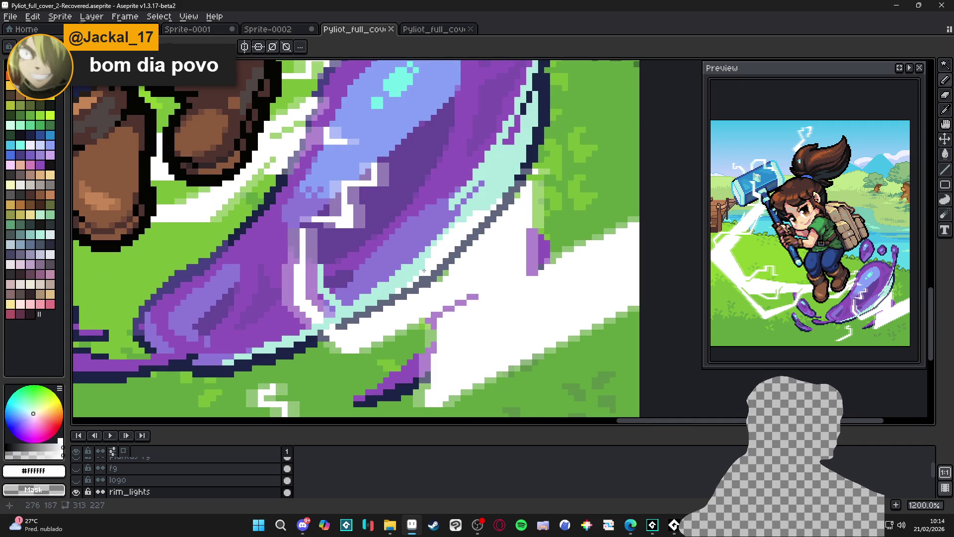
scroll(424, 271, down, 5)
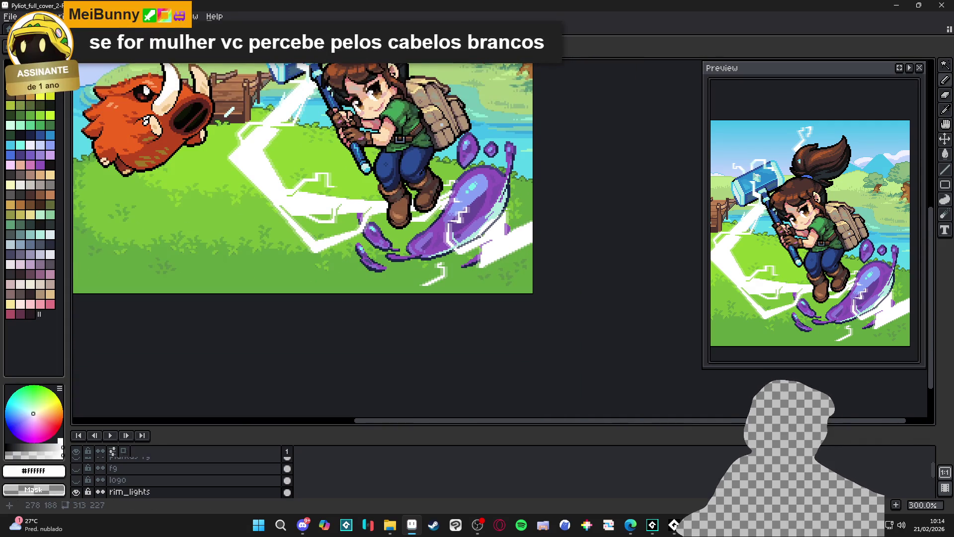
key(ctrl+s)
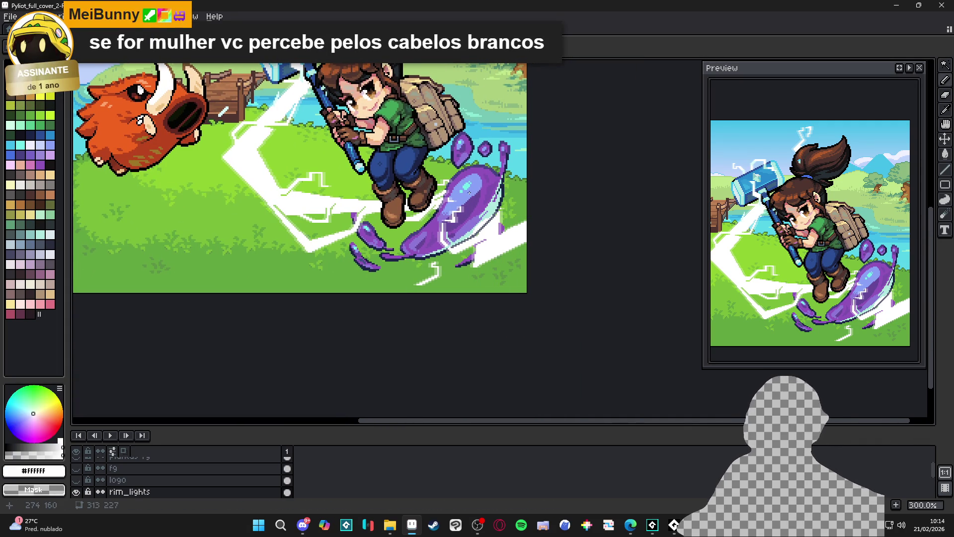
- Eyedrop the hammer's bright cyan #42bfe8, undoing an accidental bucket fill
scroll(491, 201, down, 1)
scroll(436, 149, up, 2)
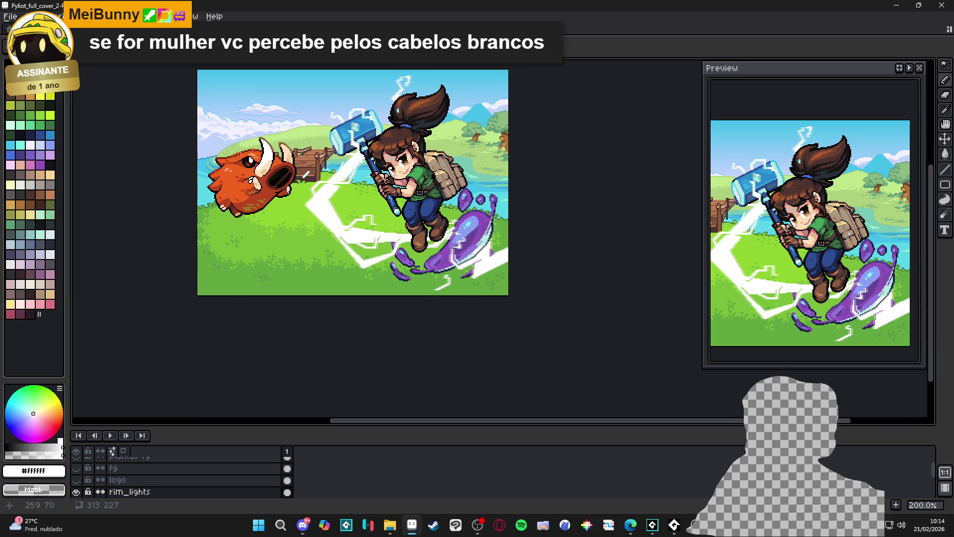
scroll(394, 121, up, 3)
alt+click(394, 122)
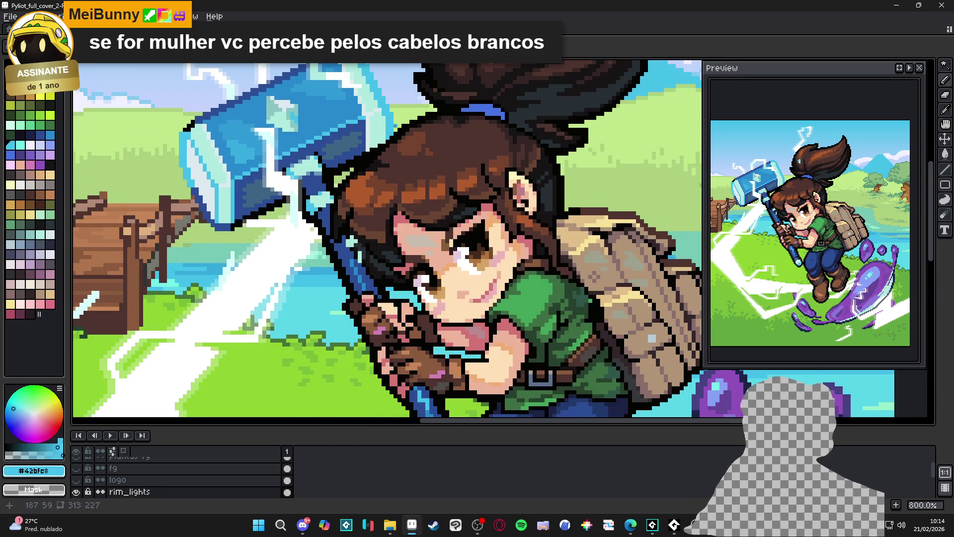
drag(423, 278, 343, 108)
scroll(522, 308, up, 7)
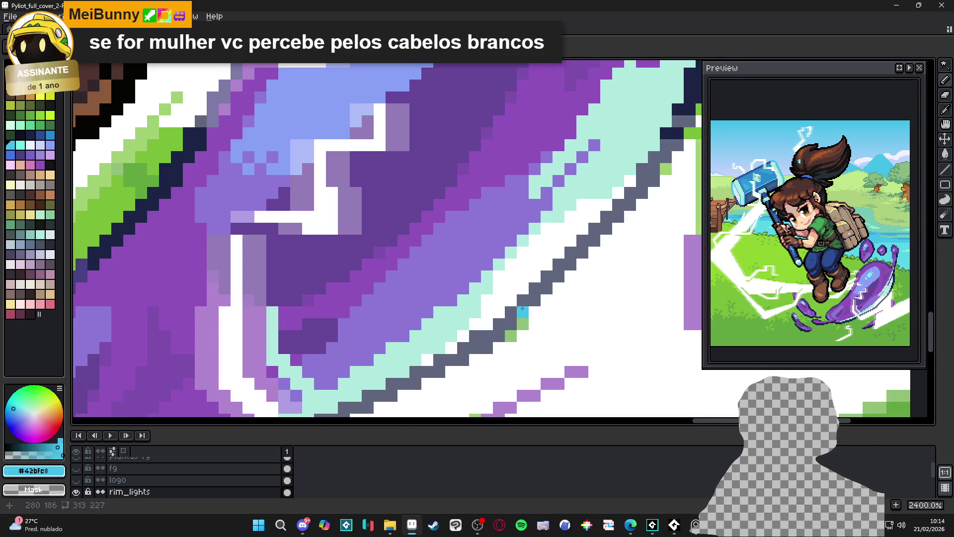
key(g)
click(522, 308)
scroll(522, 308, down, 3)
key(ctrl+z)
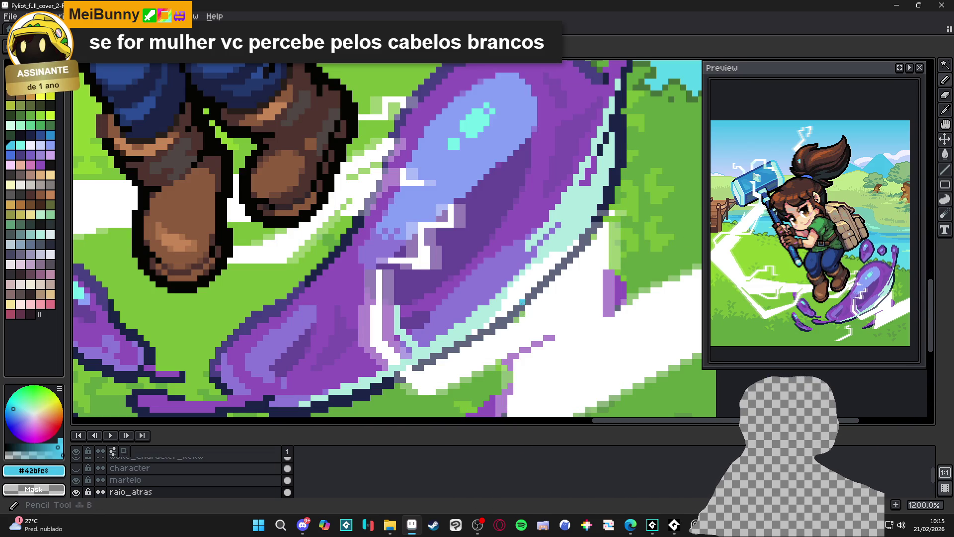
scroll(523, 304, down, 4)
scroll(516, 310, up, 4)
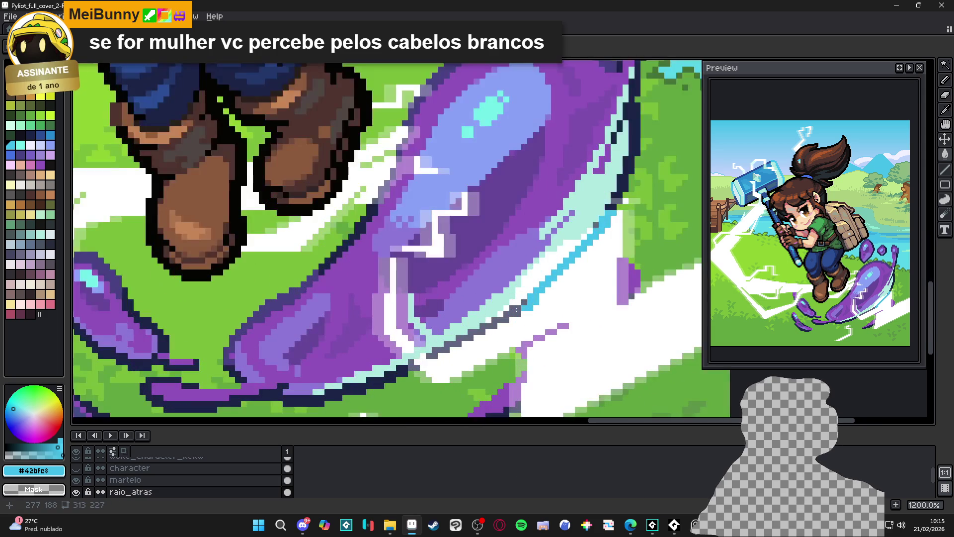
scroll(517, 311, down, 3)
scroll(507, 299, up, 4)
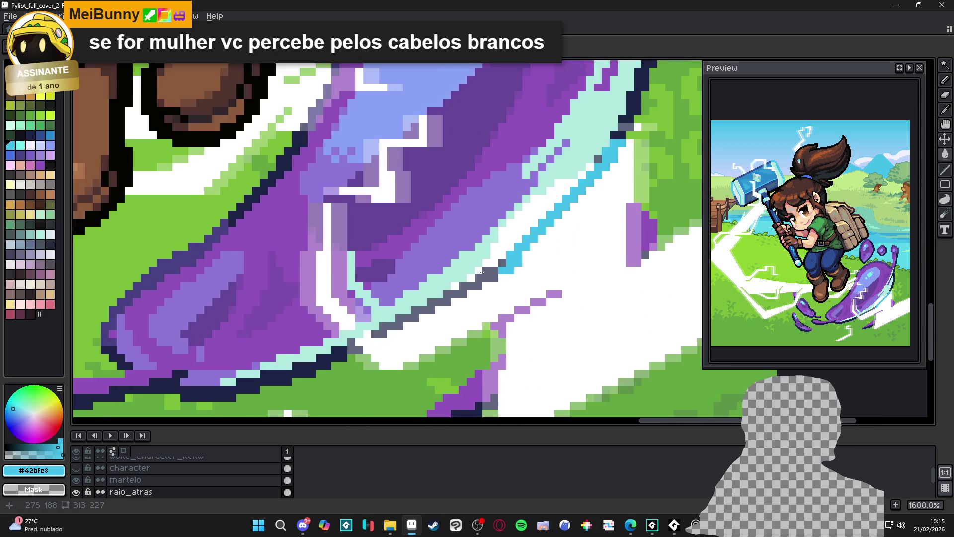
- Repaint the slime's upper grey rim pixels cyan, undoing a misplaced few
ctrl+click(497, 278)
click(495, 283)
click(499, 263)
key(ctrl+z)
key(ctrl+z)
click(486, 271)
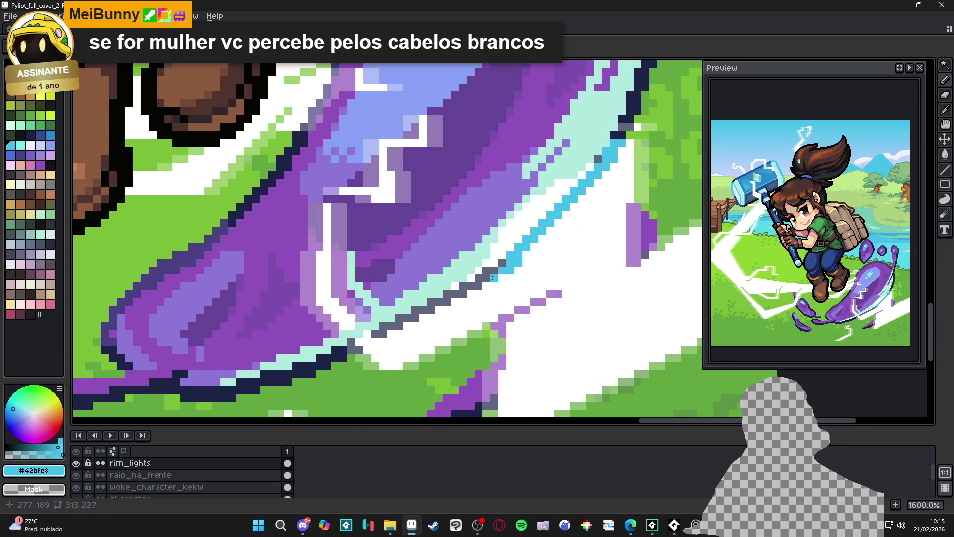
click(502, 263)
click(478, 284)
click(462, 286)
click(453, 294)
- Continue the cyan rim light down-left over the remaining grey pixels, then save
click(445, 301)
click(431, 308)
click(419, 311)
click(407, 318)
click(398, 322)
click(391, 326)
click(383, 334)
click(376, 334)
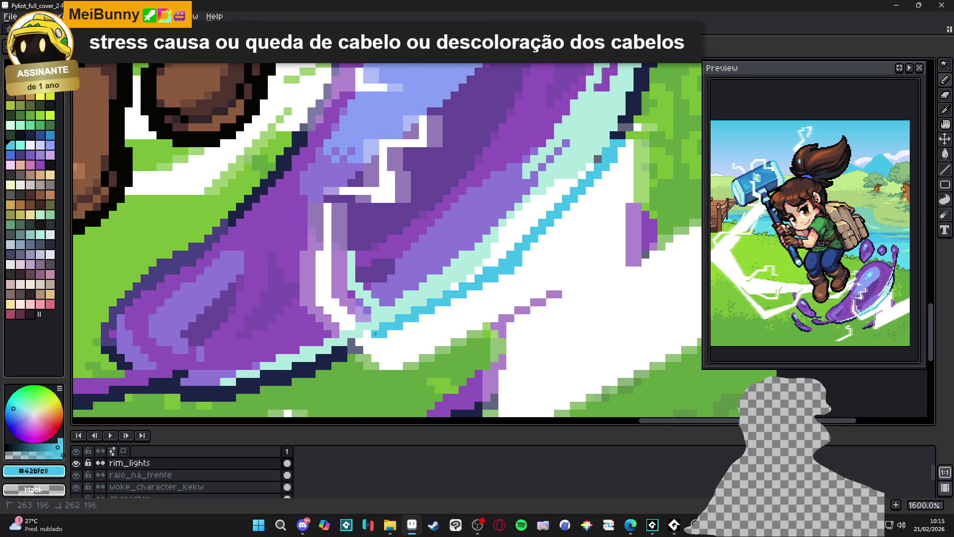
scroll(388, 337, down, 1)
scroll(388, 337, down, 2)
key(ctrl+s)
scroll(443, 299, up, 4)
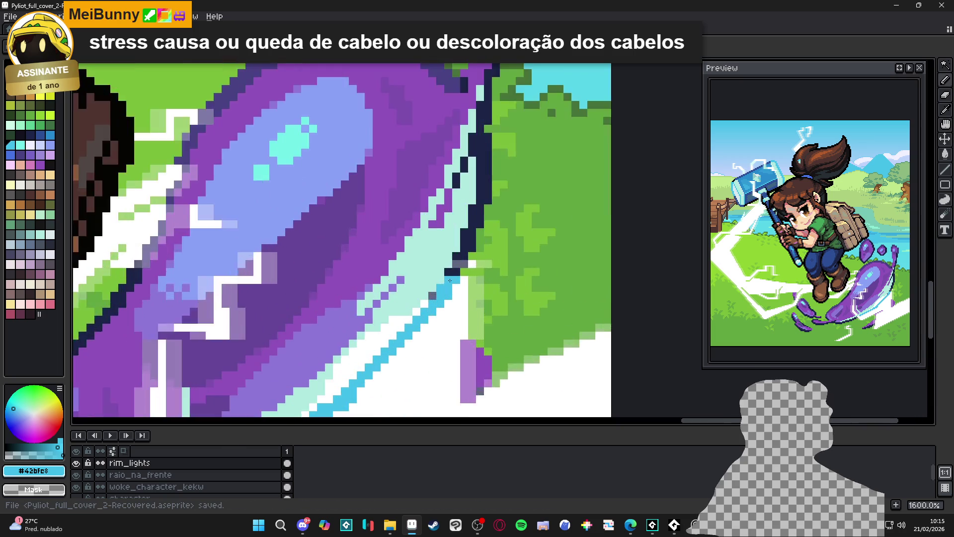
- Save the cover and pick white as the drawing colour
scroll(465, 266, down, 5)
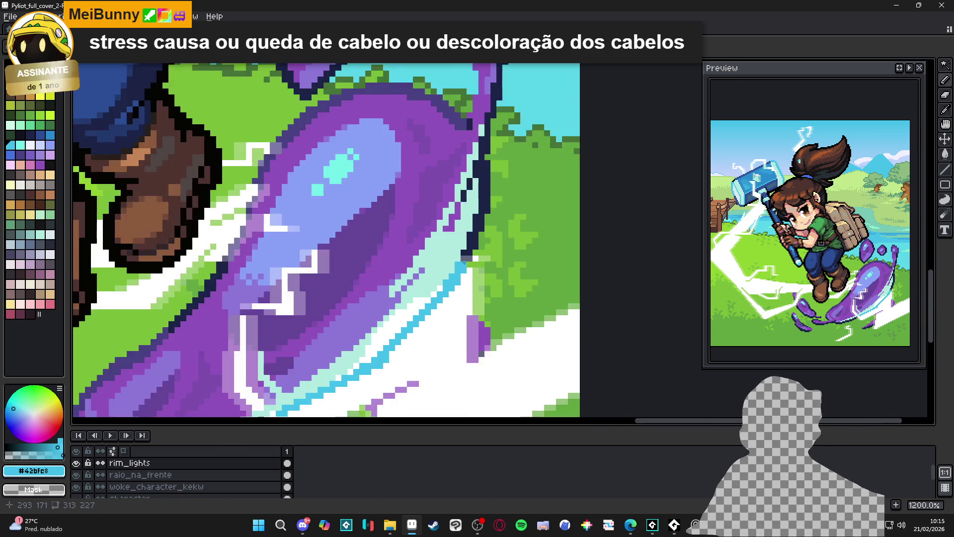
drag(464, 269, 471, 272)
key(ctrl+s)
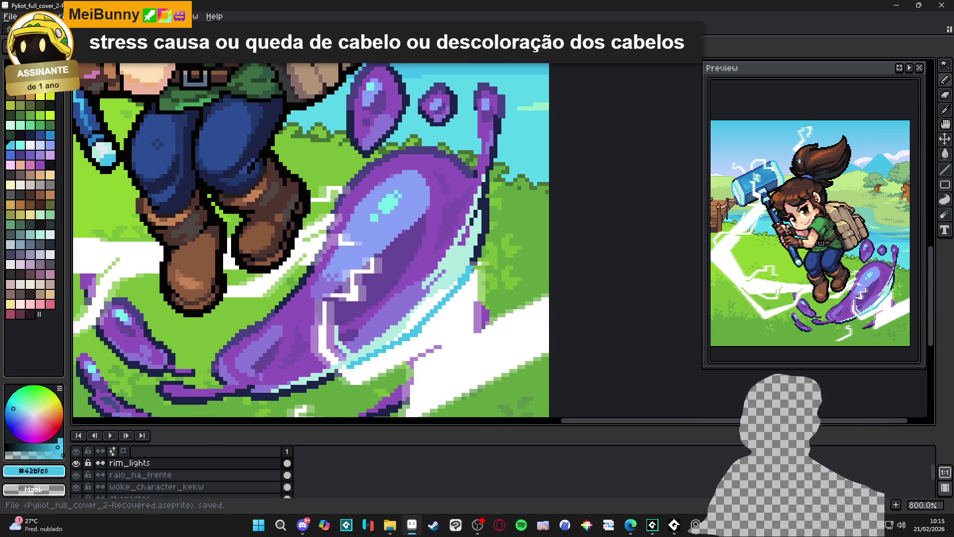
scroll(473, 269, down, 4)
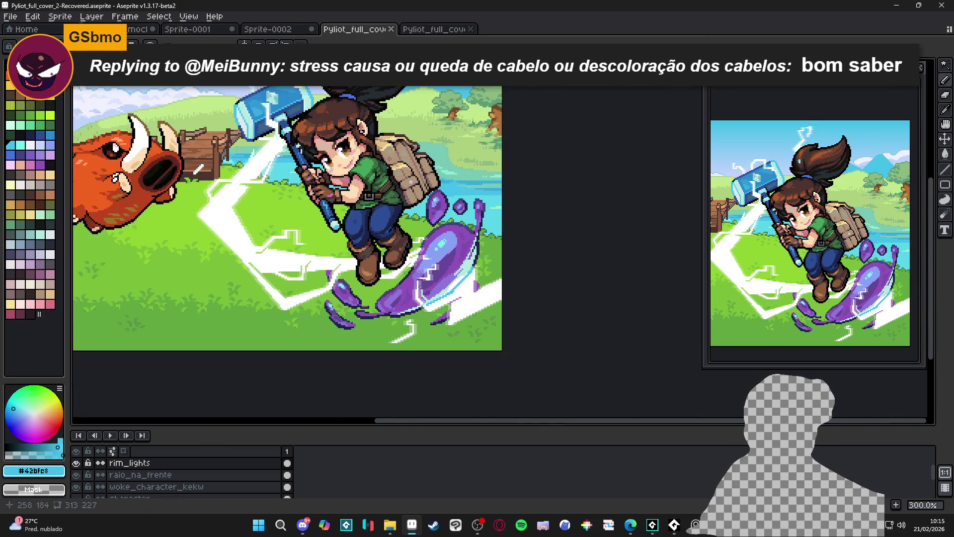
scroll(421, 286, up, 7)
alt+click(481, 293)
click(483, 290)
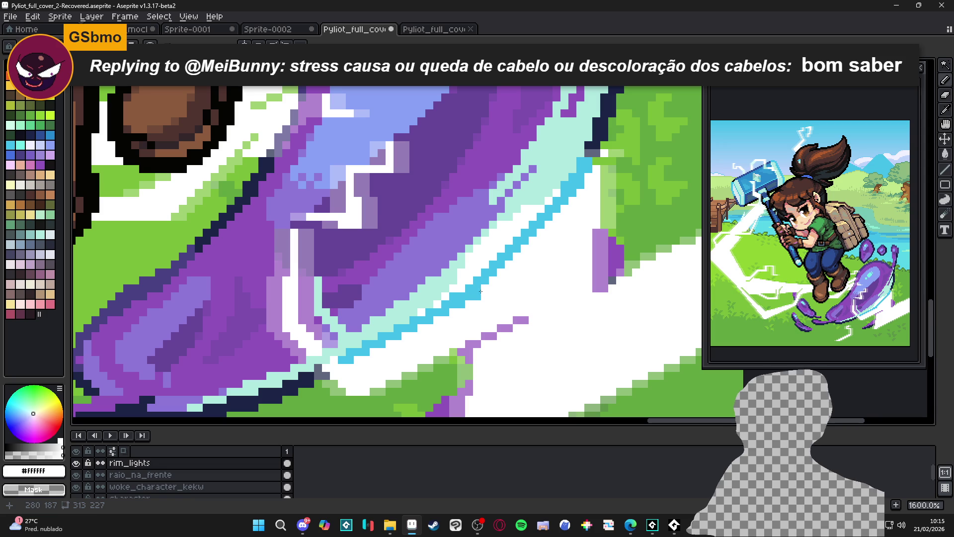
scroll(482, 289, down, 4)
scroll(513, 247, up, 3)
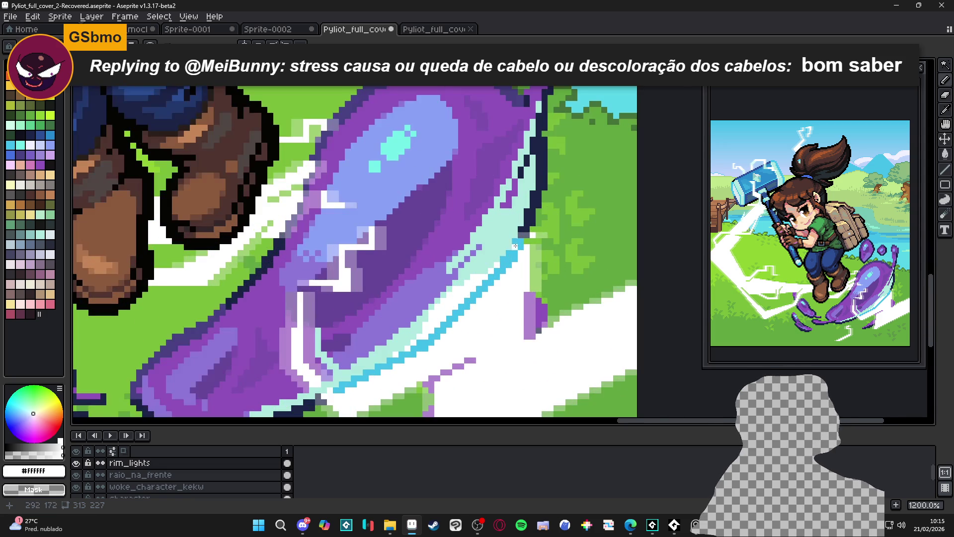
- Eyedrop the cyan rim colour to fix a dark rim pixel, then sample white
alt+click(514, 247)
click(518, 232)
scroll(518, 233, down, 3)
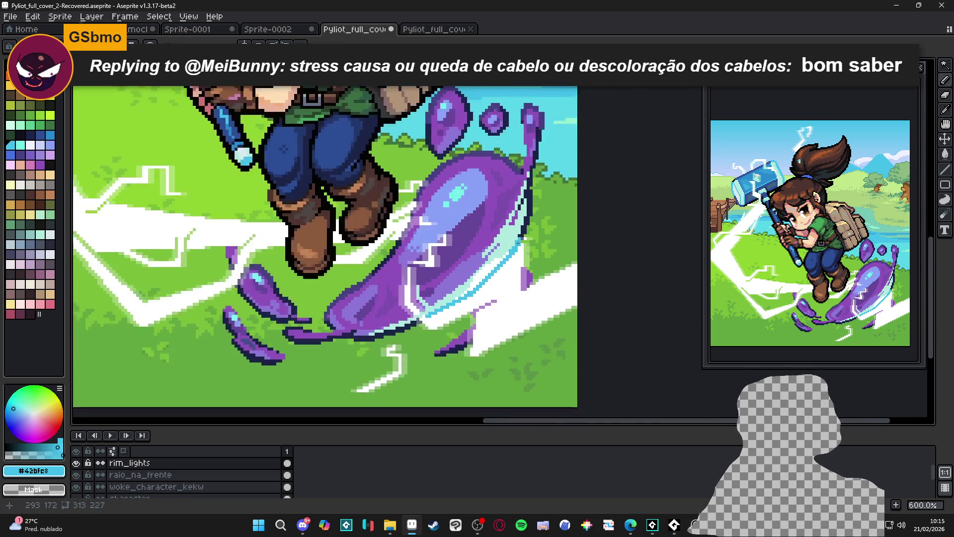
scroll(441, 304, up, 2)
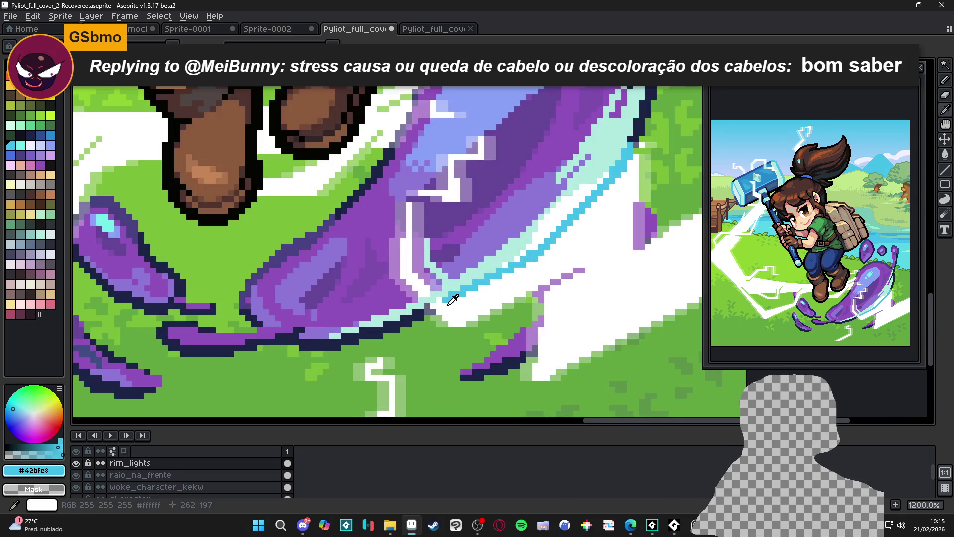
alt+click(428, 298)
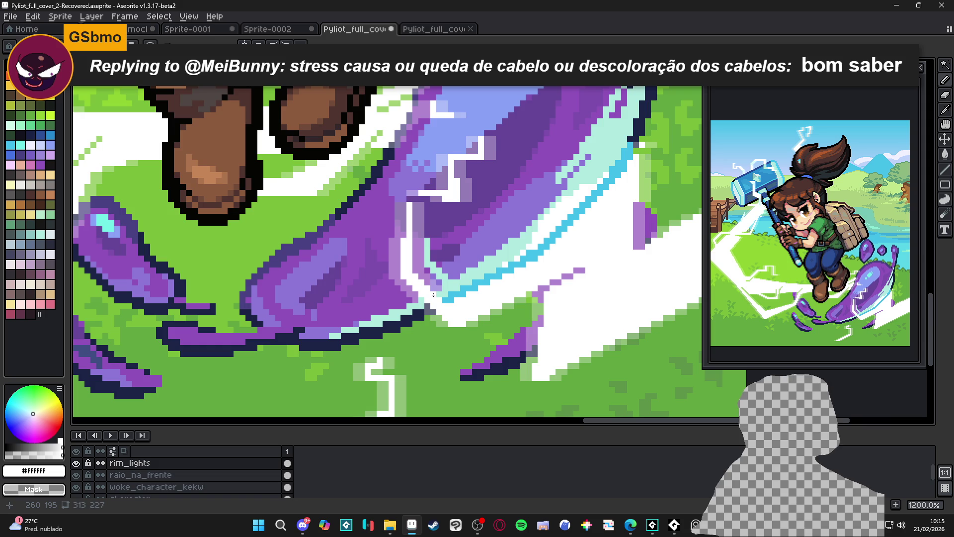
scroll(426, 299, down, 5)
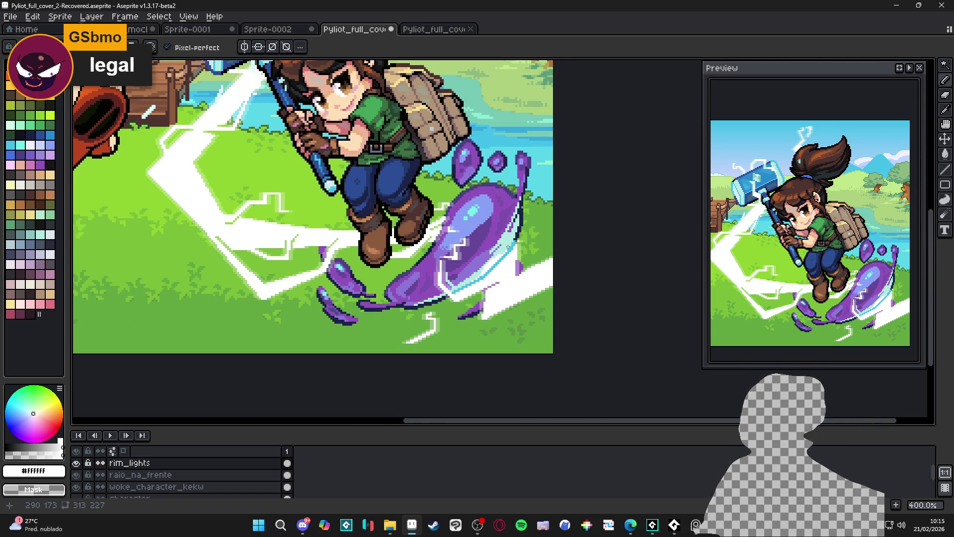
scroll(486, 272, down, 2)
scroll(485, 248, up, 1)
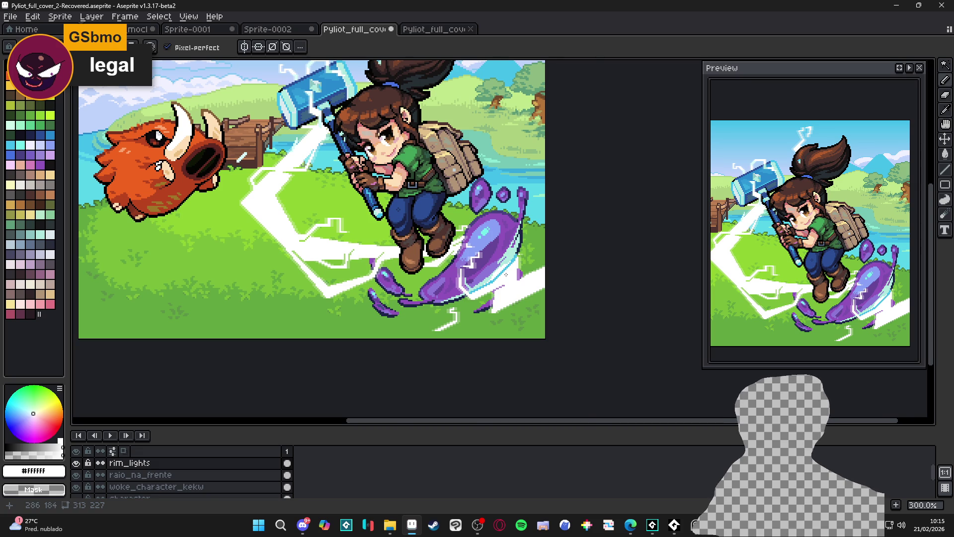
scroll(506, 274, up, 4)
scroll(504, 270, down, 2)
scroll(502, 266, up, 2)
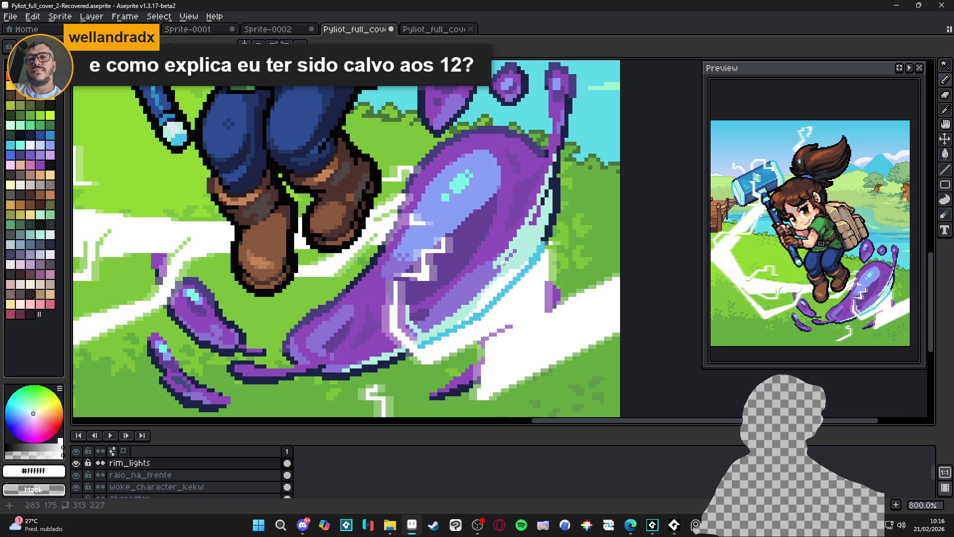
scroll(497, 267, up, 3)
- Pick pale mint #afe9df and try a rim stroke, then undo it
click(35, 451)
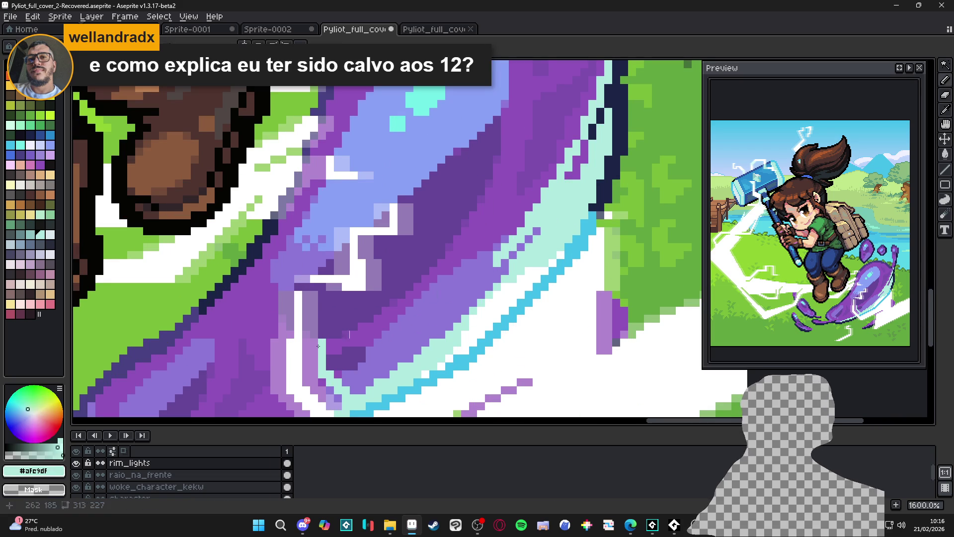
drag(490, 263, 463, 298)
scroll(464, 299, down, 5)
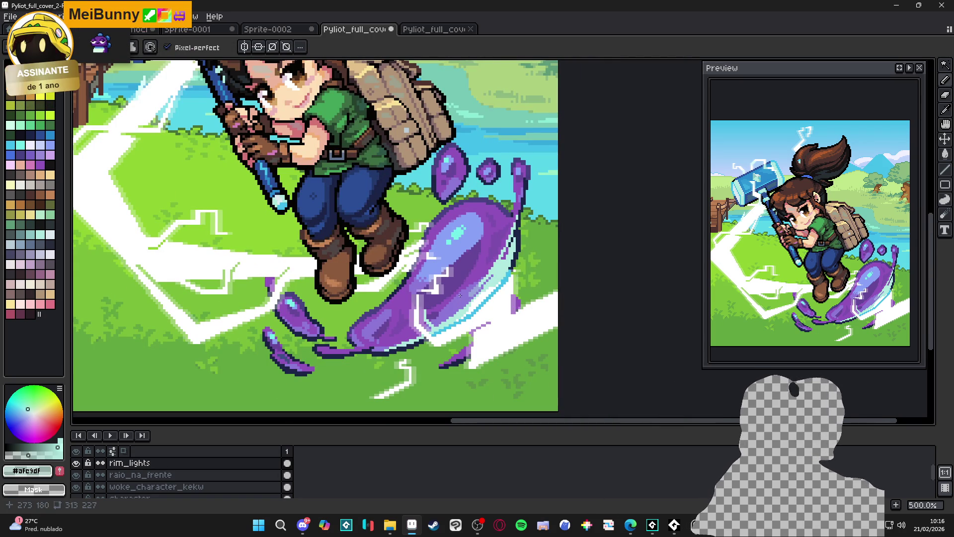
key(m)
drag(386, 216, 518, 351)
key(ctrl+z)
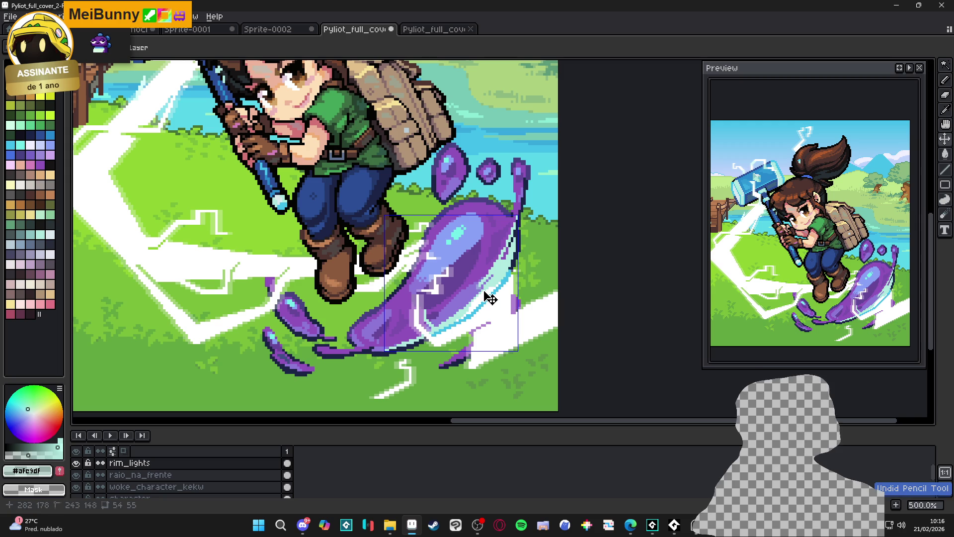
key(ctrl+d)
key(b)
- Place a single pale mint pixel on the slime's rim
scroll(474, 290, up, 4)
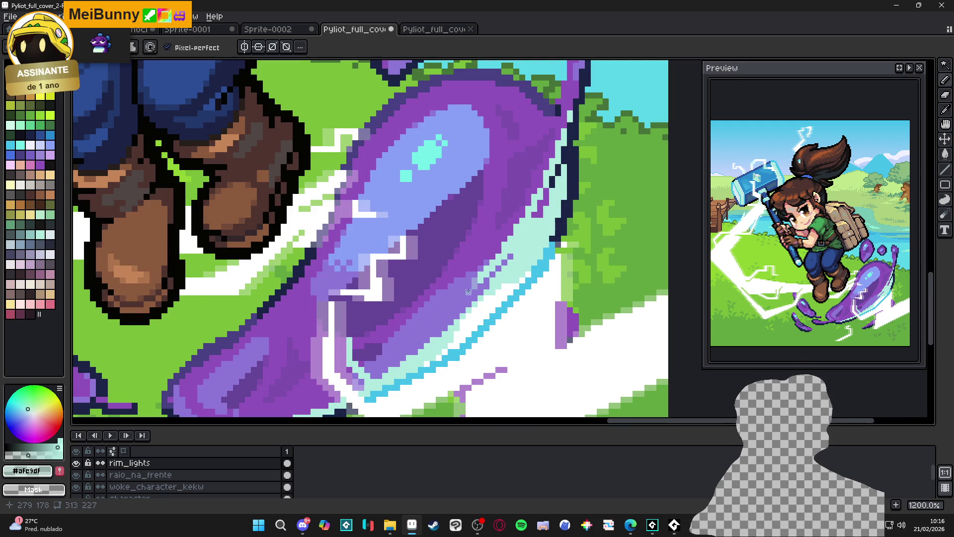
click(468, 289)
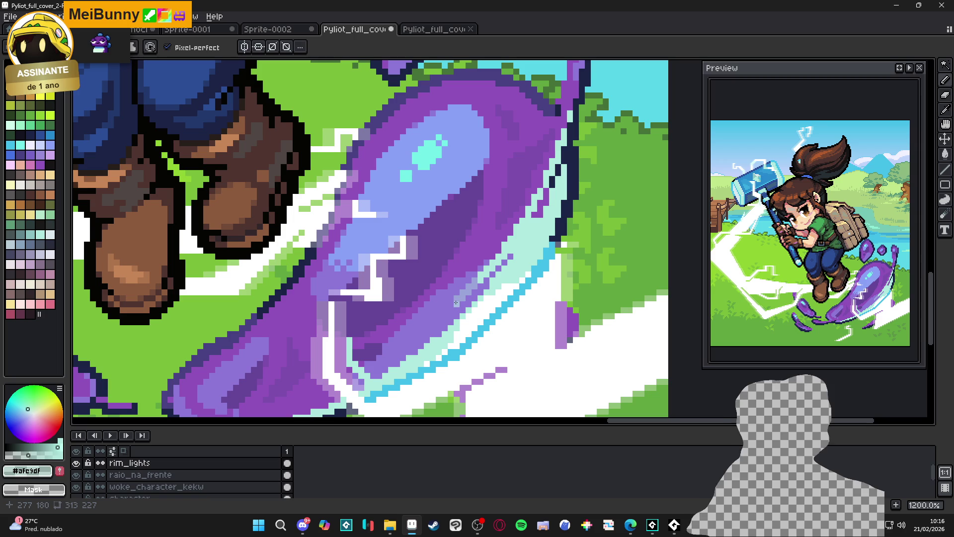
scroll(453, 313, down, 4)
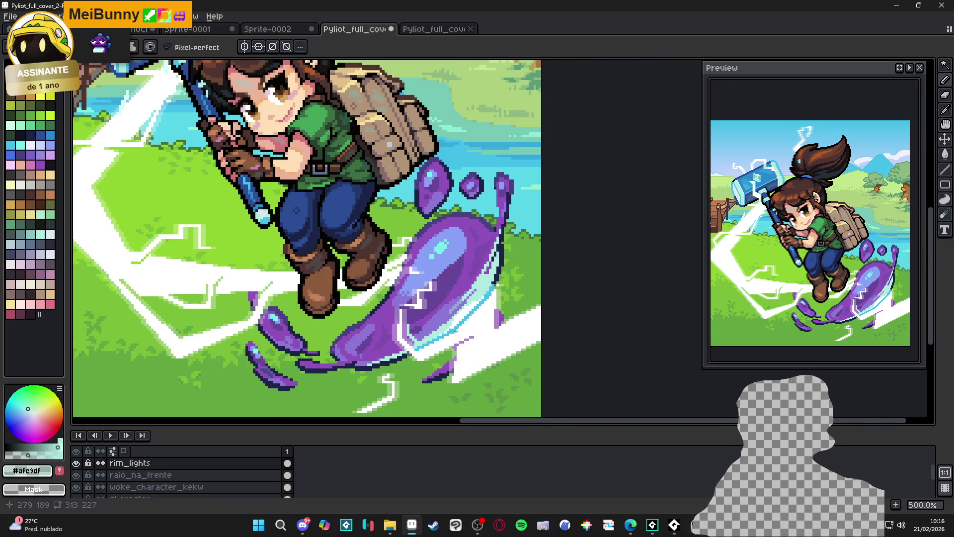
scroll(450, 316, up, 2)
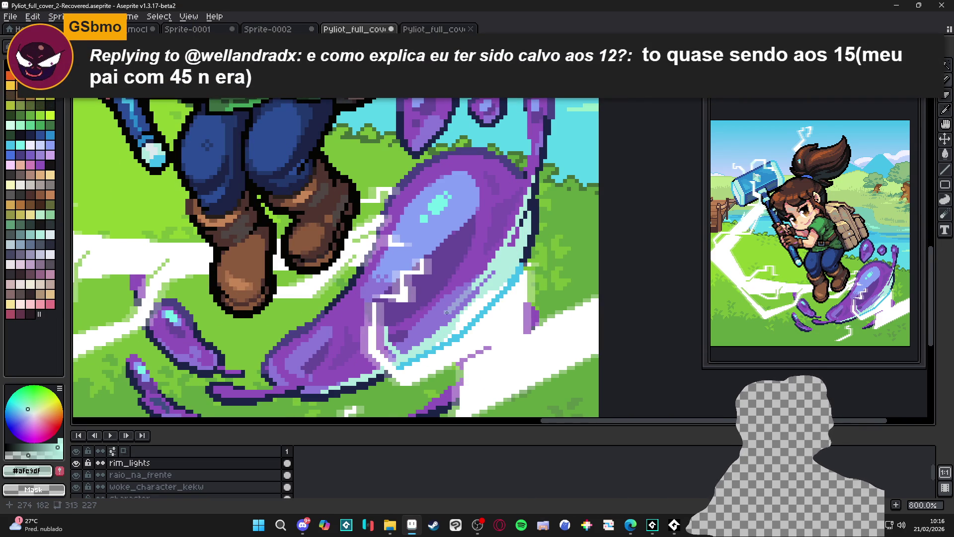
scroll(447, 316, down, 2)
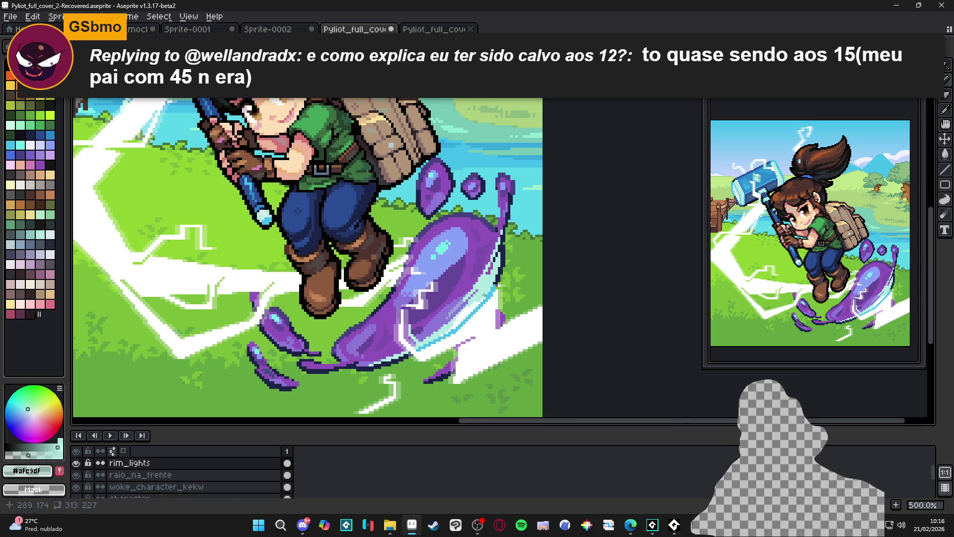
scroll(484, 295, up, 5)
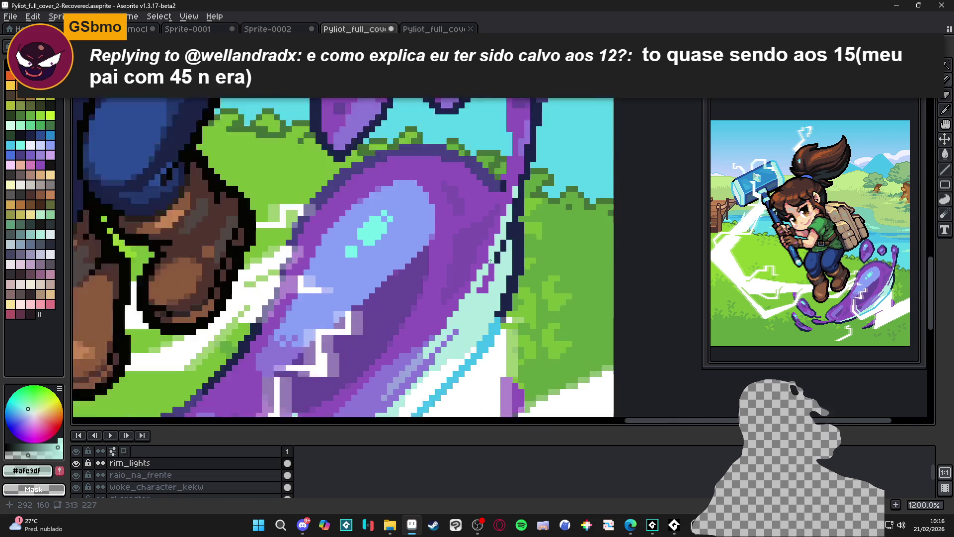
scroll(484, 263, down, 5)
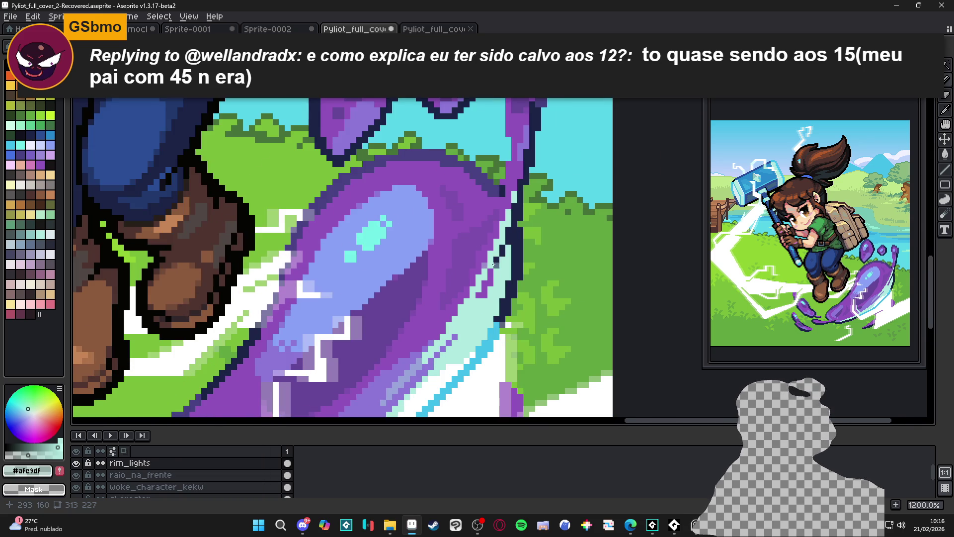
drag(493, 264, 497, 262)
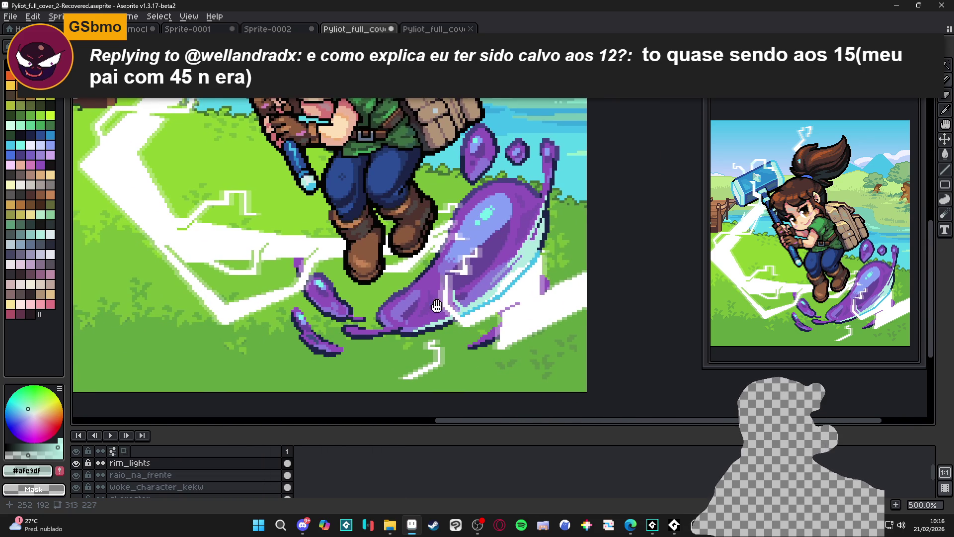
drag(439, 305, 451, 292)
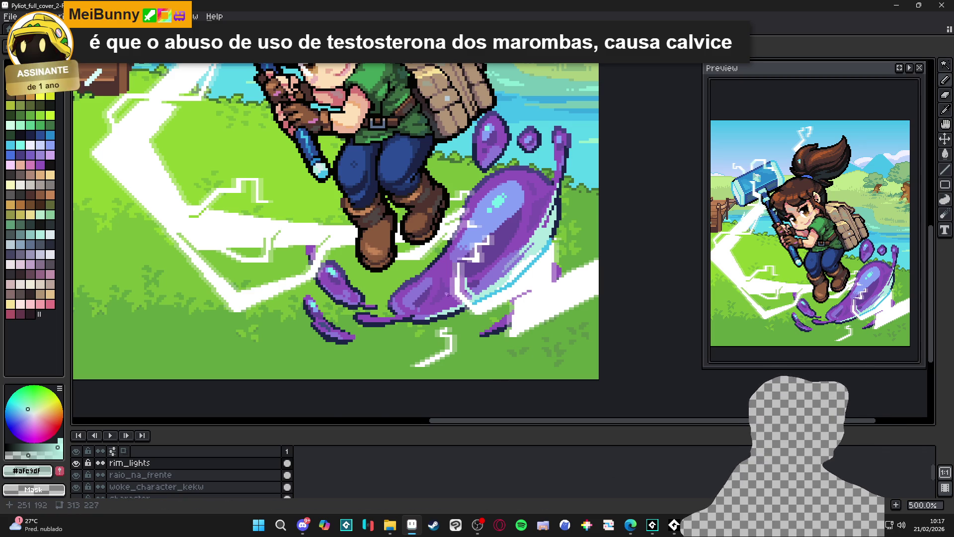
- Save Pyliot_full_cover_2-Recovered.aseprite with the latest rim-light edits
scroll(320, 224, down, 3)
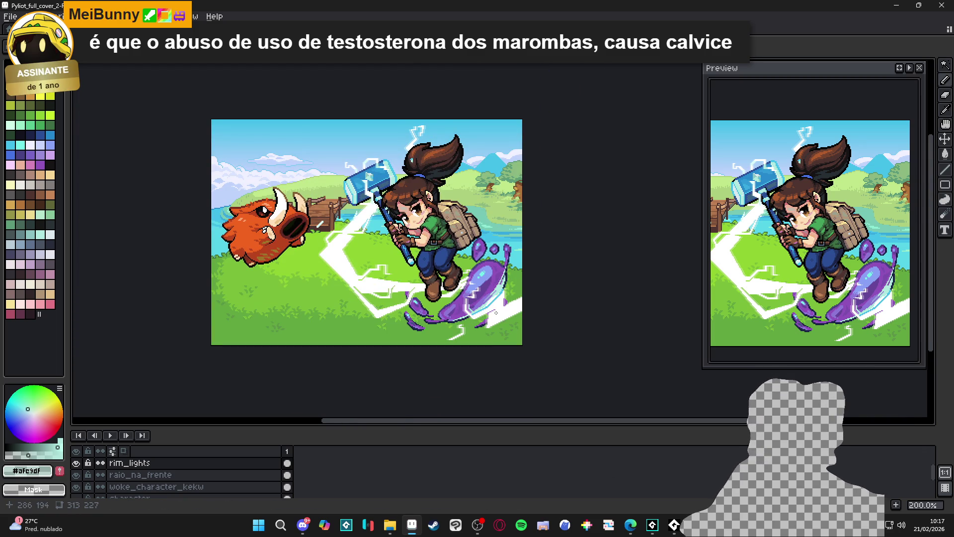
scroll(490, 292, up, 2)
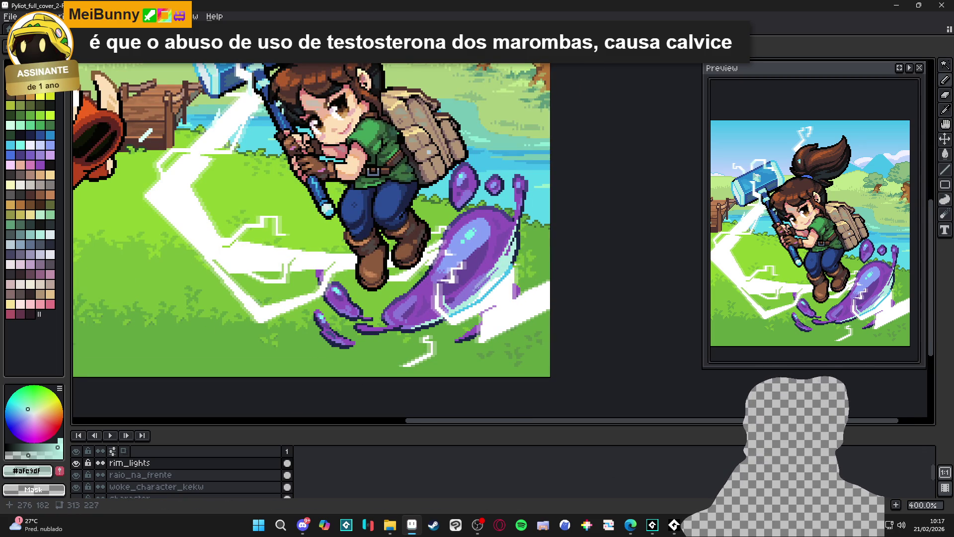
key(ctrl+s)
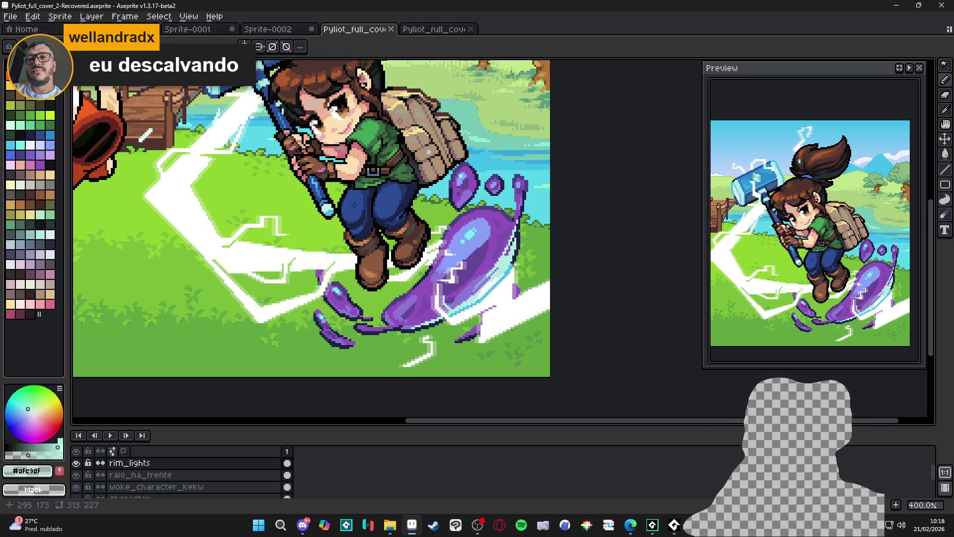
- Eyedrop the slime's cyan #42bfe6 and paint one extra rim-light pixel on the purple slime
scroll(517, 263, up, 4)
alt+click(508, 273)
click(508, 273)
scroll(508, 273, down, 4)
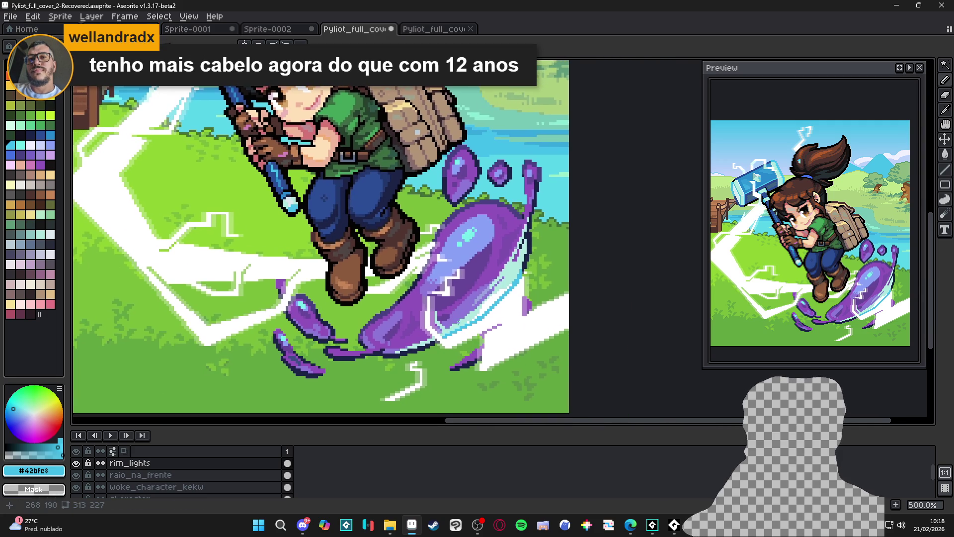
scroll(412, 340, down, 1)
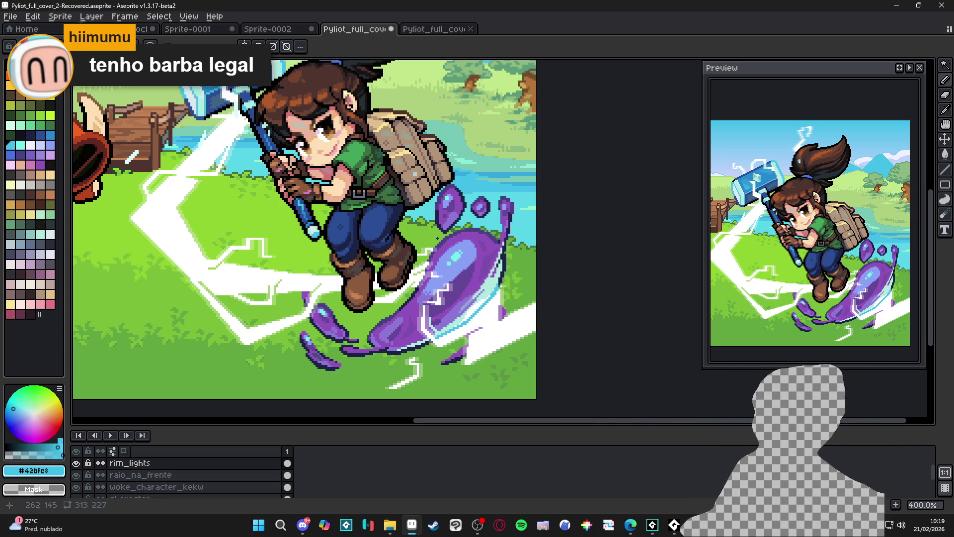
- Undo the accidental Move-tool shift of the artwork, then select the character's layer
scroll(431, 232, down, 2)
scroll(431, 295, up, 1)
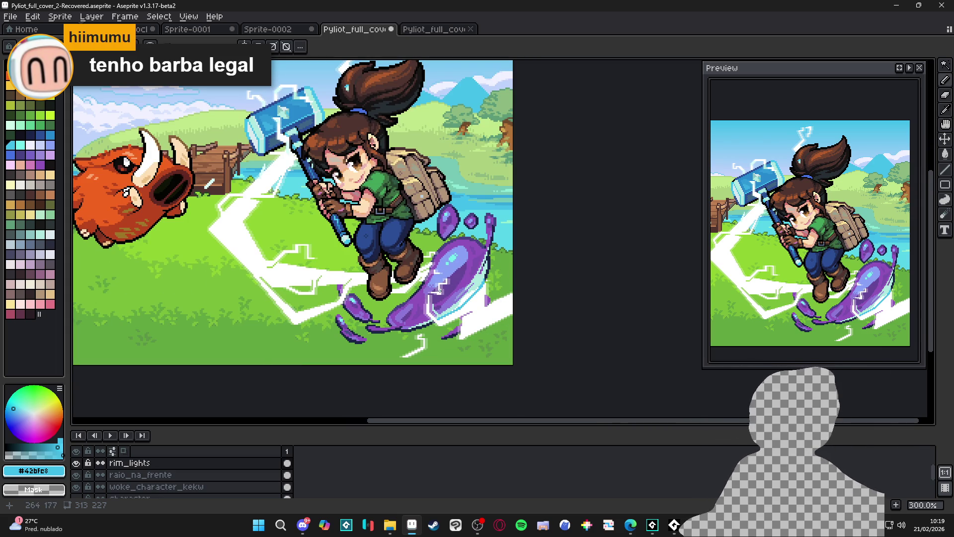
scroll(442, 288, left, 2)
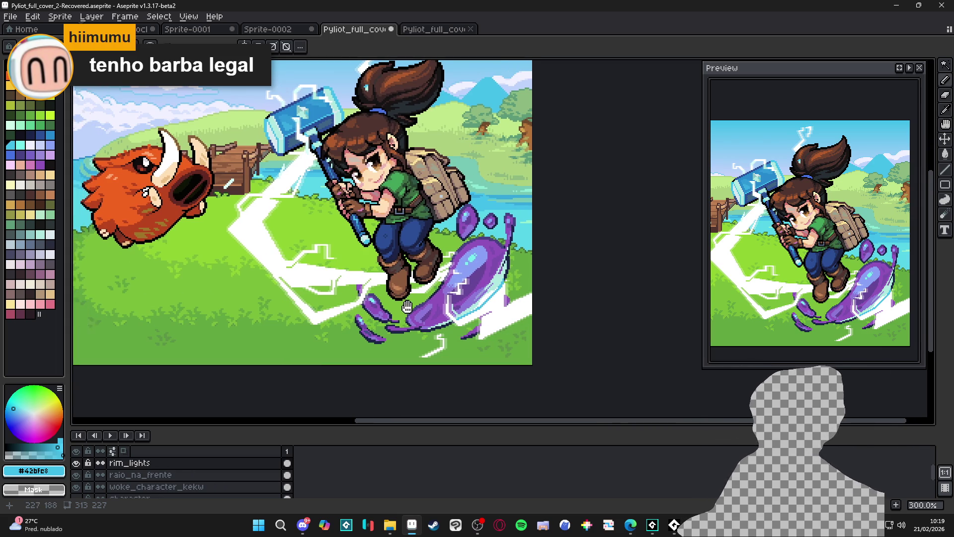
key(ctrl+z)
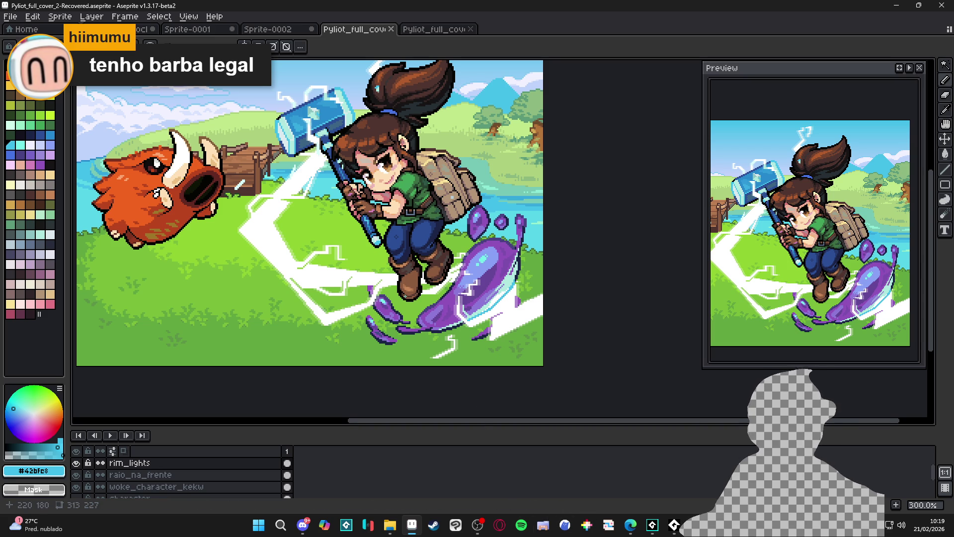
scroll(425, 347, down, 1)
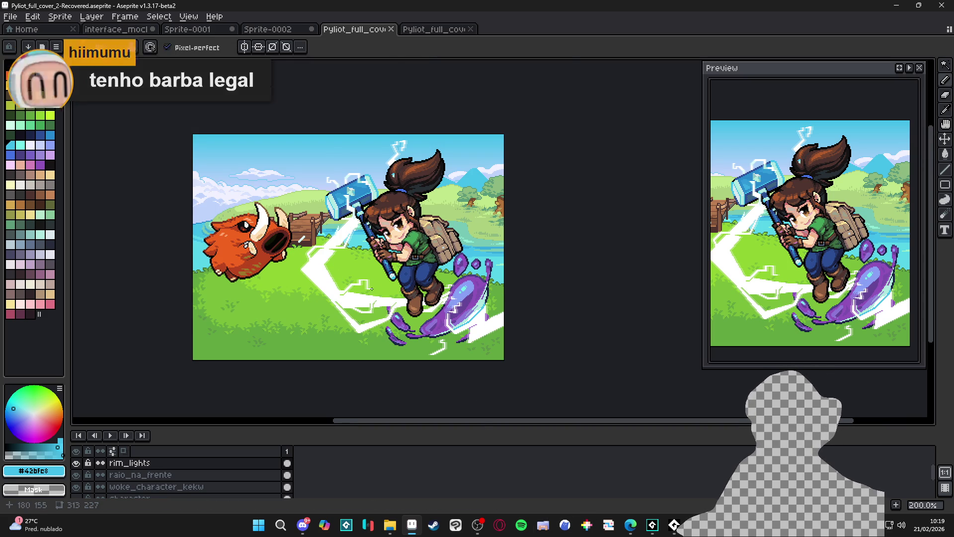
scroll(372, 289, up, 1)
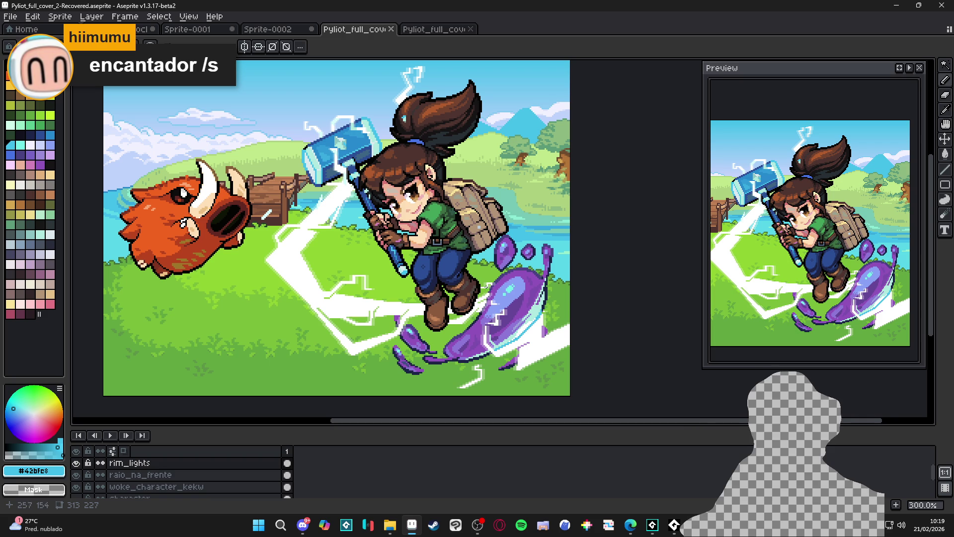
ctrl+click(453, 277)
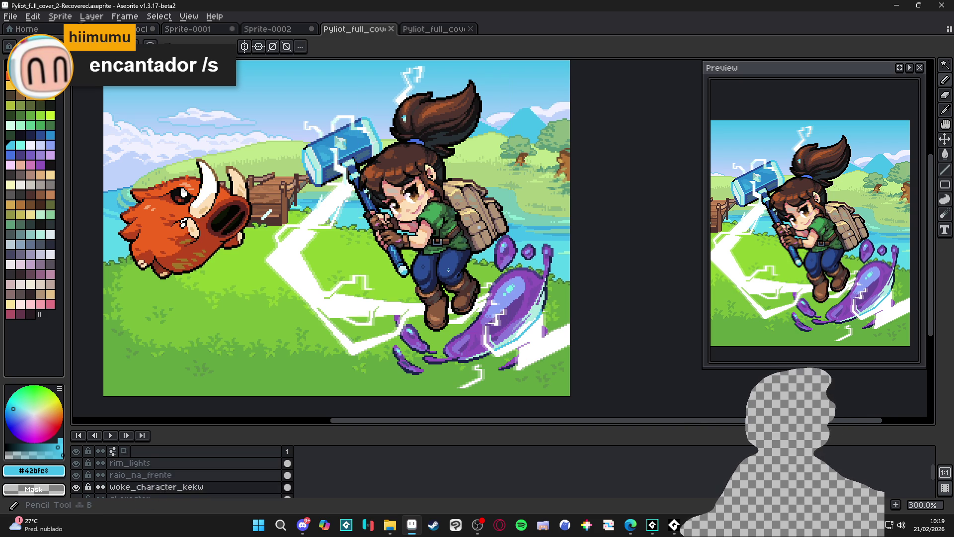
- Pick the near-black outline colour, add an outline pixel on the girl, and save
scroll(428, 293, up, 3)
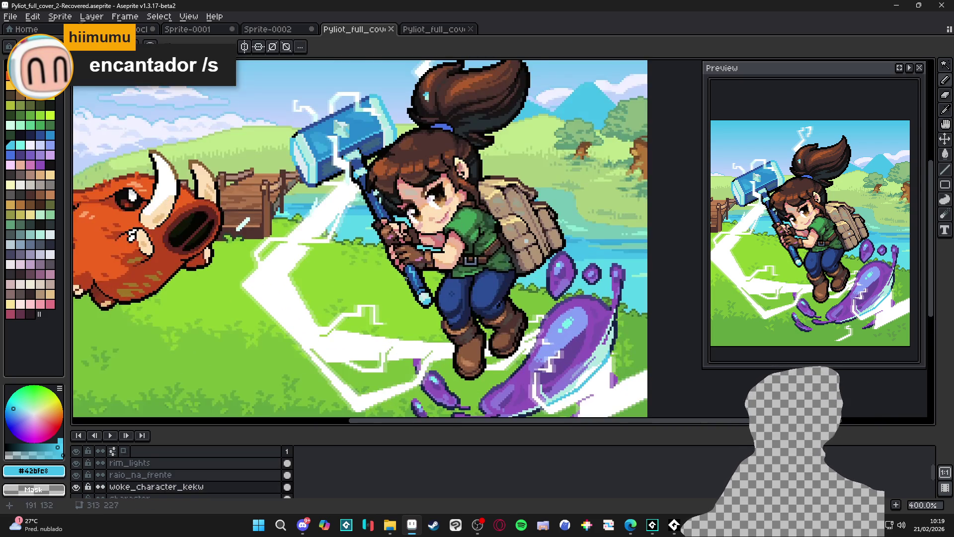
scroll(423, 305, up, 4)
alt+click(405, 318)
click(425, 333)
scroll(426, 333, down, 6)
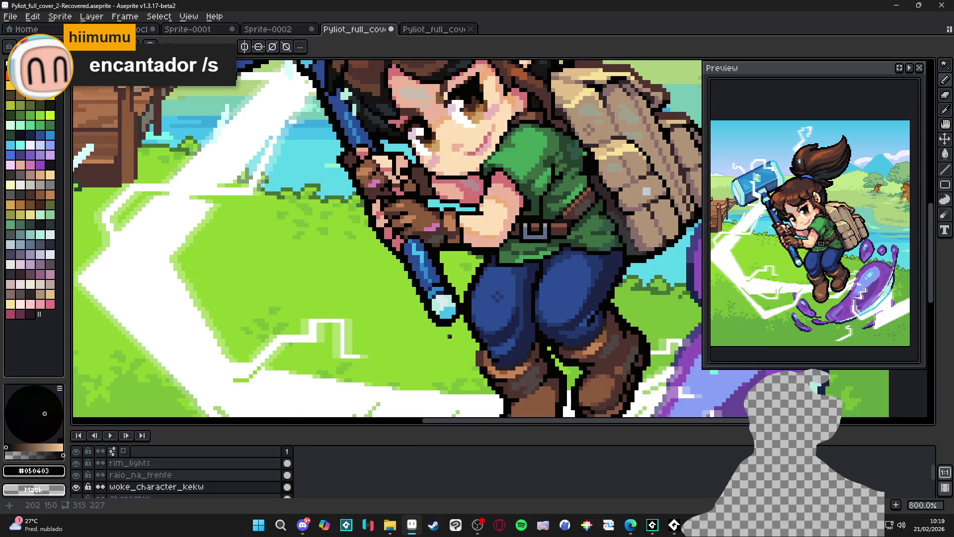
scroll(450, 342, down, 1)
key(ctrl+s)
- On the raio_na_frente layer, paint a white lightning stroke beside the hammer
scroll(377, 229, up, 3)
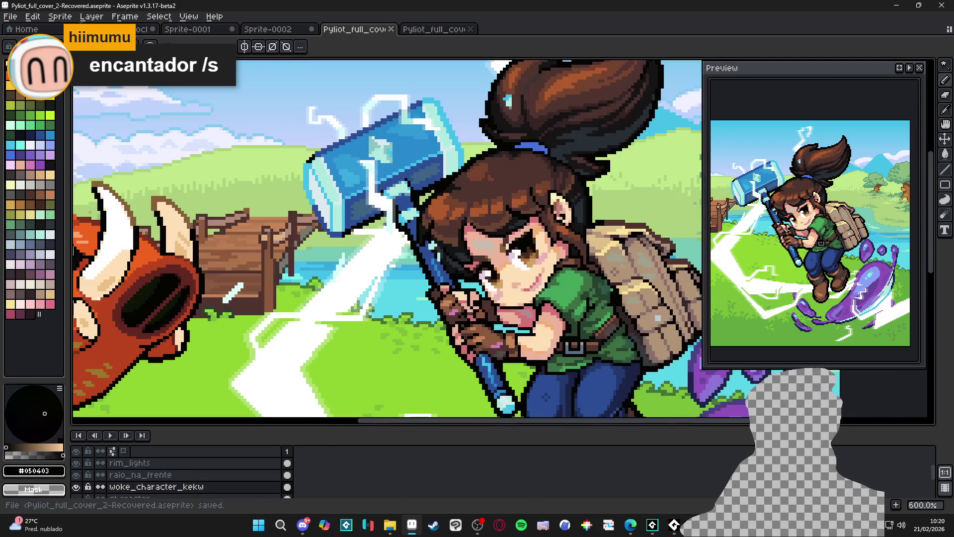
key(Up)
scroll(388, 205, up, 3)
alt+click(387, 205)
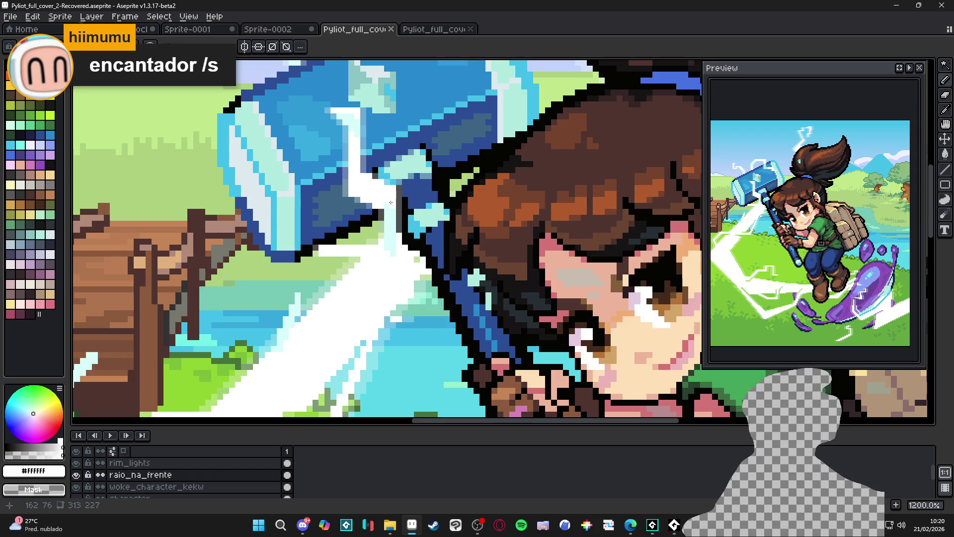
drag(388, 210, 392, 257)
scroll(392, 257, down, 5)
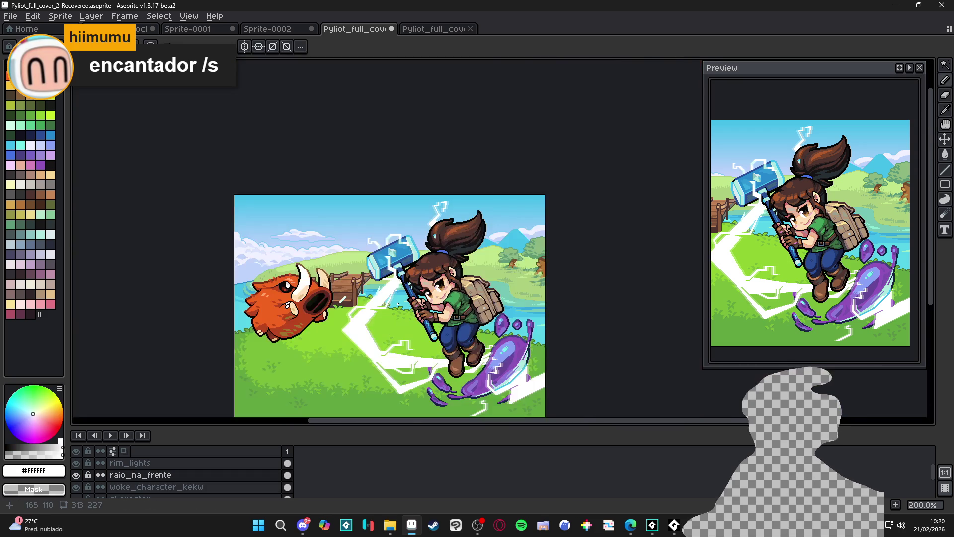
scroll(398, 305, up, 3)
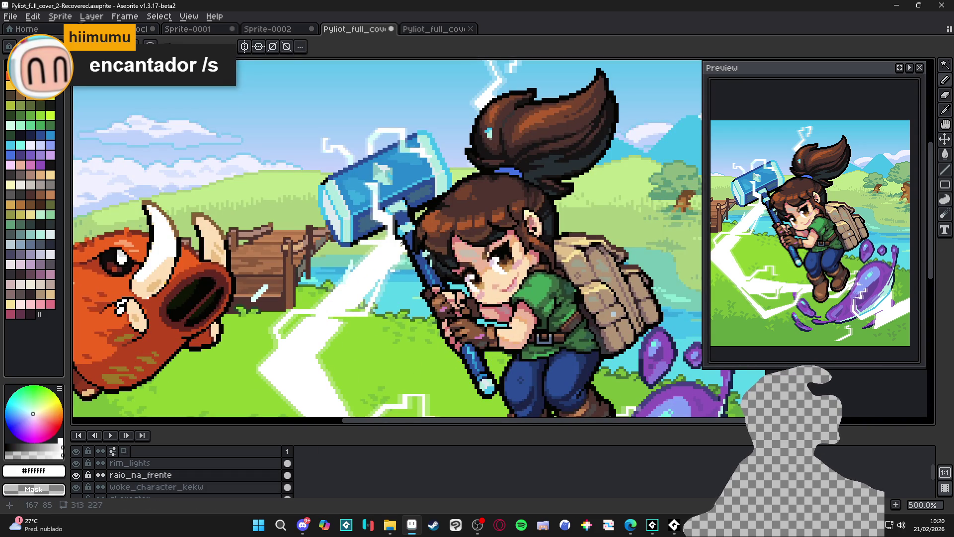
scroll(376, 244, up, 4)
- Save the cover again and select the woke_character_kekw layer
key(e)
key(b)
scroll(389, 238, down, 6)
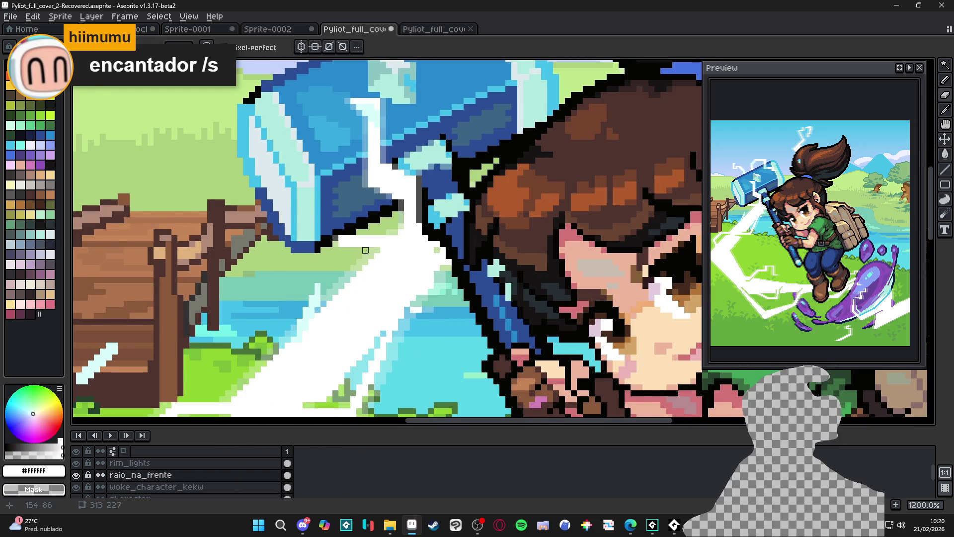
scroll(344, 239, up, 7)
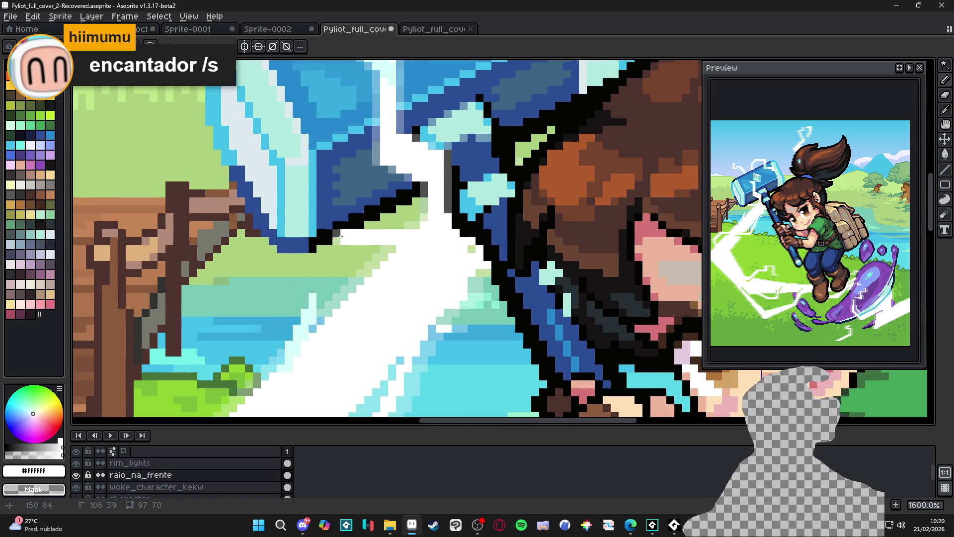
scroll(363, 266, down, 5)
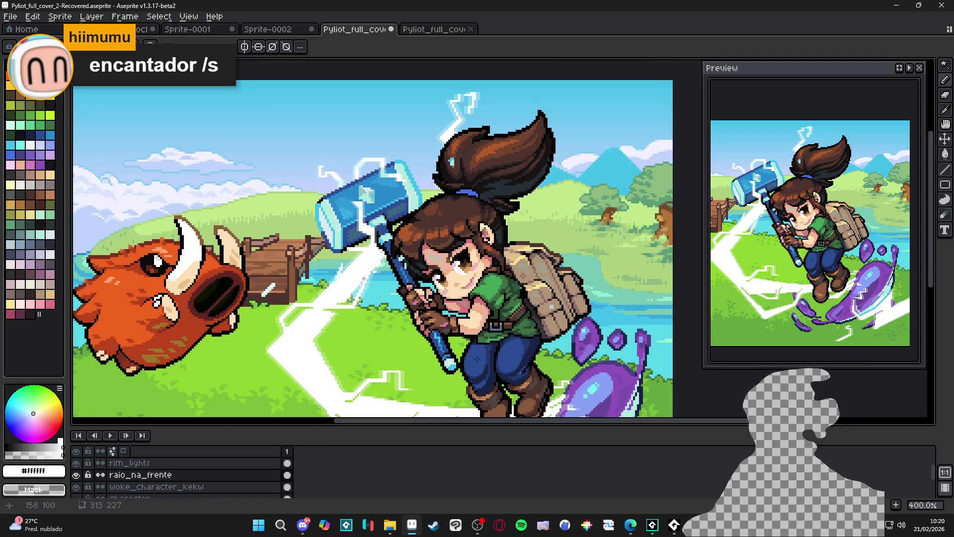
key(ctrl+s)
scroll(368, 280, down, 1)
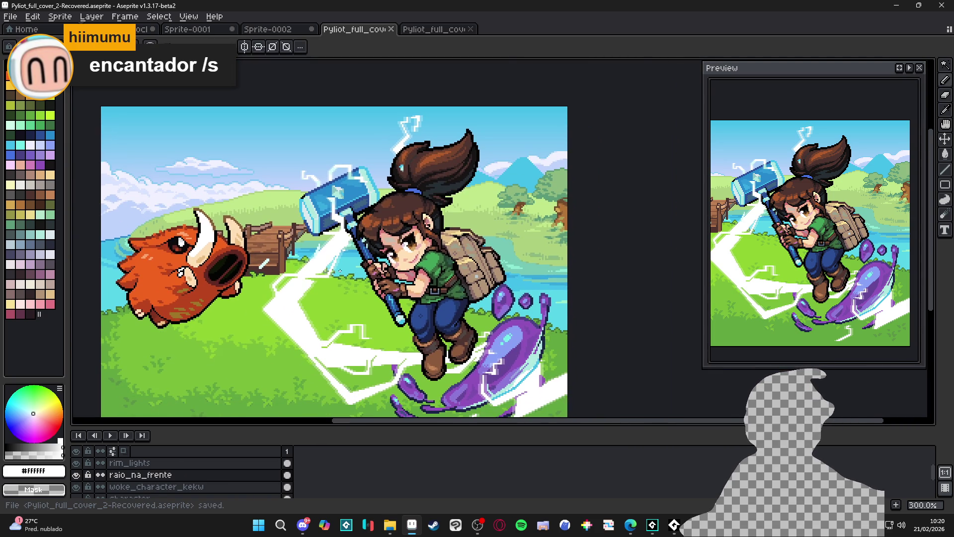
scroll(335, 247, down, 2)
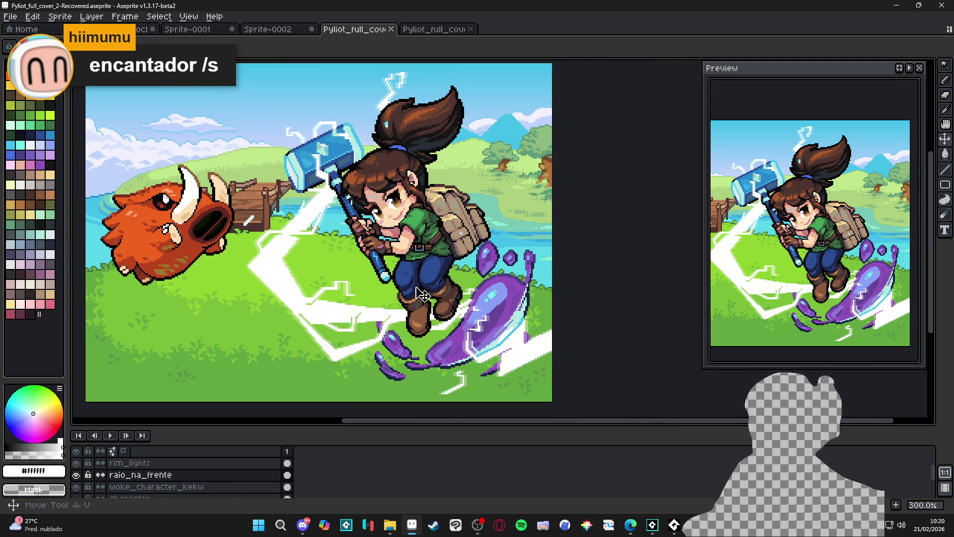
ctrl+click(436, 277)
- Select the rim_lights layer and pick the light-cyan #afe9df rim-light colour
scroll(396, 243, up, 2)
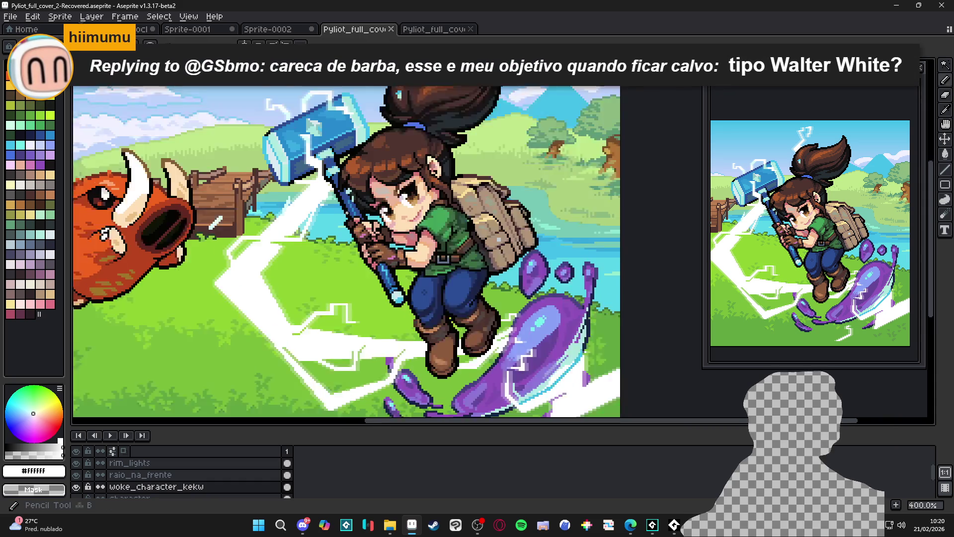
ctrl+click(348, 209)
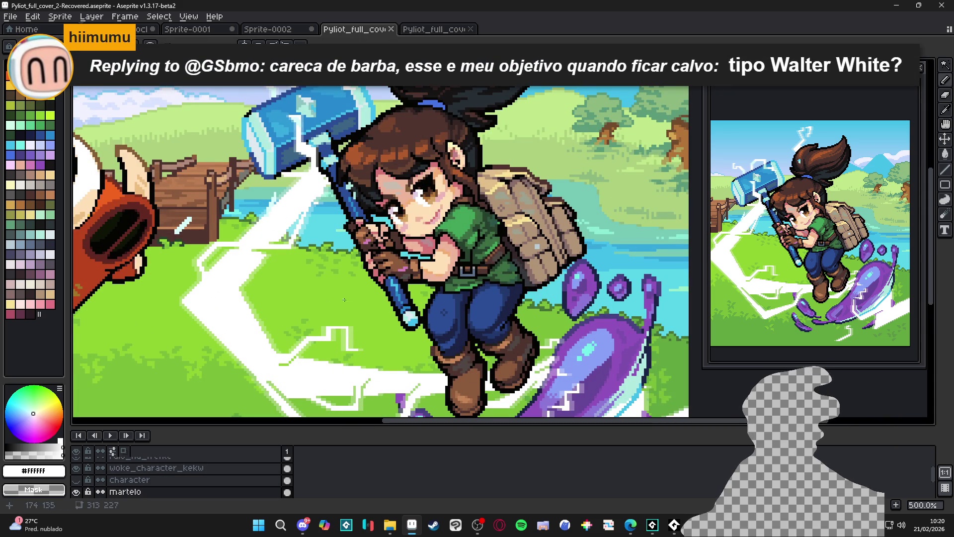
key(ctrl)
ctrl+click(640, 395)
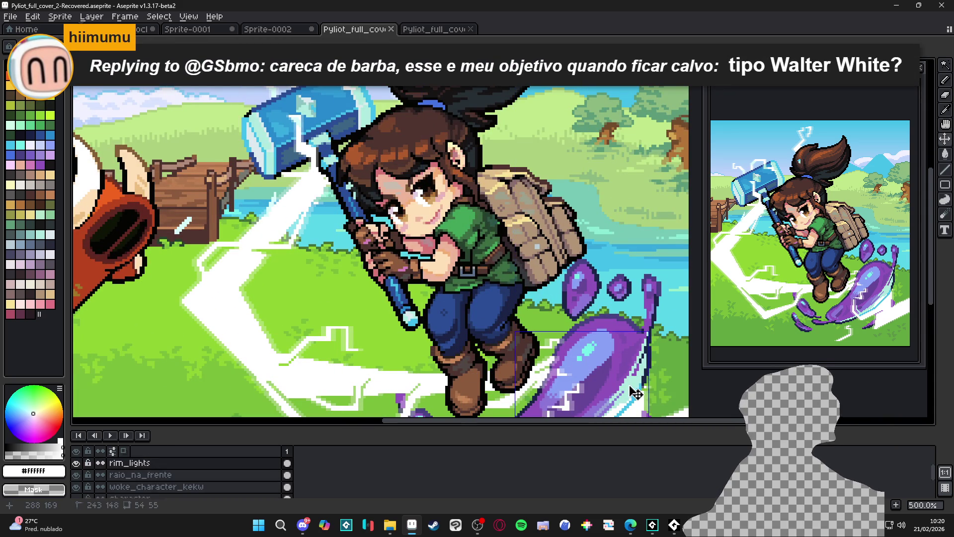
alt+click(640, 394)
scroll(640, 393, up, 2)
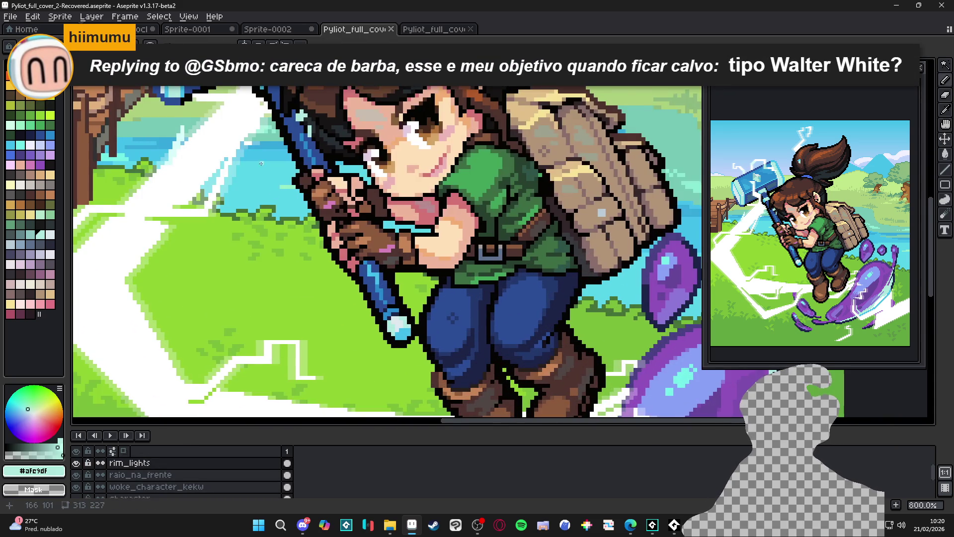
scroll(364, 247, up, 2)
- Draw straight light-cyan rim-light lines along the hammer handle's edges
click(364, 247)
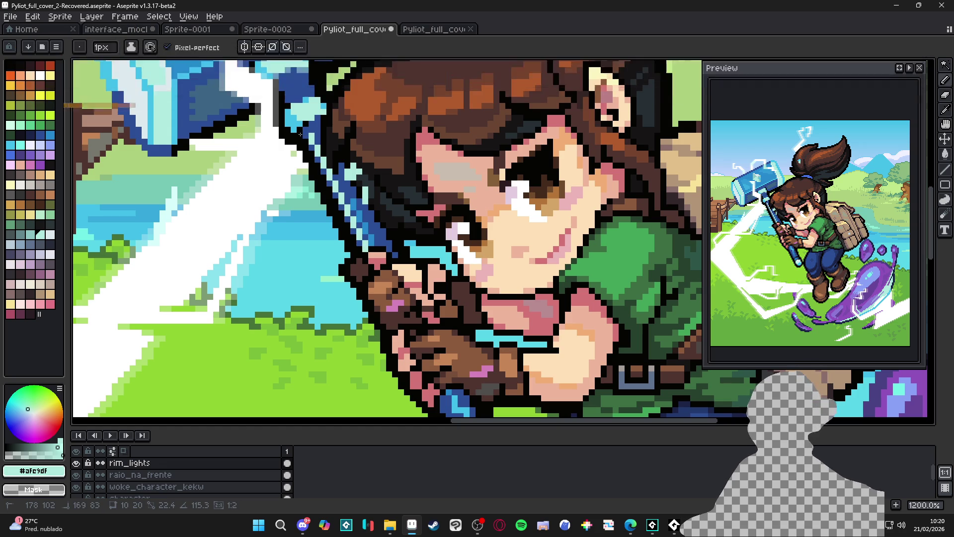
shift+click(300, 135)
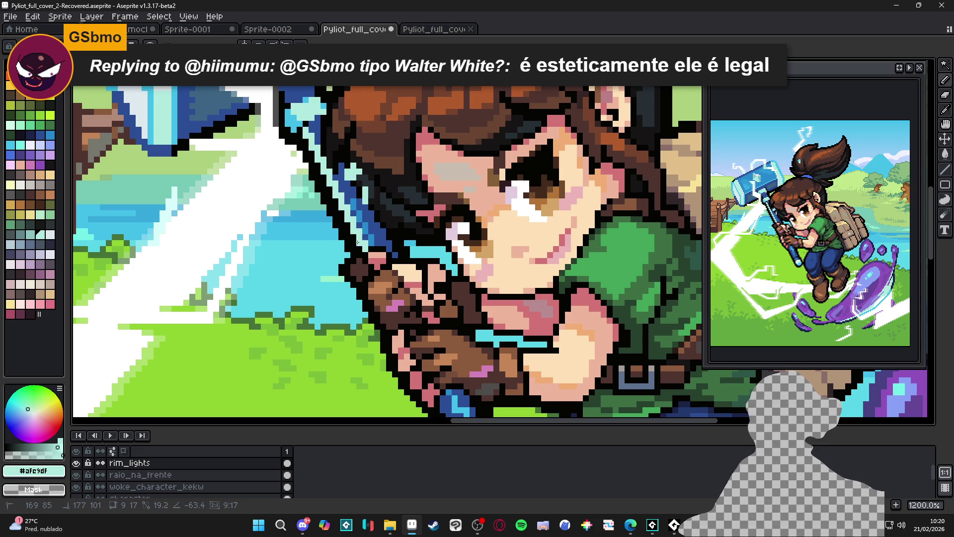
scroll(348, 233, down, 1)
scroll(358, 245, up, 1)
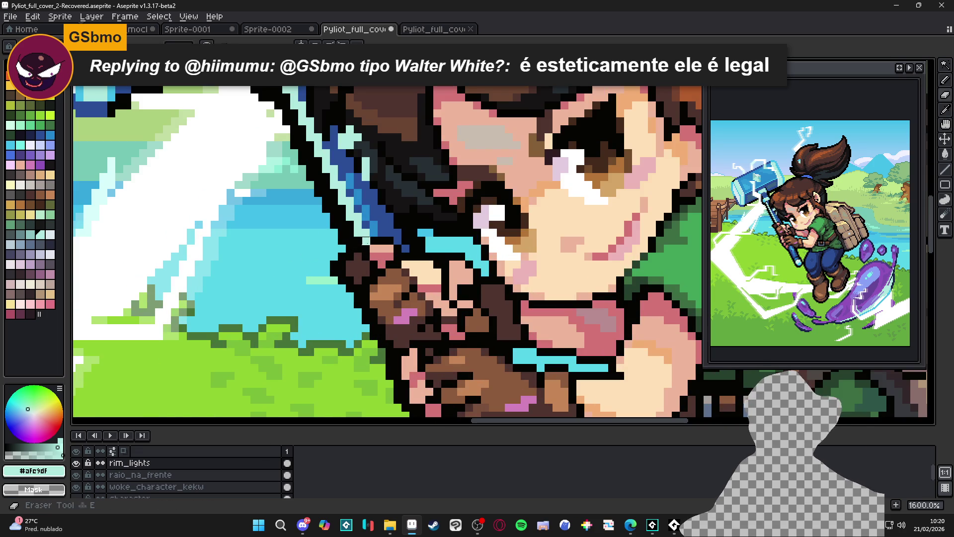
scroll(366, 244, down, 1)
scroll(368, 248, up, 1)
scroll(370, 254, down, 2)
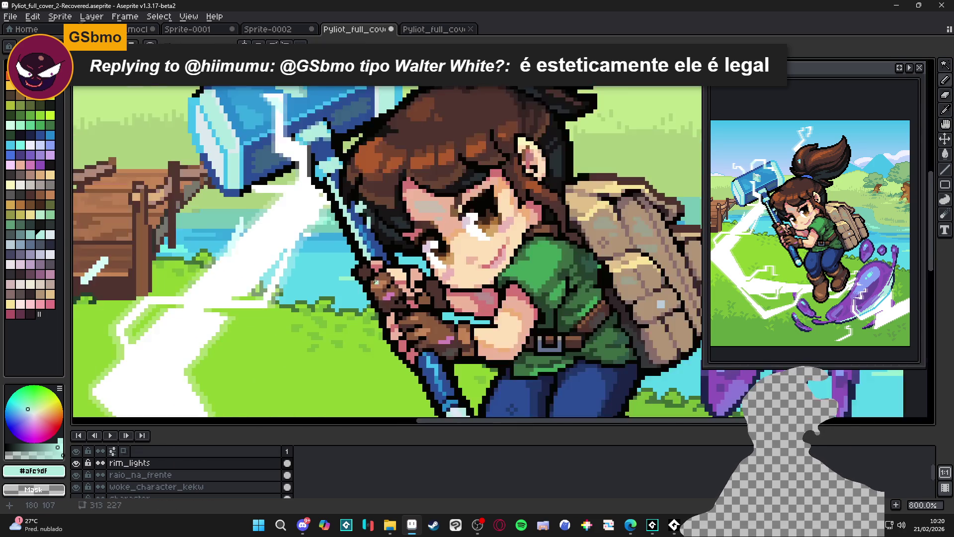
scroll(383, 268, up, 3)
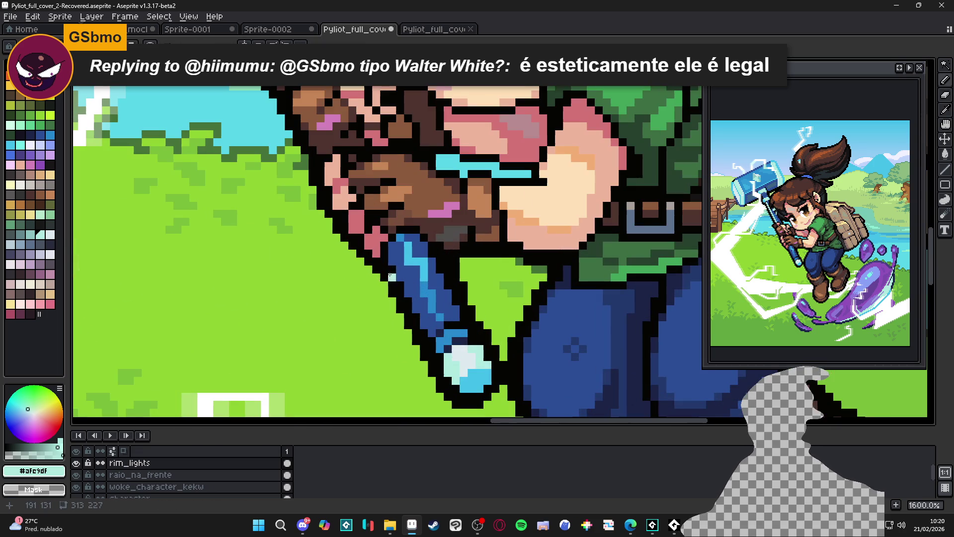
click(392, 262)
shift+click(428, 332)
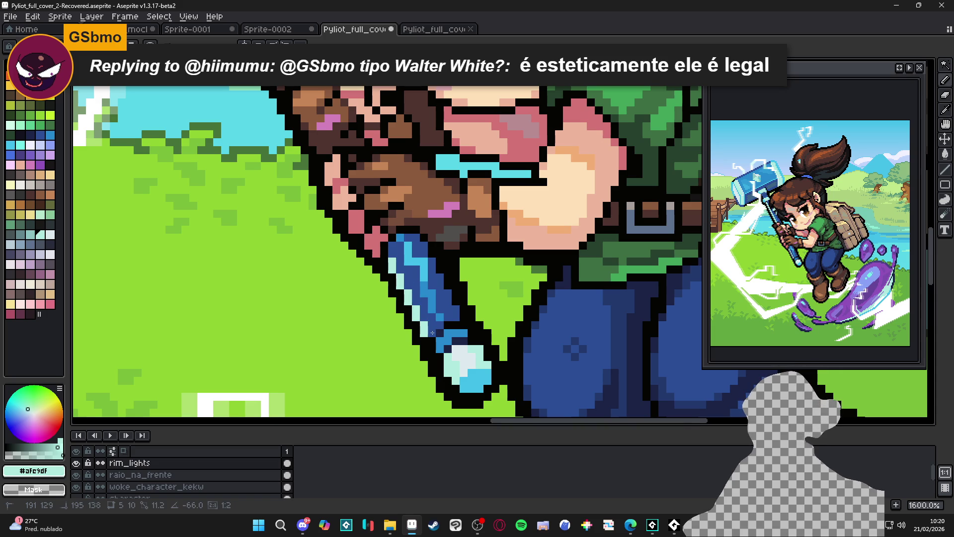
shift+click(435, 332)
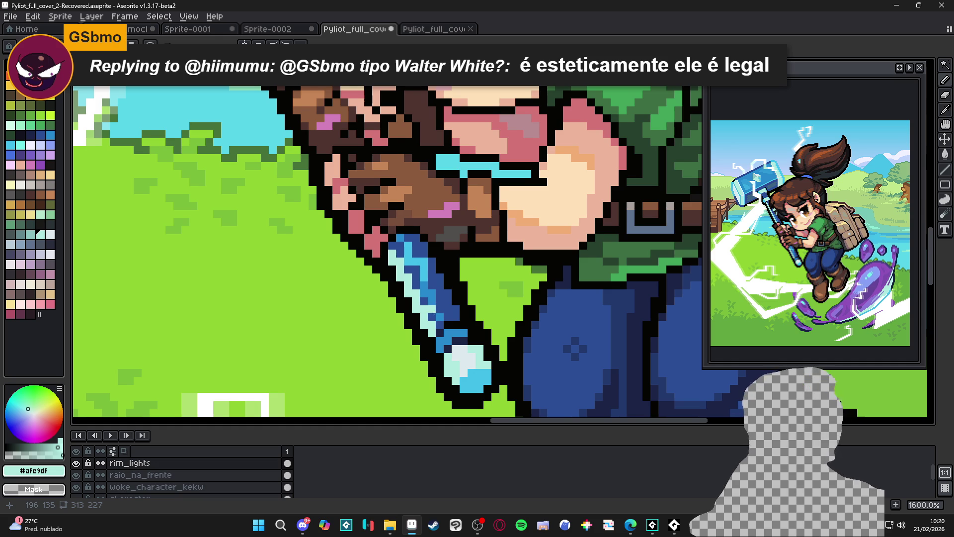
- Erase two stray rim-light pixels on the handle and return to the pencil
scroll(434, 314, up, 1)
key(e)
drag(378, 235, 377, 220)
scroll(407, 288, down, 4)
key(b)
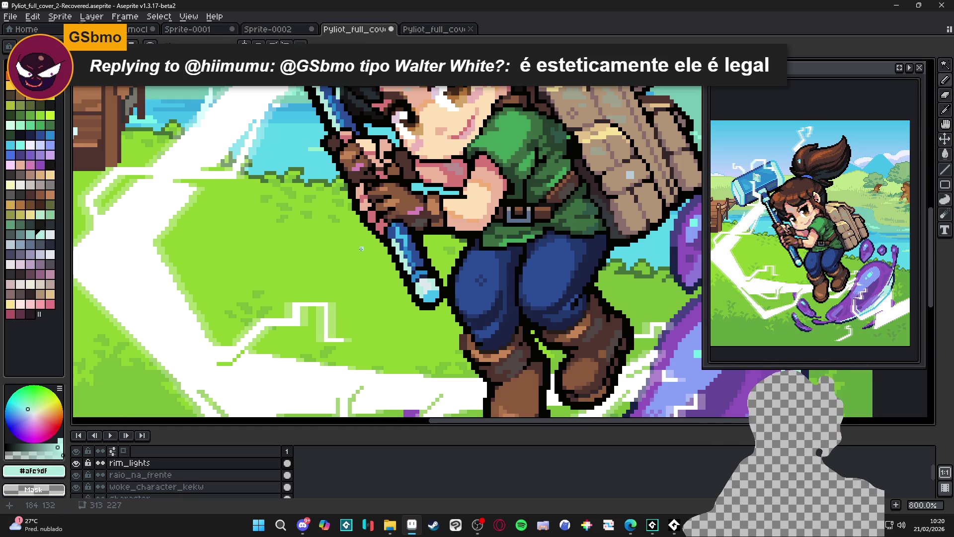
- Draw a light-cyan rim-light line near the hammer head
drag(328, 212, 346, 268)
drag(333, 239, 357, 296)
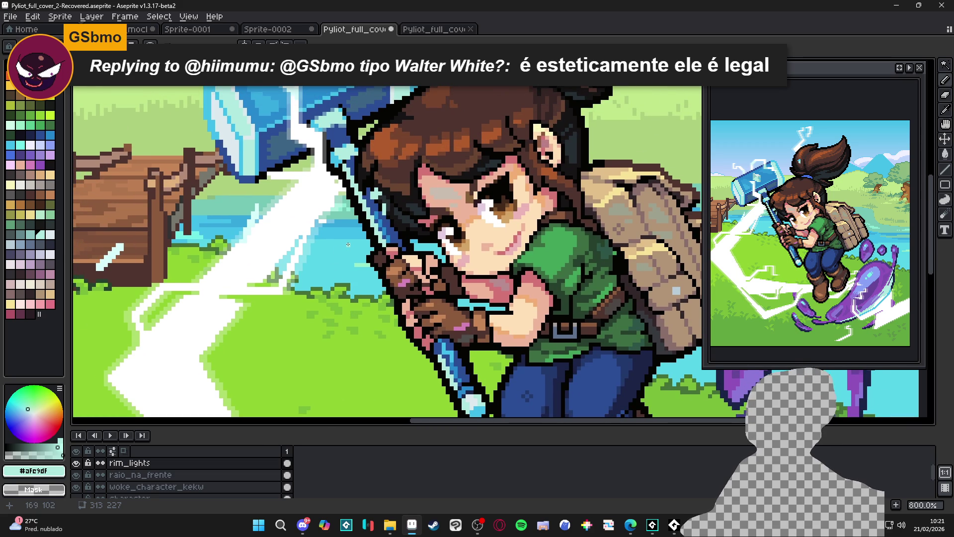
scroll(348, 245, down, 3)
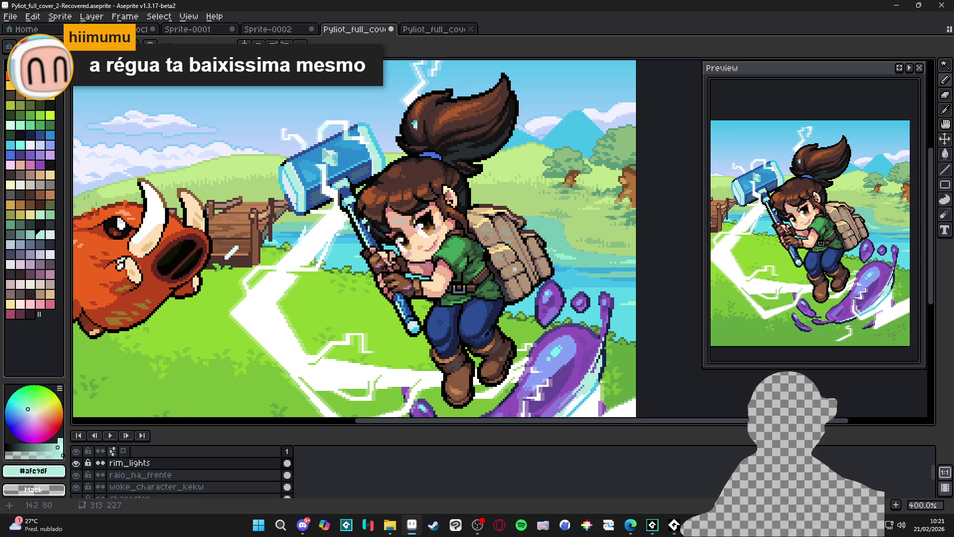
scroll(321, 191, up, 4)
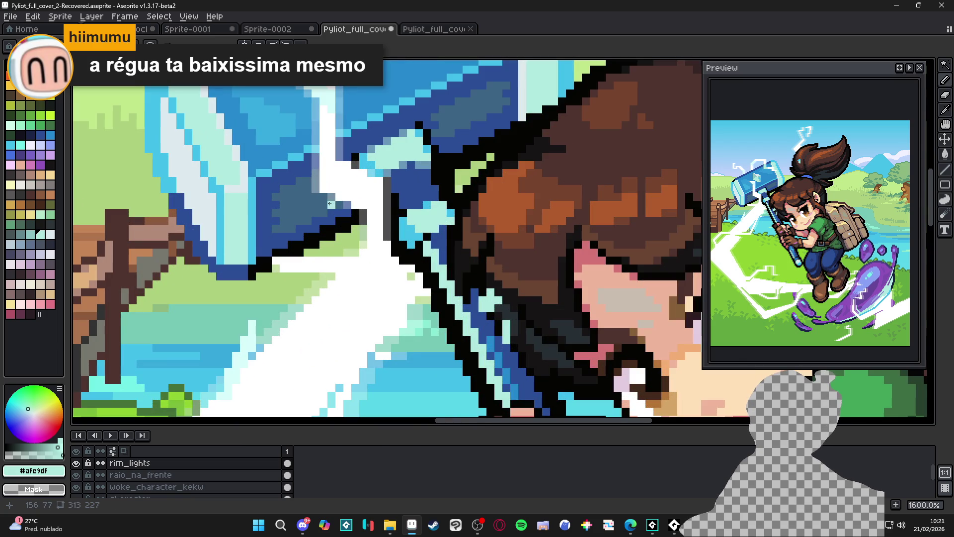
drag(332, 199, 260, 232)
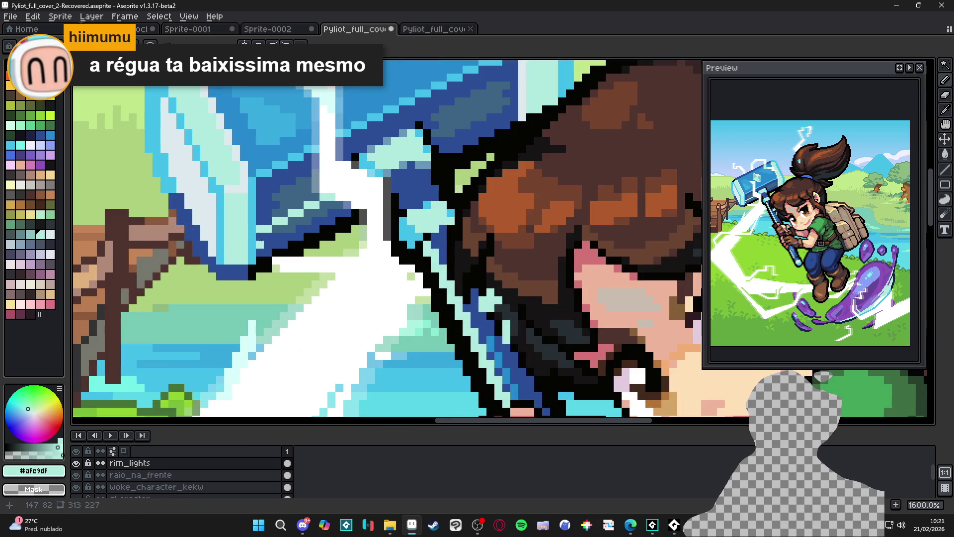
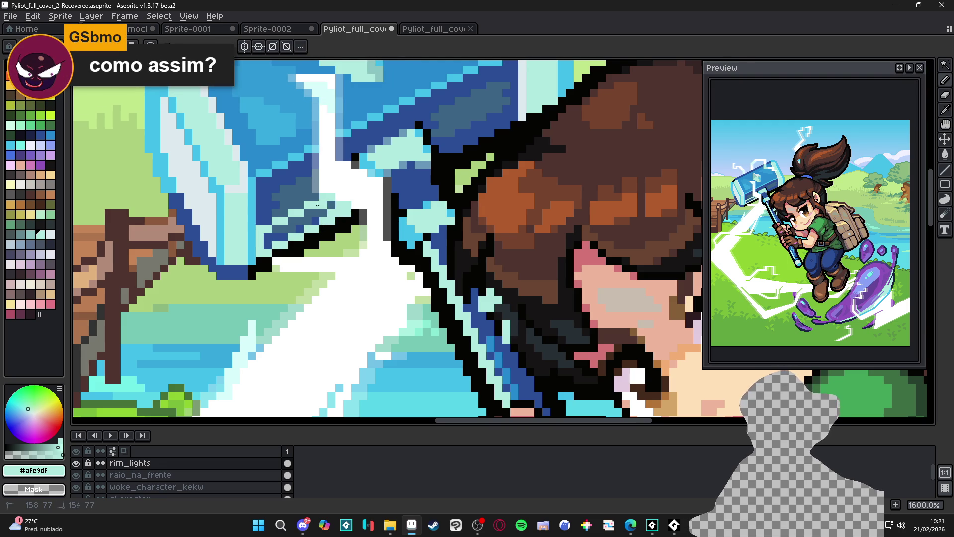
- Paint a trial light-blue stroke along the hammer edge
scroll(330, 203, down, 4)
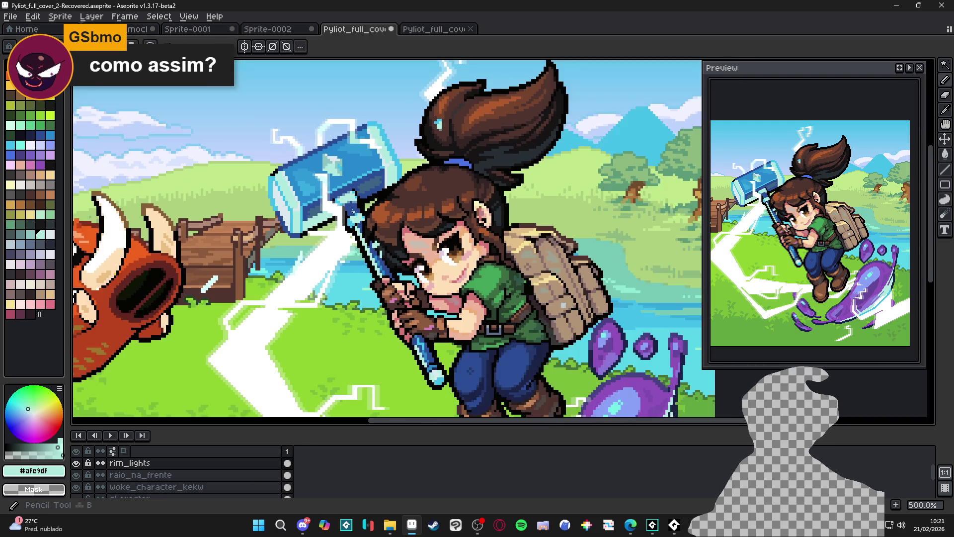
scroll(369, 195, down, 1)
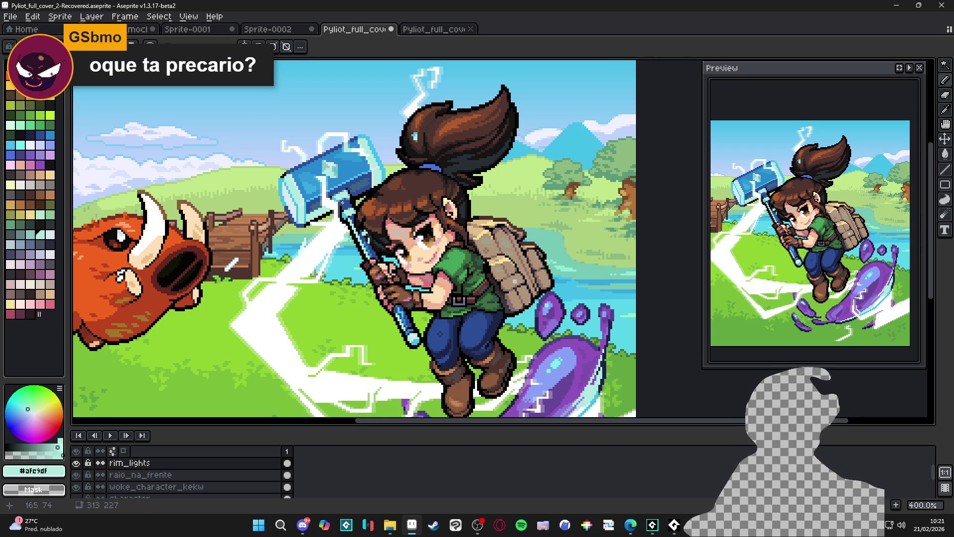
scroll(370, 184, up, 4)
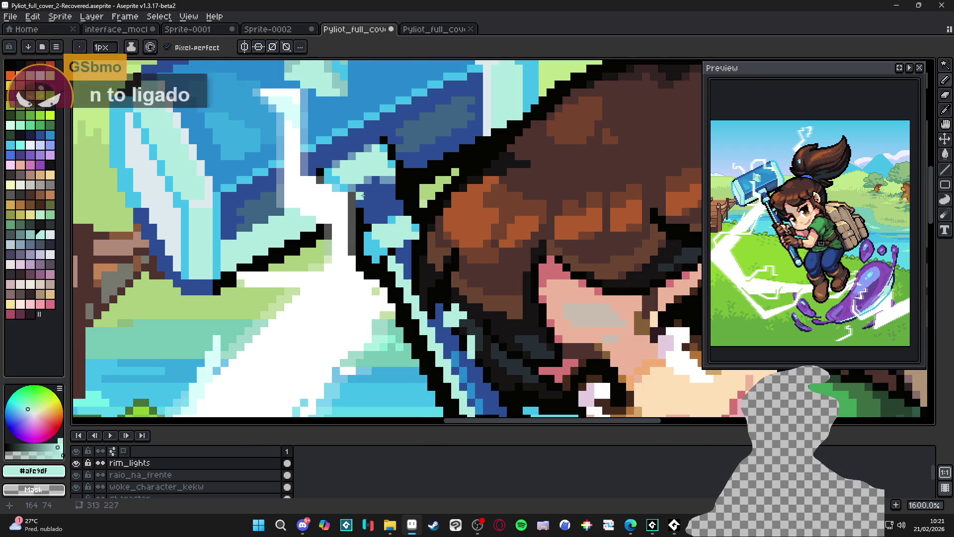
drag(365, 205, 368, 214)
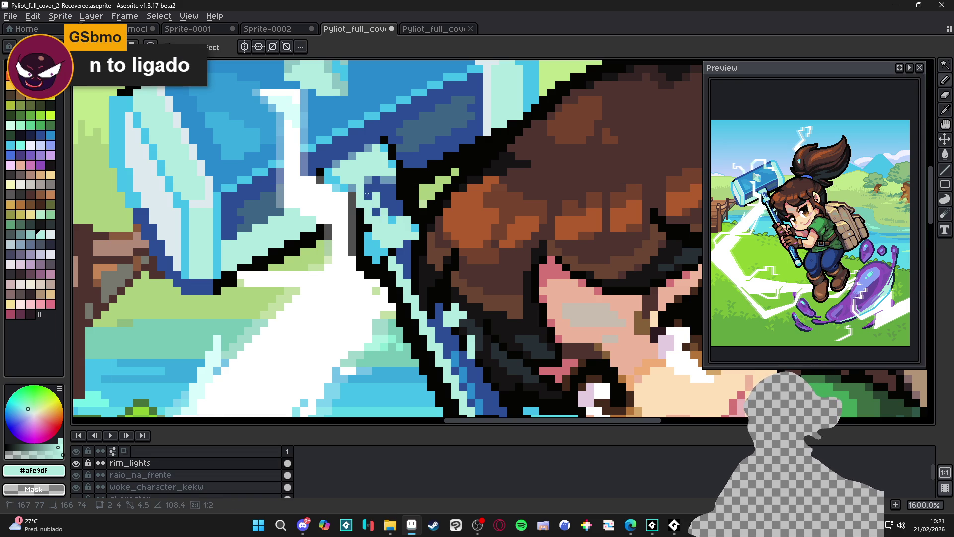
scroll(364, 197, down, 3)
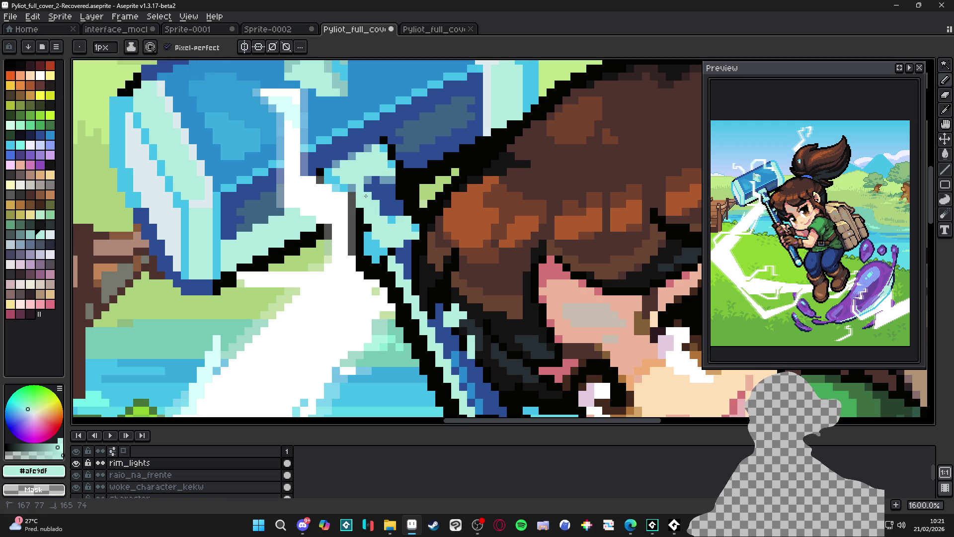
scroll(385, 252, down, 2)
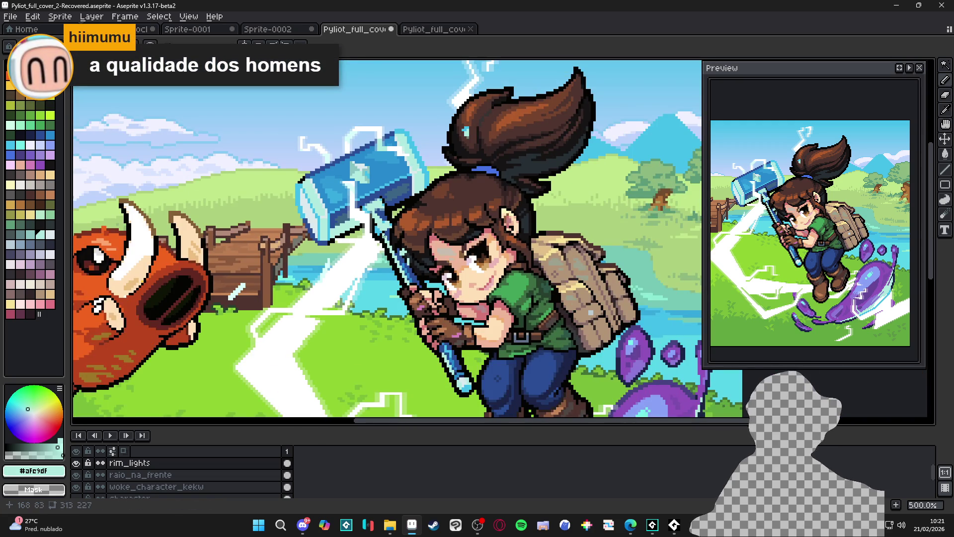
scroll(384, 240, up, 7)
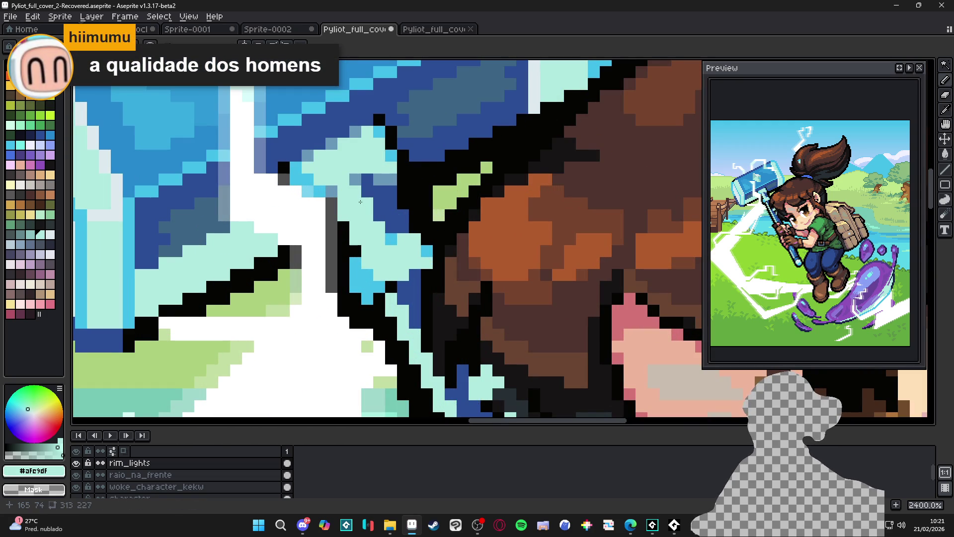
scroll(361, 201, down, 6)
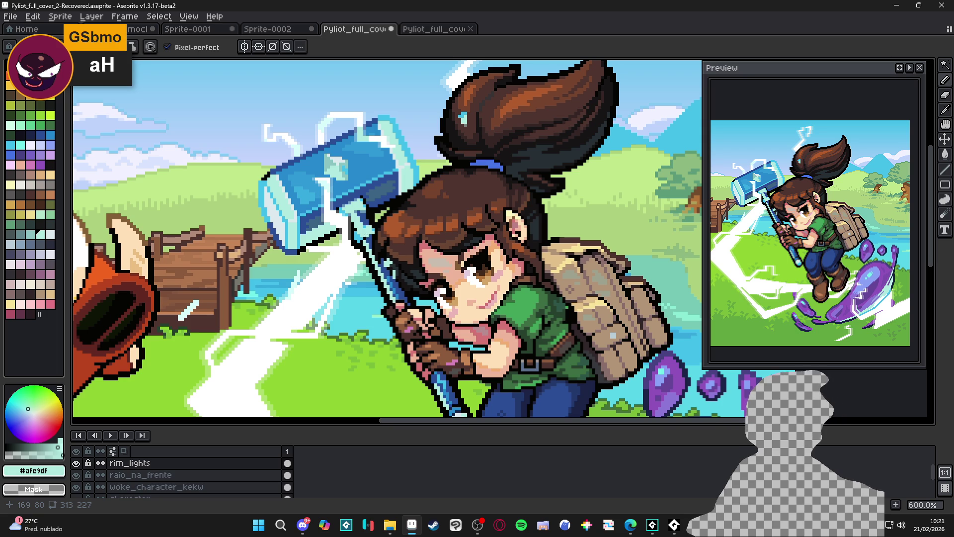
- Undo the trial light-blue pencil strokes on the hammer
key(ctrl+shift+d)
key(ctrl+z)
key(ctrl+d)
key(b)
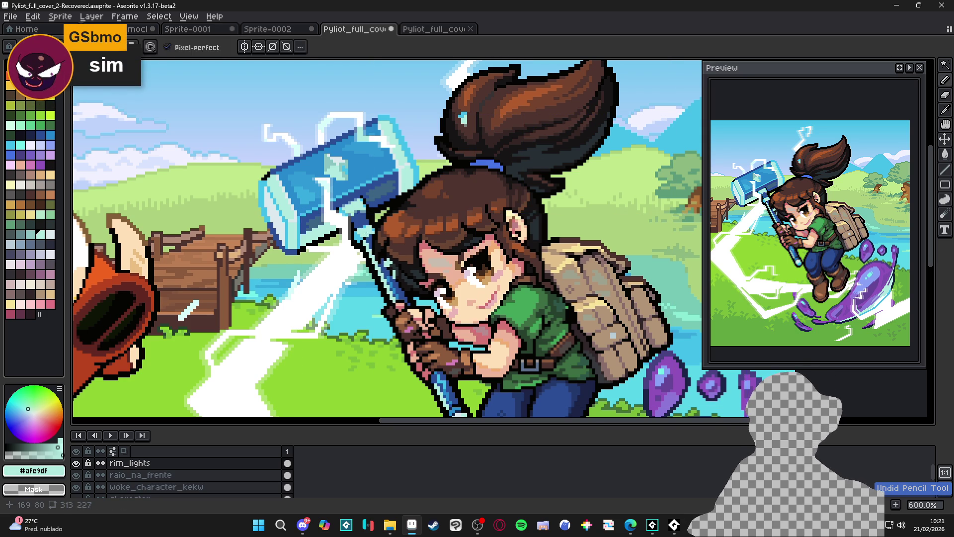
scroll(360, 227, up, 3)
scroll(352, 217, down, 3)
scroll(352, 218, up, 4)
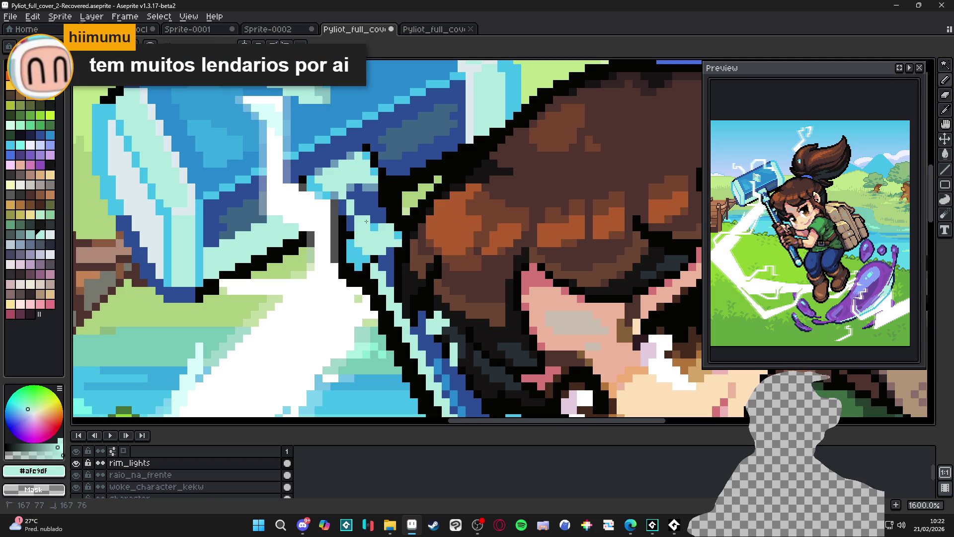
scroll(359, 204, down, 4)
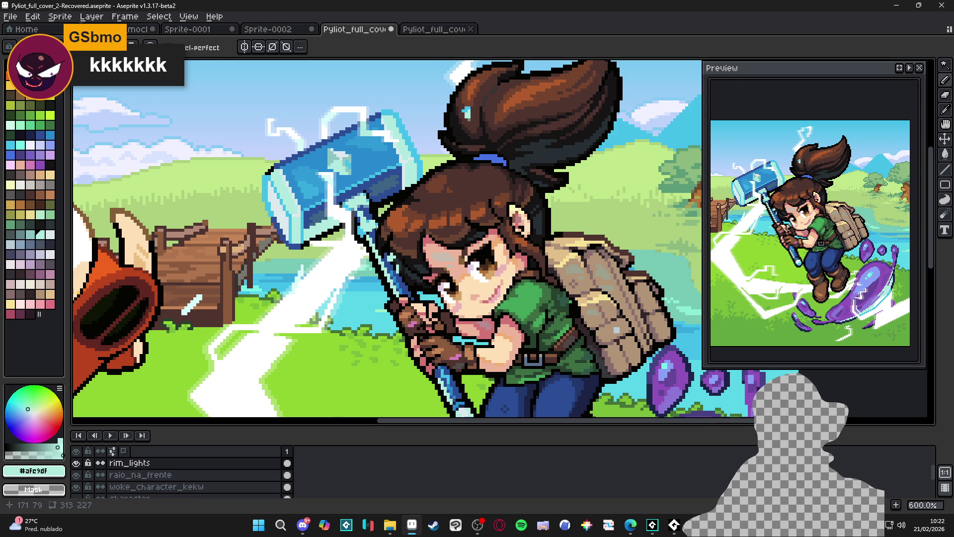
scroll(367, 224, down, 3)
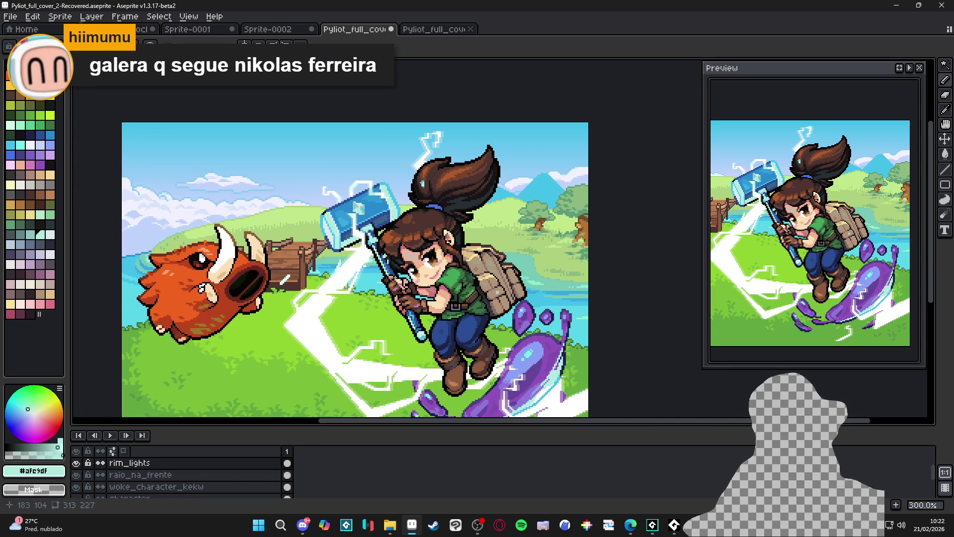
scroll(358, 236, up, 3)
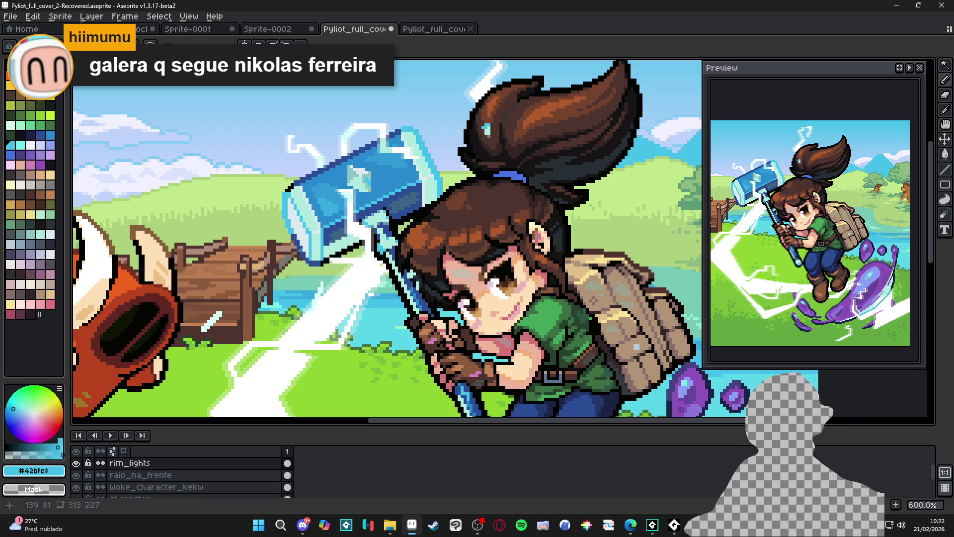
- Try dark-blue pixel and fill touch-ups, undo them, and select the martelo layer
alt+click(322, 257)
scroll(377, 263, up, 5)
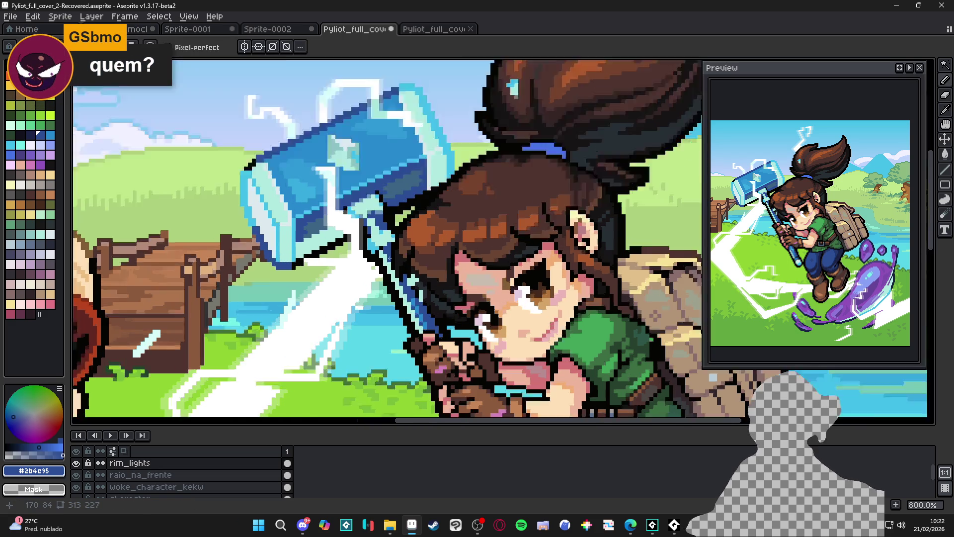
click(375, 241)
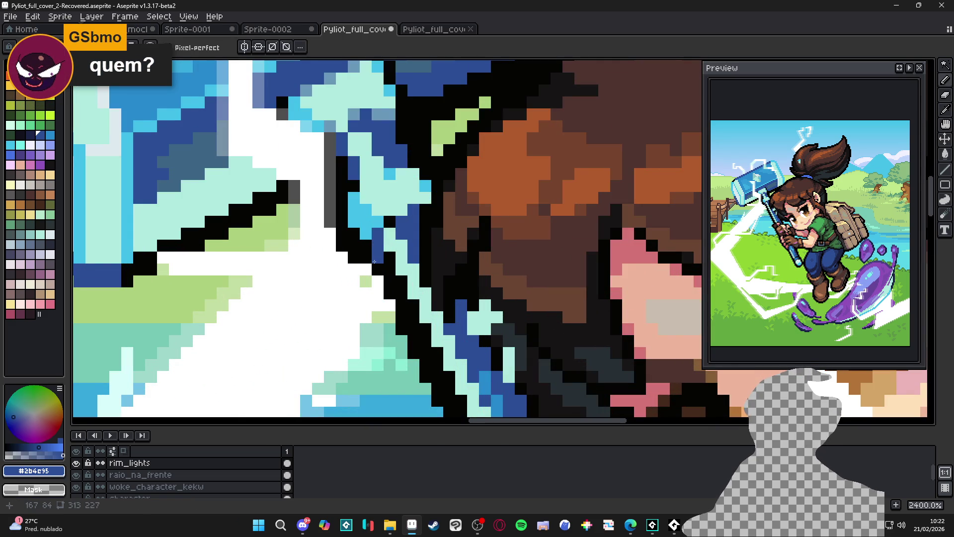
scroll(377, 265, down, 5)
scroll(384, 313, up, 4)
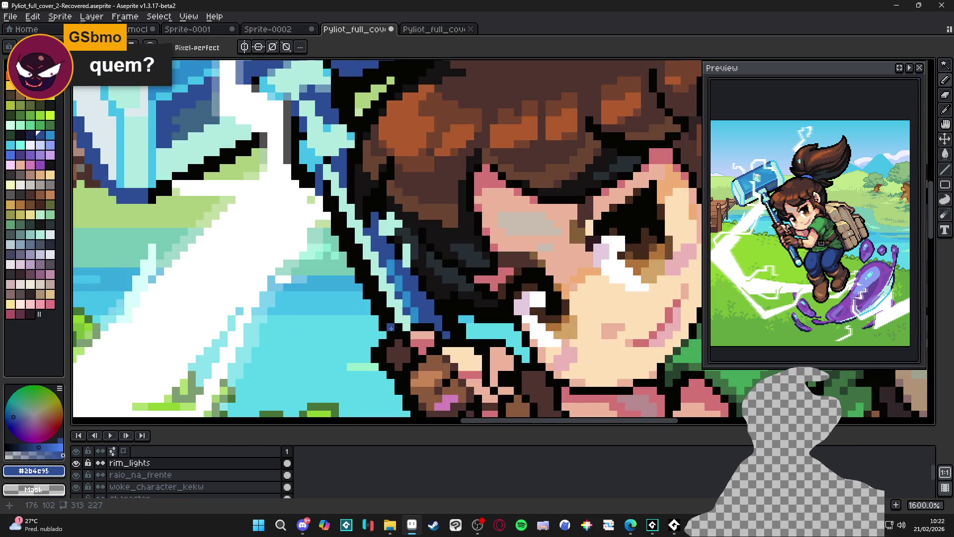
key(g)
click(391, 320)
key(ctrl+z)
click(391, 317)
key(ctrl+z)
key(ctrl+z)
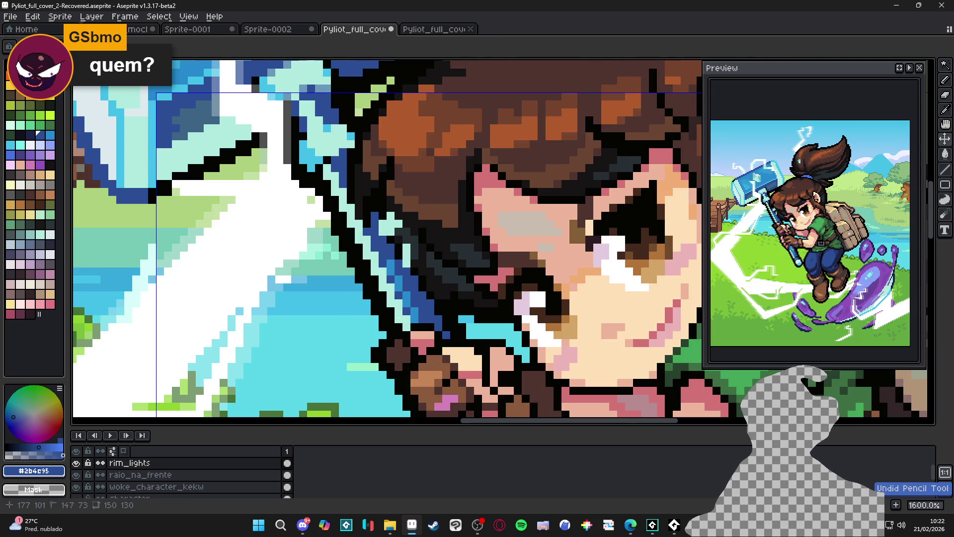
key(Down)
key(Down)
key(Down)
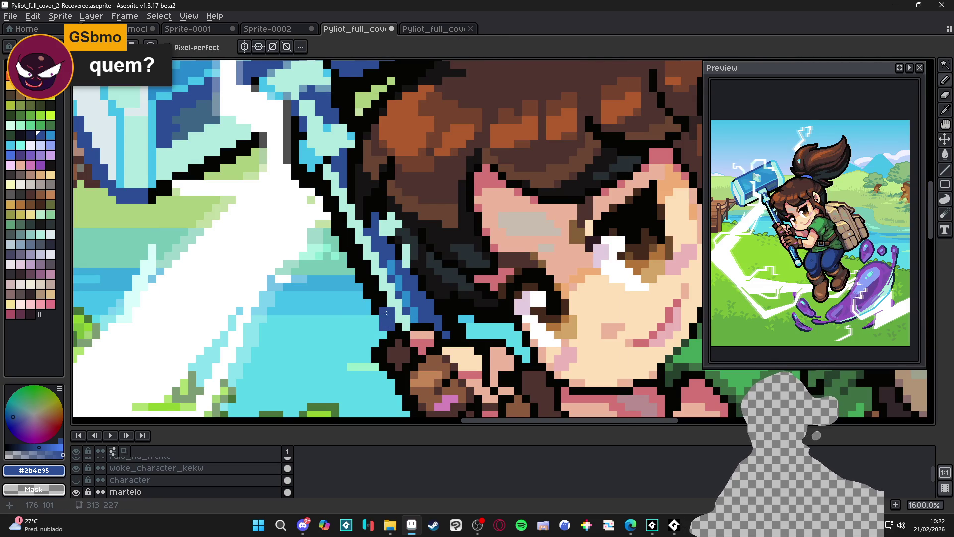
- Eyedrop the light cyan #afe9df from the hammer
key(g)
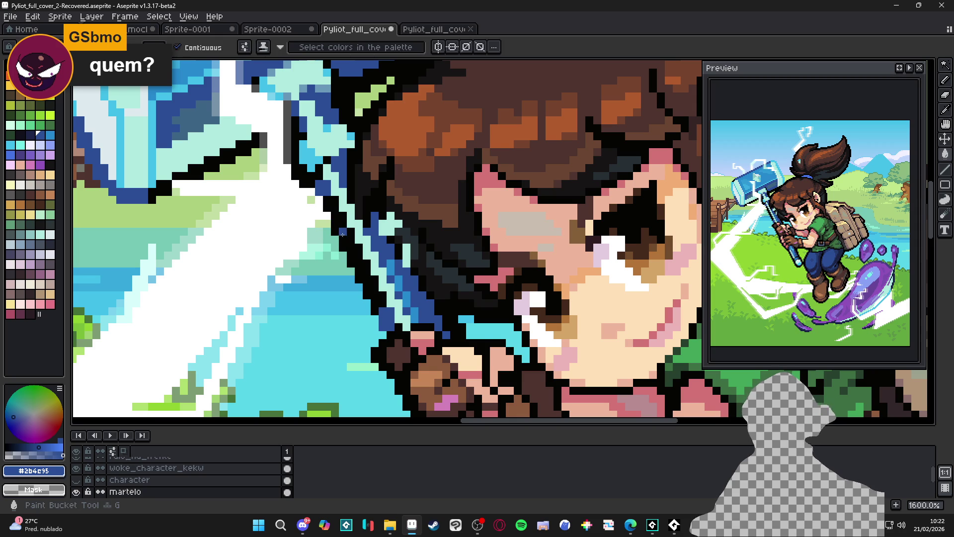
scroll(342, 234, down, 4)
key(b)
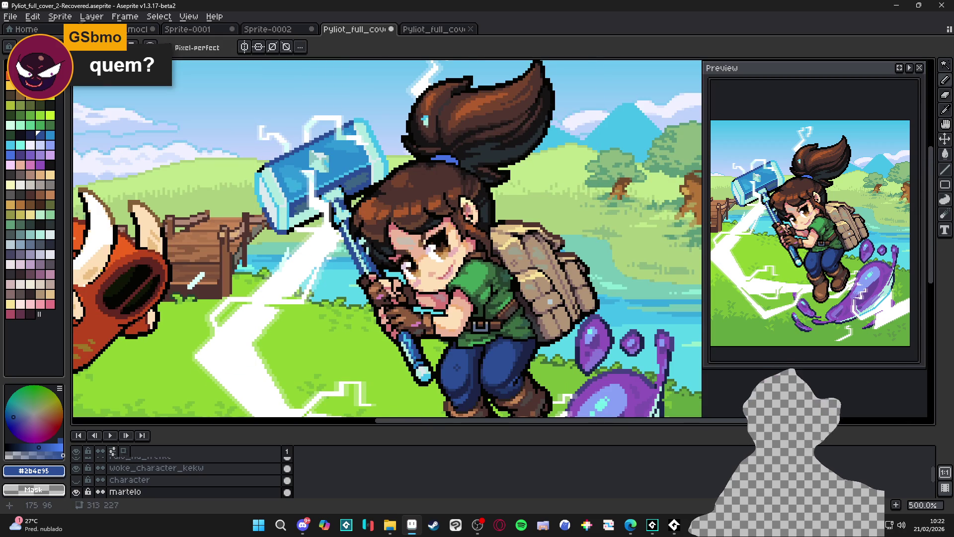
scroll(360, 258, up, 4)
key(g)
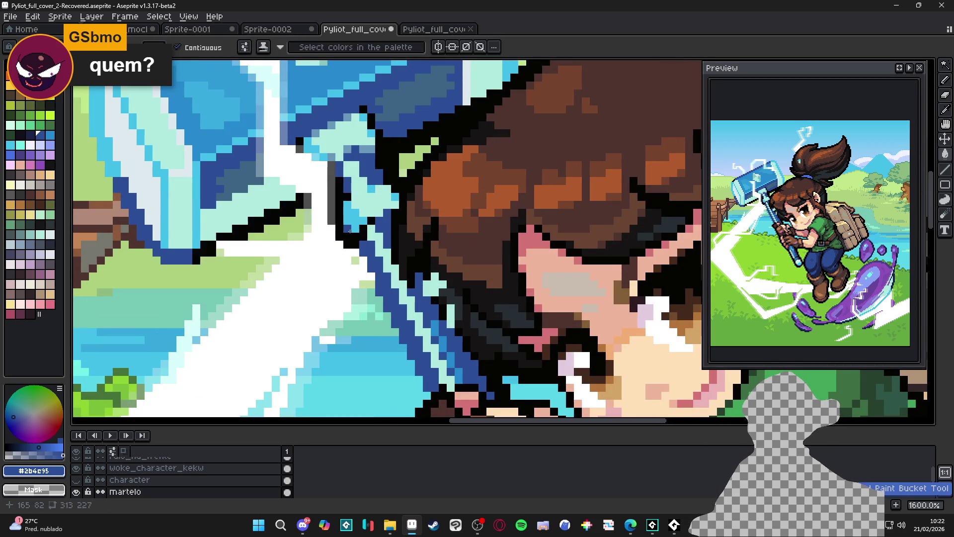
scroll(351, 233, down, 4)
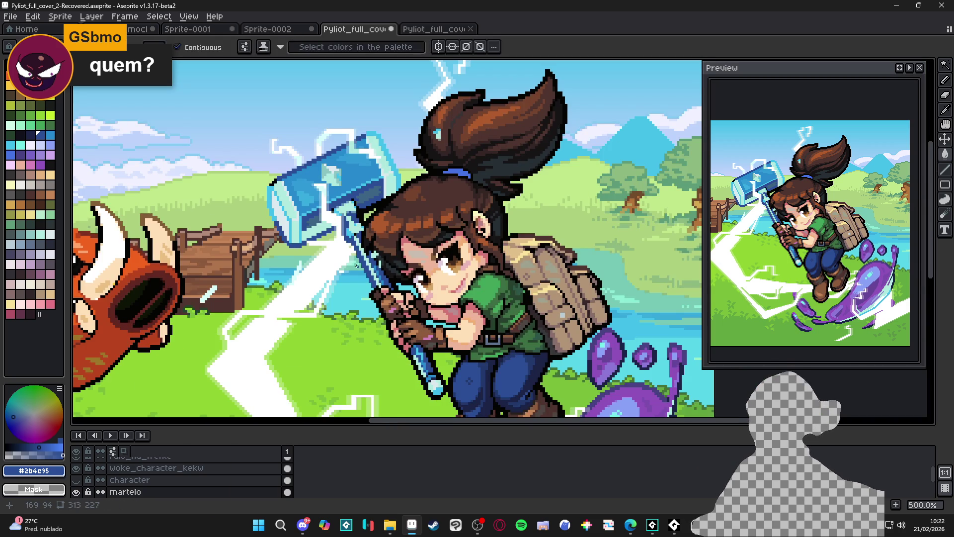
scroll(357, 264, down, 2)
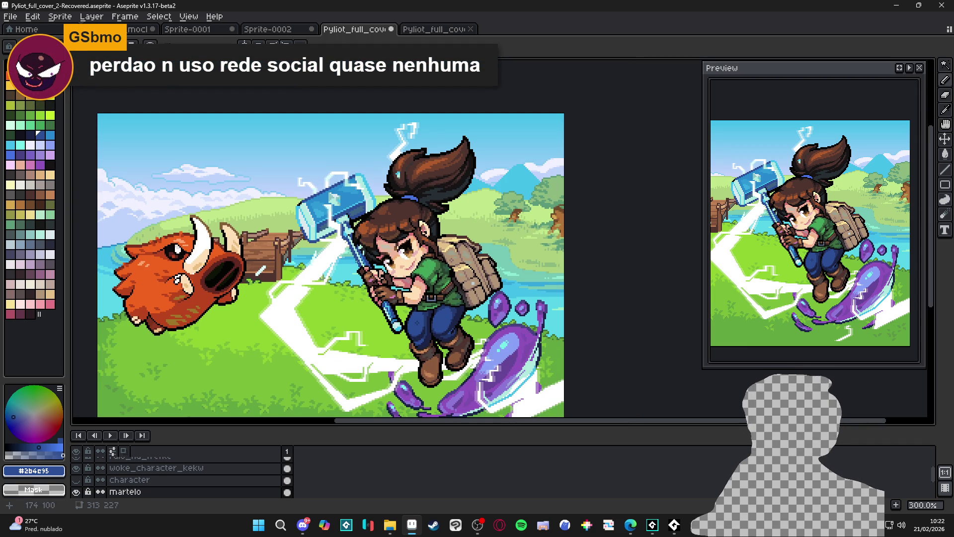
scroll(348, 236, up, 4)
scroll(348, 236, up, 2)
alt+click(351, 232)
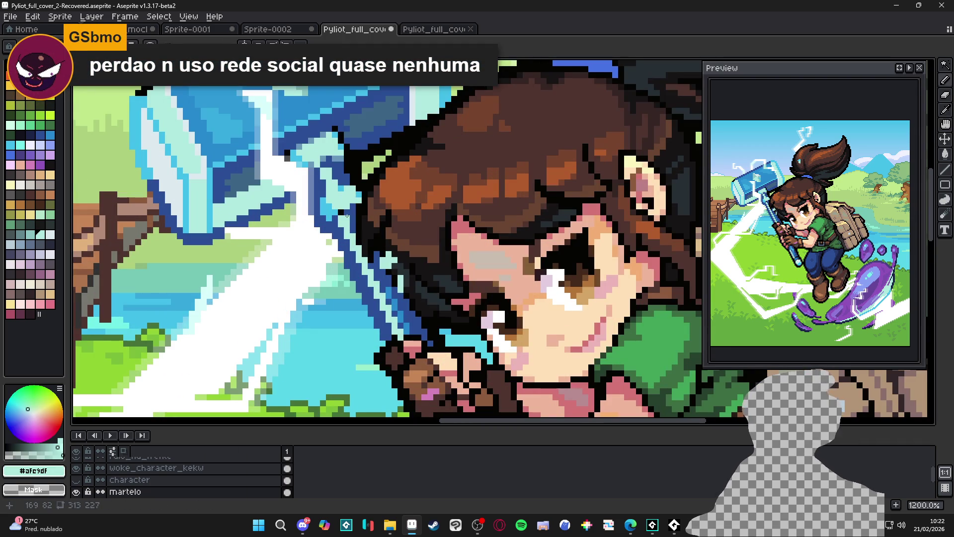
- Add light-cyan highlight pixels down the hammer outline and save
click(371, 266)
click(376, 272)
click(376, 277)
click(381, 284)
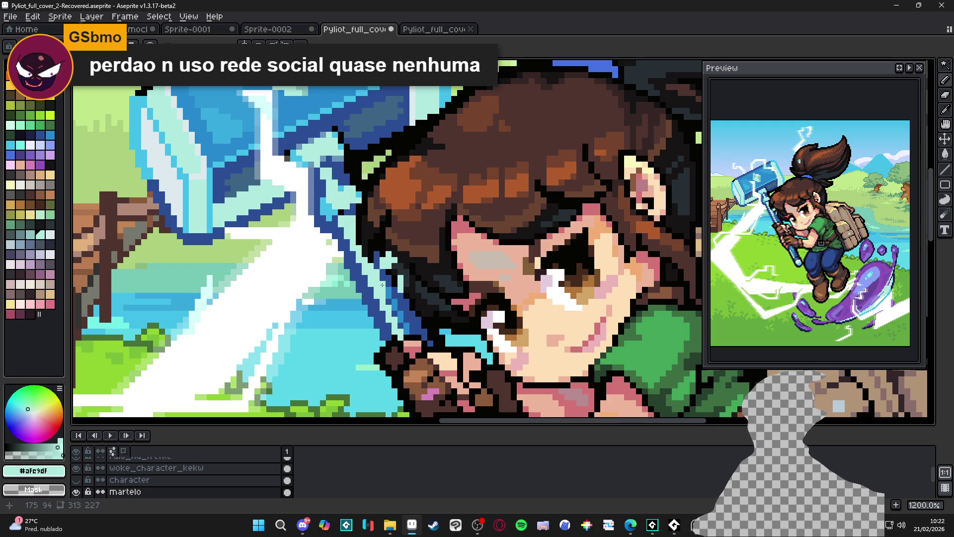
click(388, 297)
click(392, 307)
click(393, 313)
scroll(393, 312, down, 4)
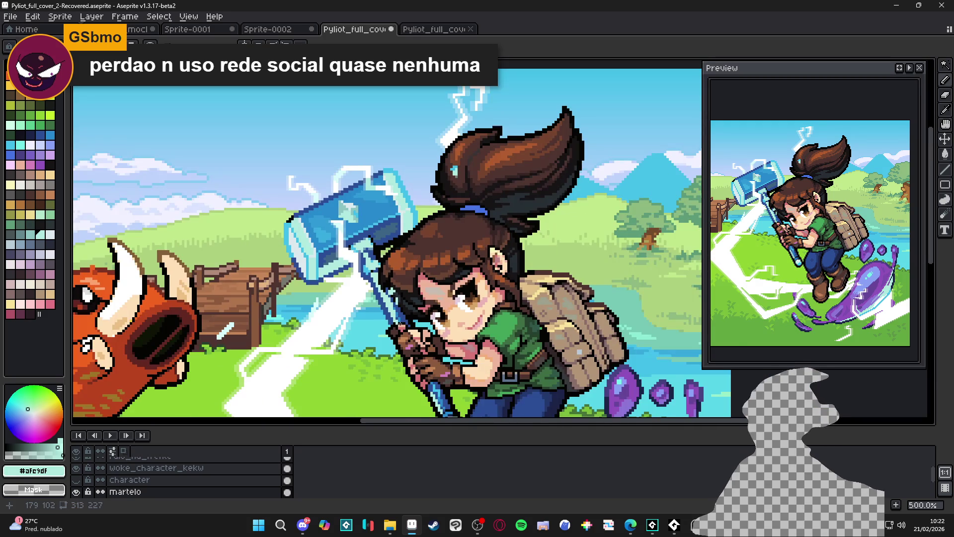
scroll(397, 320, up, 7)
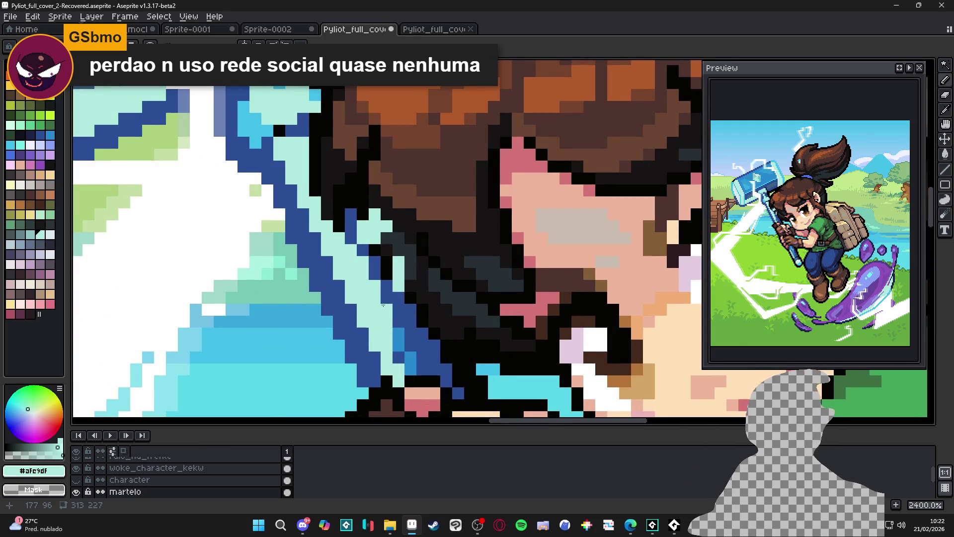
key(ctrl+s)
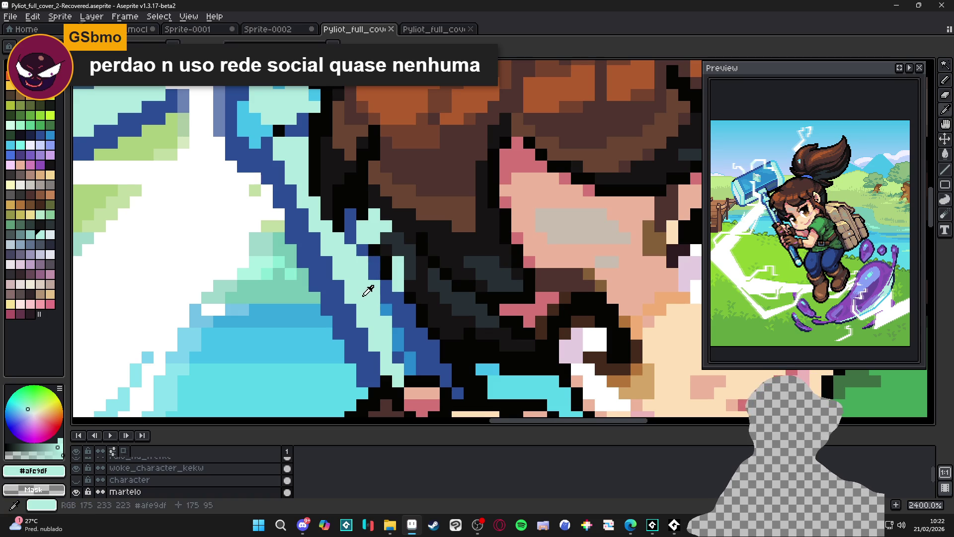
- Extend the medium blue #2789cd column one pixel, then recolour the handle pixel light cyan
alt+click(386, 308)
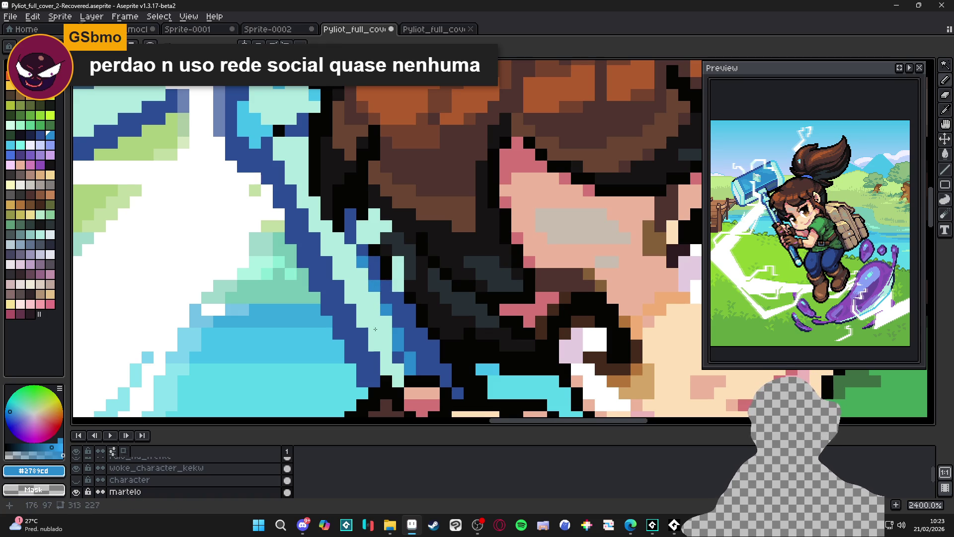
drag(397, 344, 396, 354)
scroll(397, 355, down, 1)
scroll(397, 356, up, 1)
alt+click(386, 348)
click(397, 354)
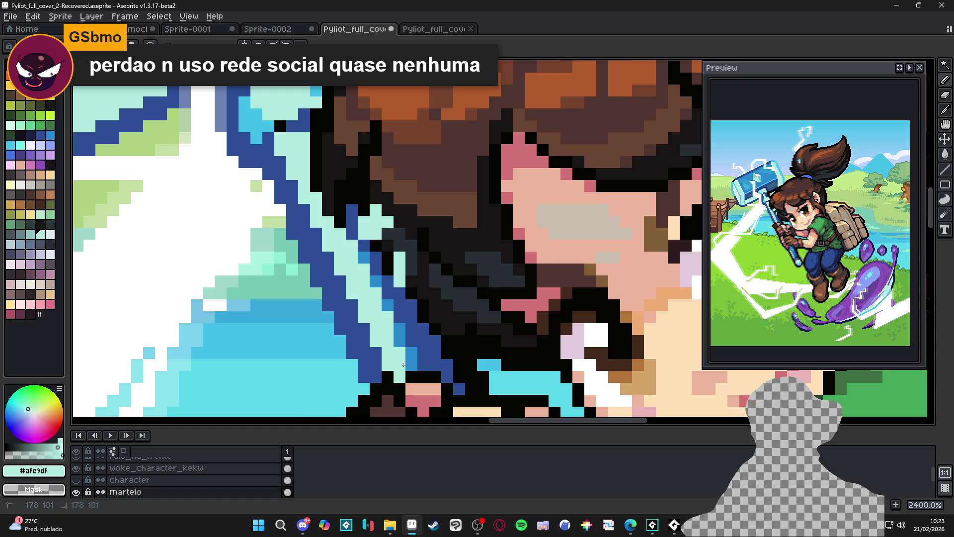
- Pick dark blue #2b4c95, switch to the eraser on rim_lights, and save
scroll(407, 366, down, 8)
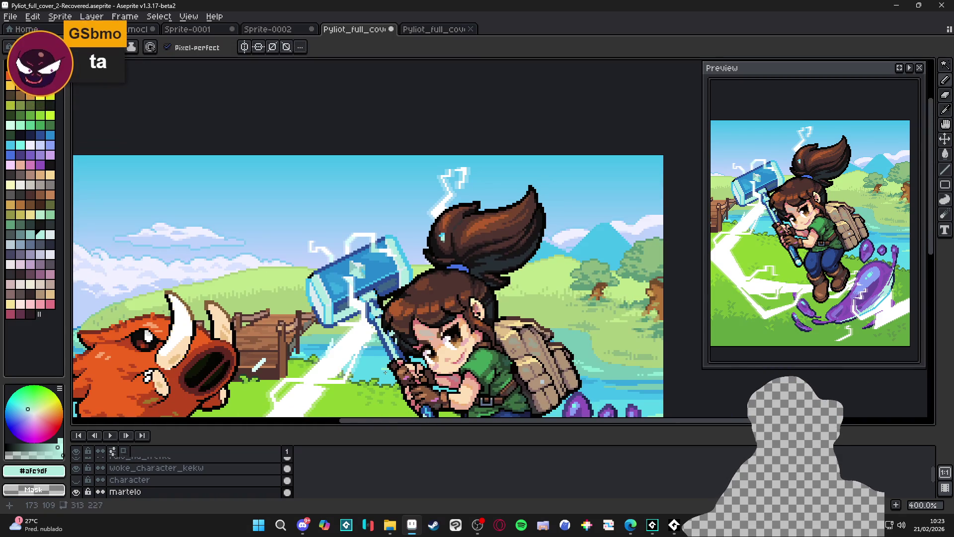
drag(381, 371, 382, 329)
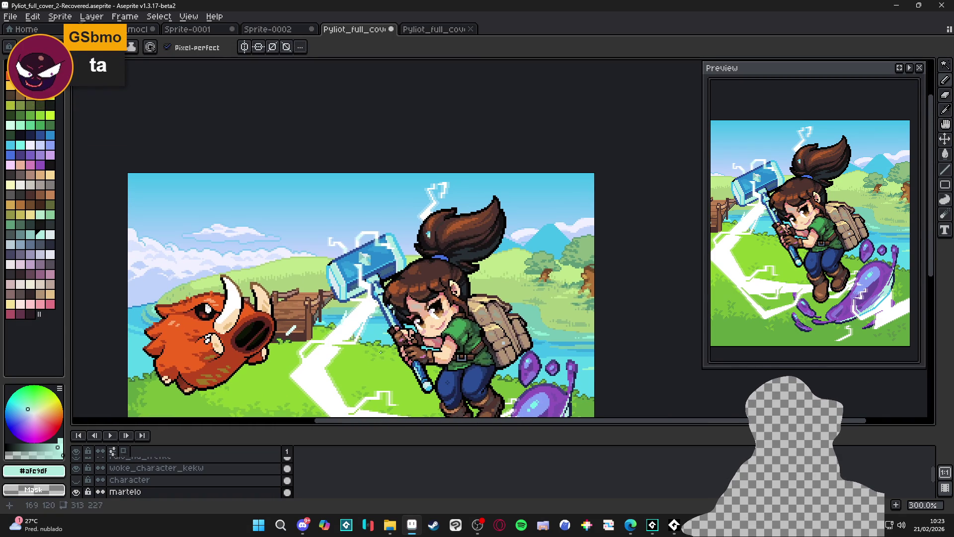
scroll(368, 308, up, 7)
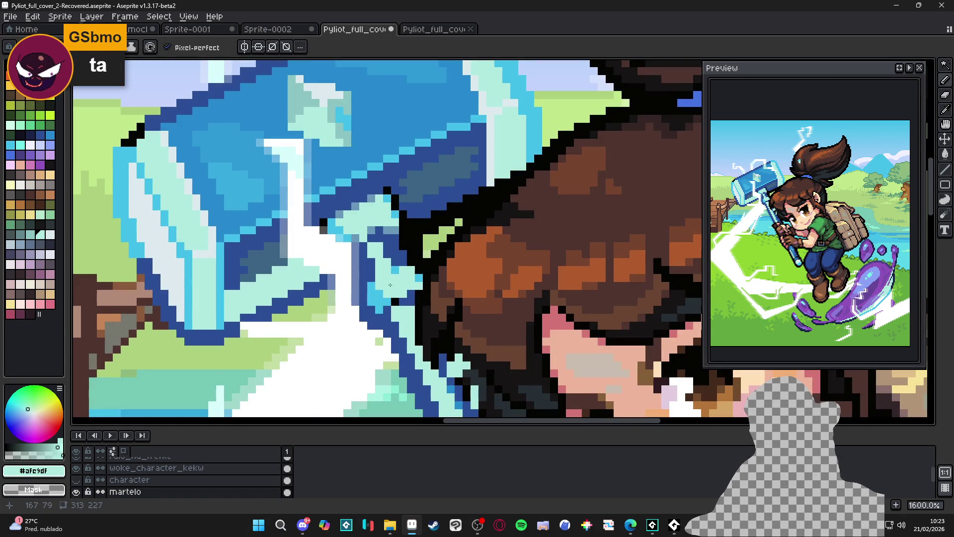
alt+click(404, 259)
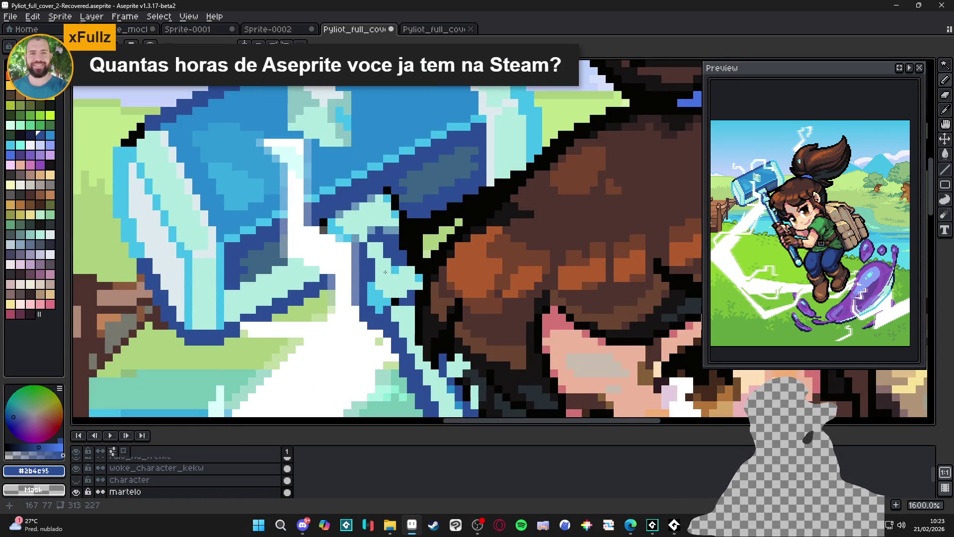
key(alt+Up)
key(alt+Up)
key(alt+Up)
key(e)
key(ctrl+s)
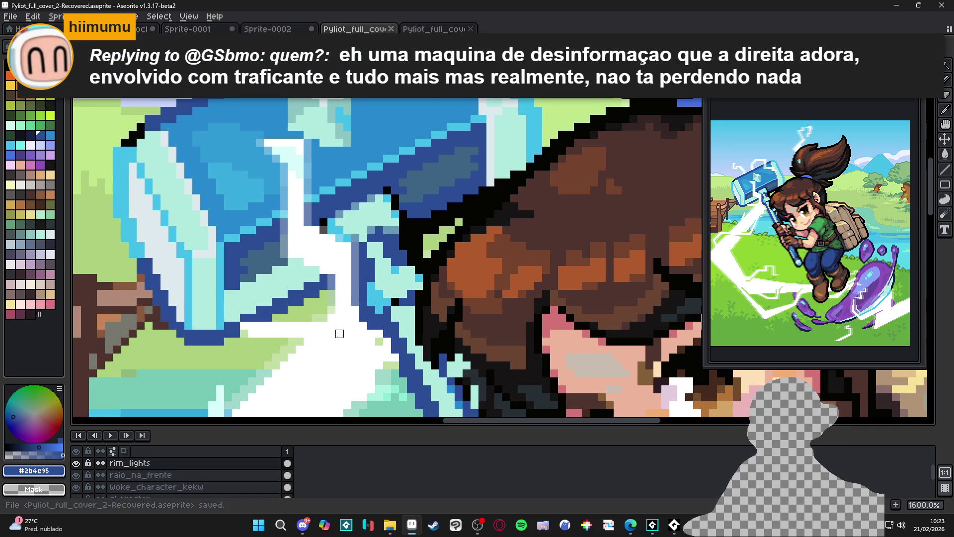
- Filter the Steam library to Aseprite [beta], view its page, then minimize Steam
click(433, 525)
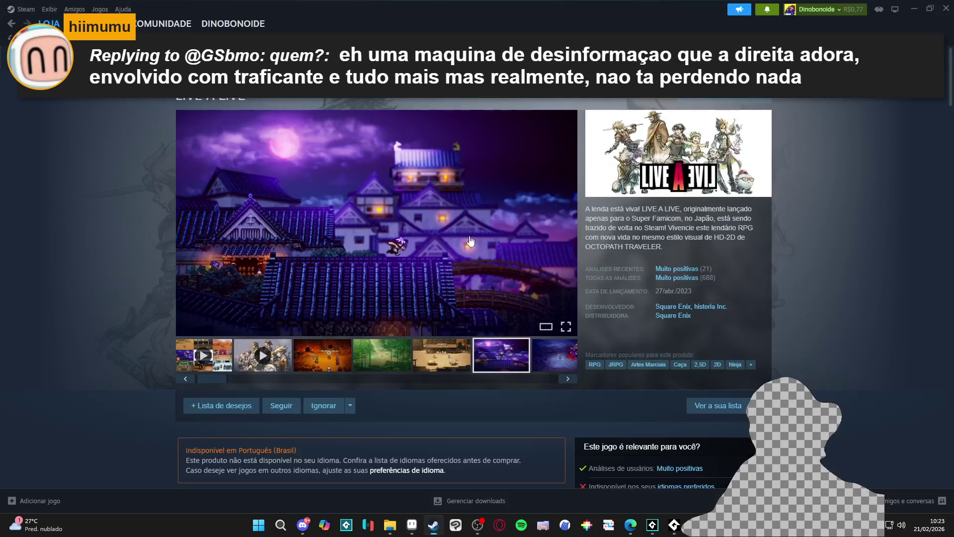
click(92, 23)
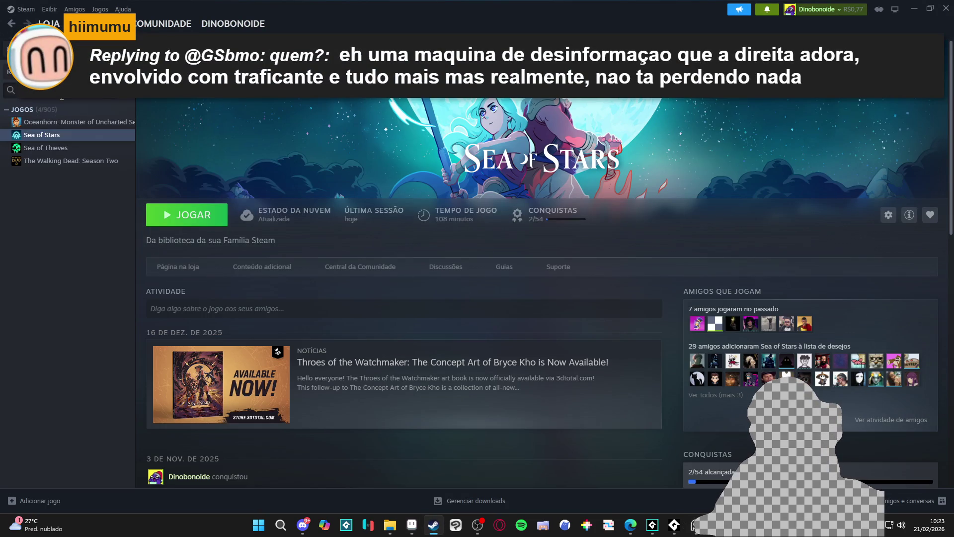
key(BackSpace)
click(50, 212)
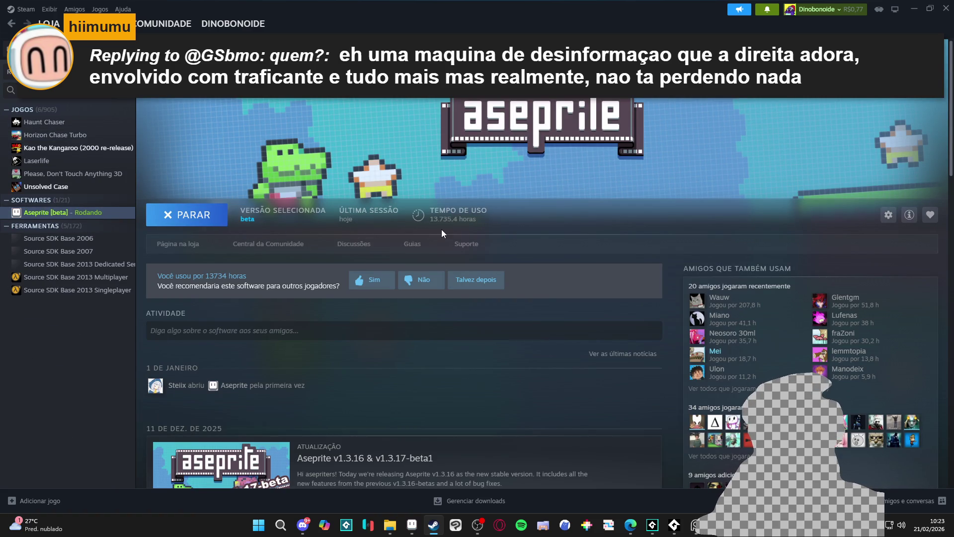
click(913, 8)
scroll(546, 214, down, 4)
- Clear the selection, return to the pencil, and sample light cyan #afe9df
scroll(416, 254, up, 6)
key(ctrl+d)
key(b)
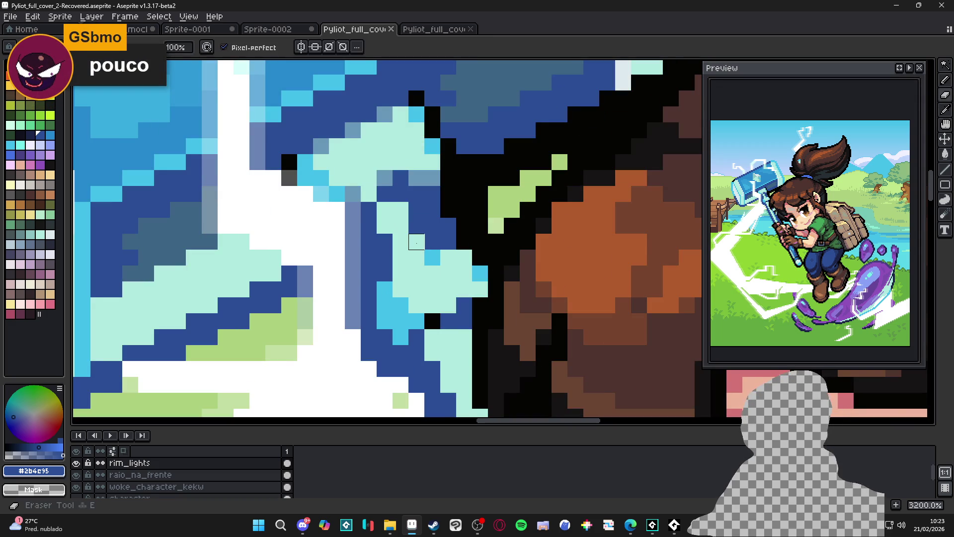
scroll(447, 283, down, 4)
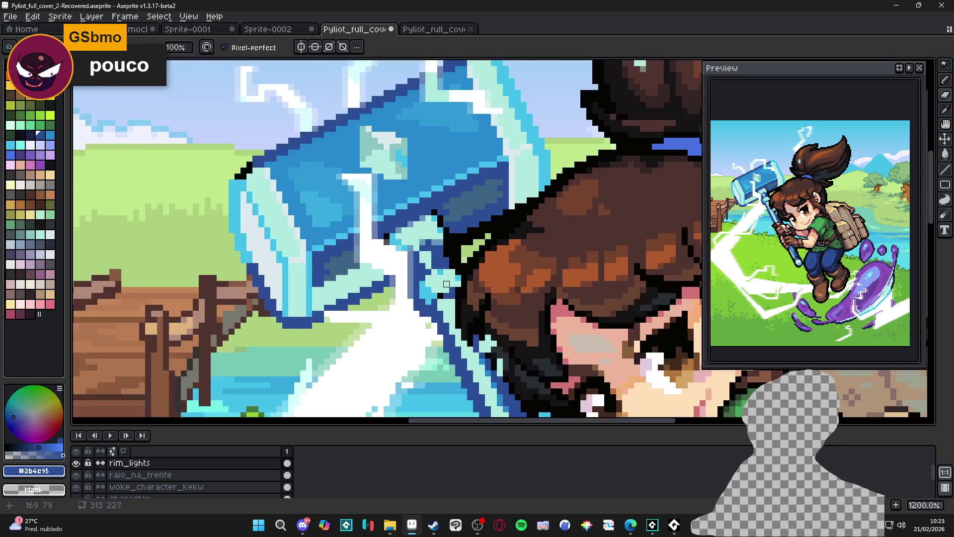
scroll(453, 289, up, 3)
scroll(454, 289, down, 4)
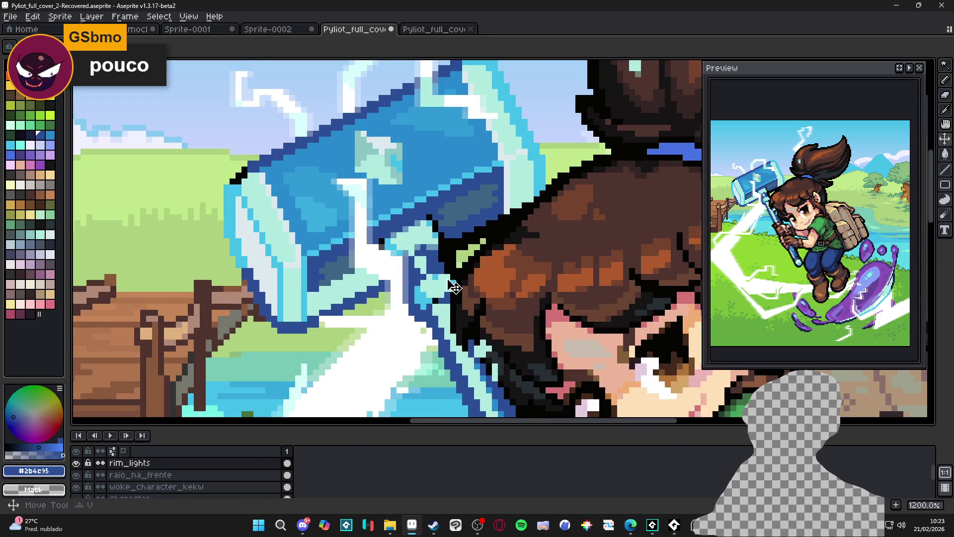
scroll(433, 269, up, 4)
alt+click(433, 269)
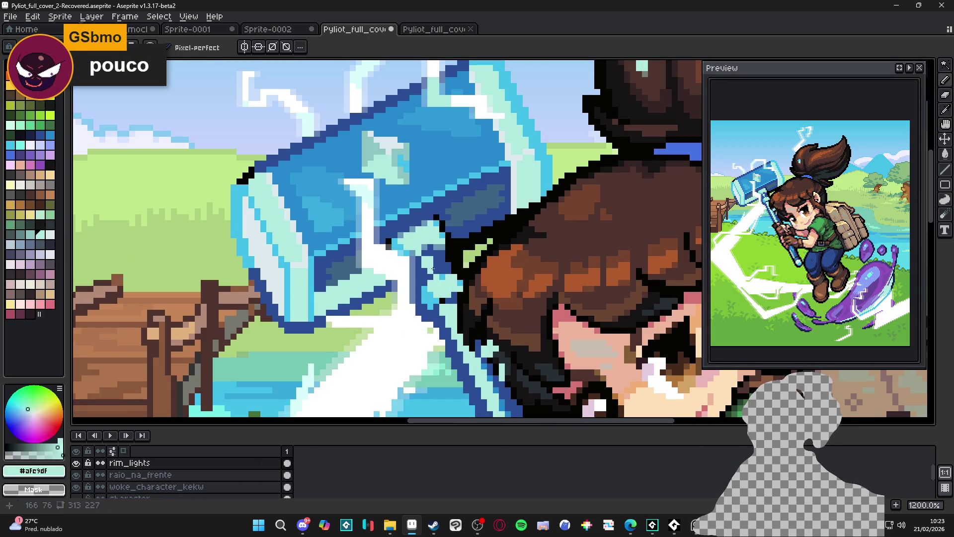
- Draw a light cyan line across the hammer head, undo the extra dab, and save
scroll(431, 269, down, 4)
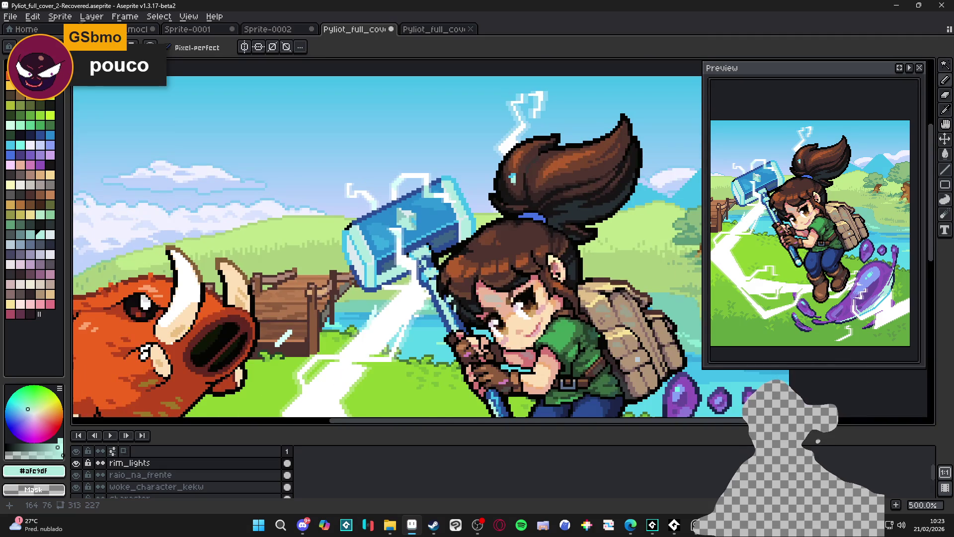
scroll(420, 266, down, 1)
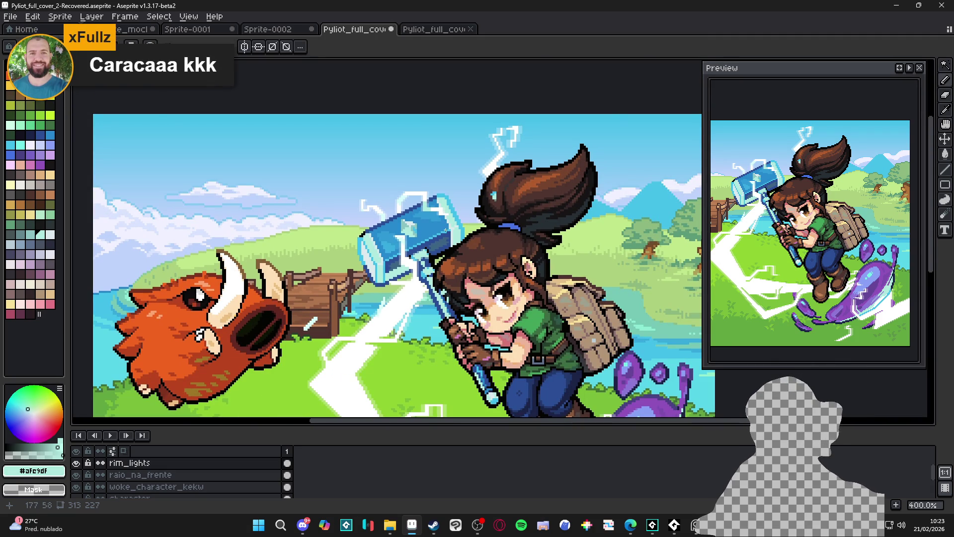
scroll(431, 217, up, 5)
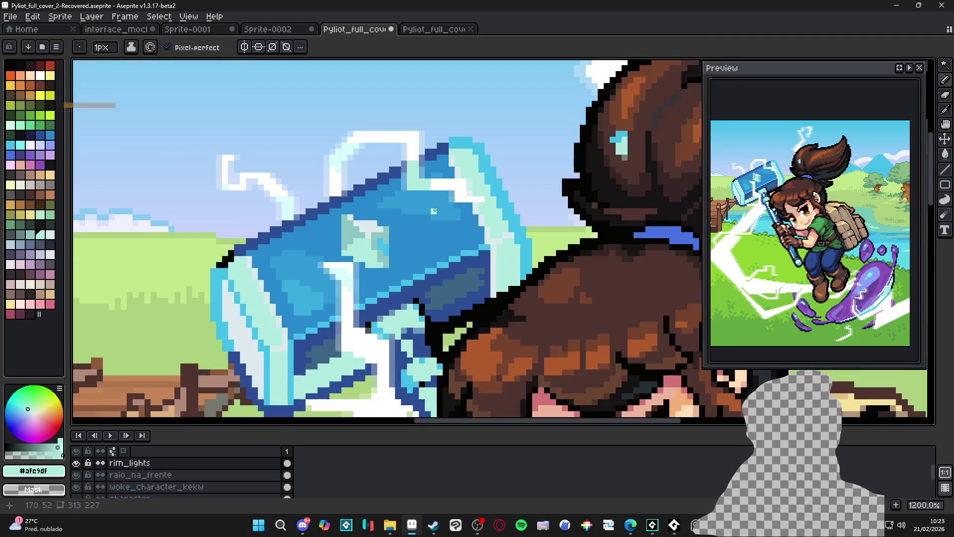
mouse_move(408, 211)
mouse_down()
mouse_move(375, 207)
mouse_move(383, 200)
mouse_up()
click(357, 201)
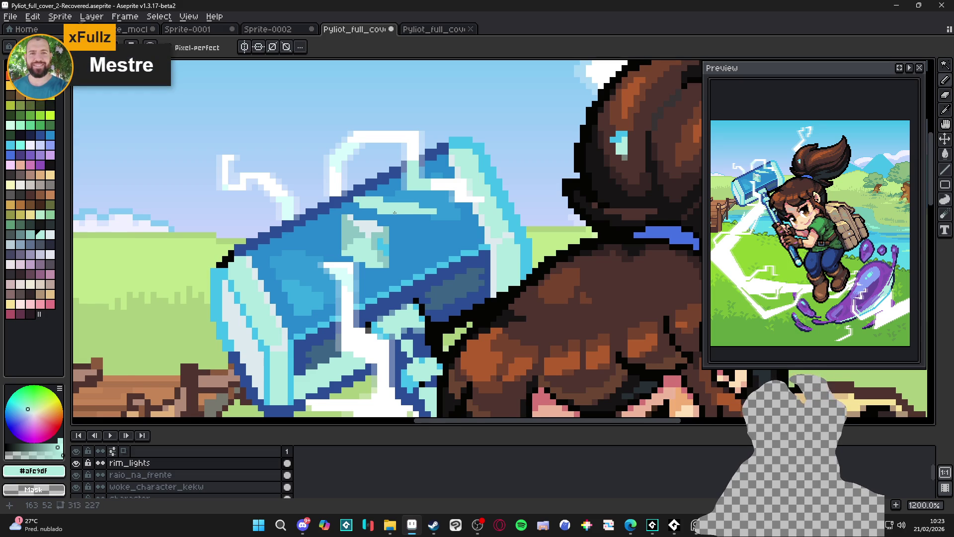
scroll(395, 213, down, 2)
key(ctrl+z)
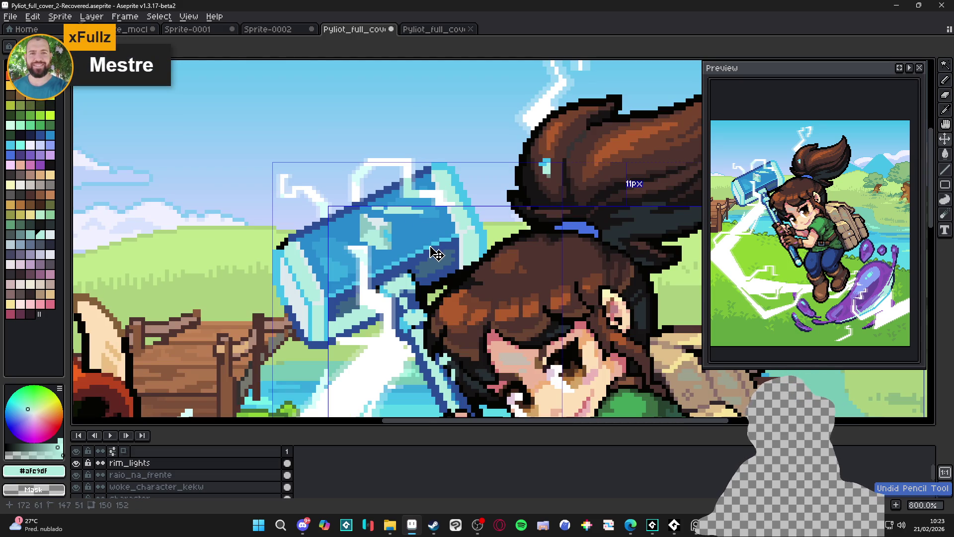
scroll(423, 282, down, 2)
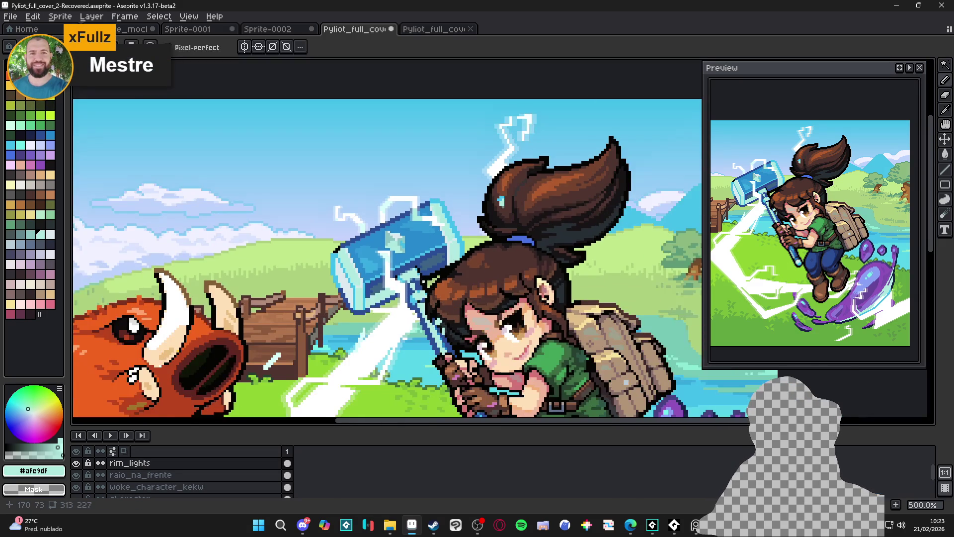
key(ctrl+s)
- Sample dark blue #2b4e95 from the artwork
scroll(379, 249, down, 1)
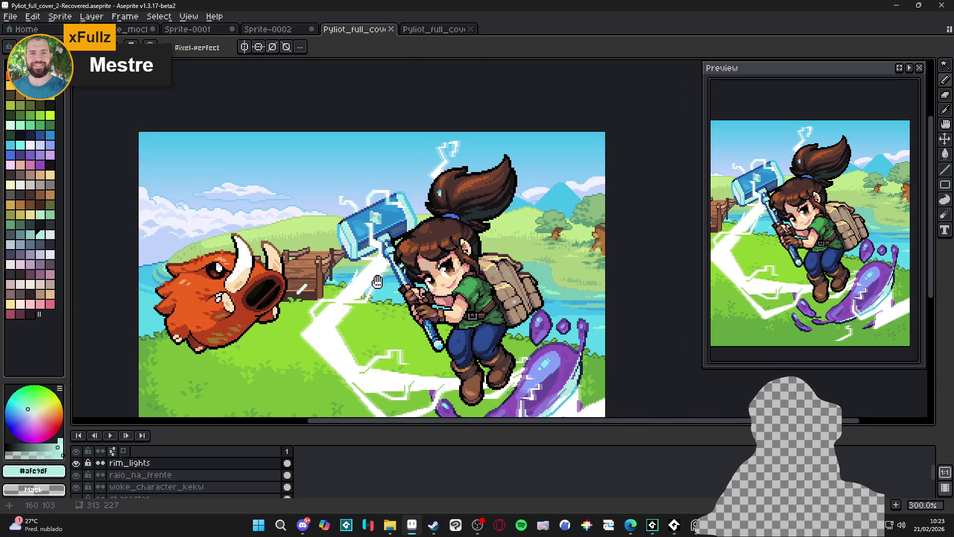
scroll(392, 272, down, 1)
scroll(393, 259, up, 7)
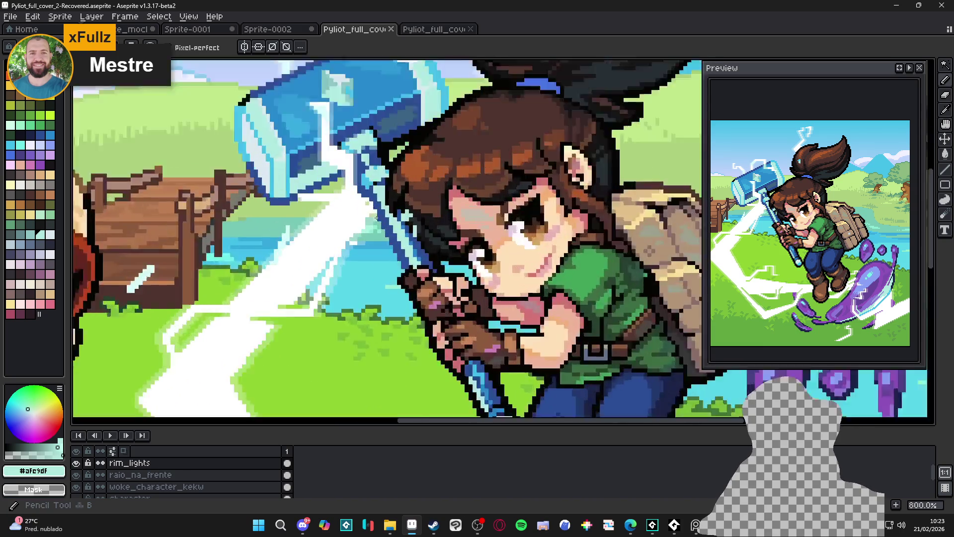
alt+click(383, 221)
- Switch to the eraser on the martelo layer and save the file
key(e)
ctrl+click(390, 228)
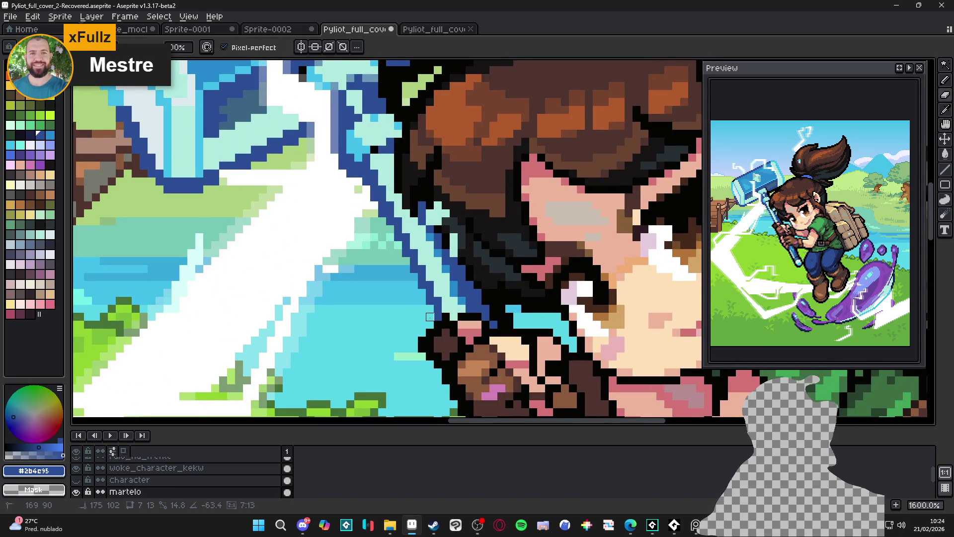
scroll(430, 317, down, 5)
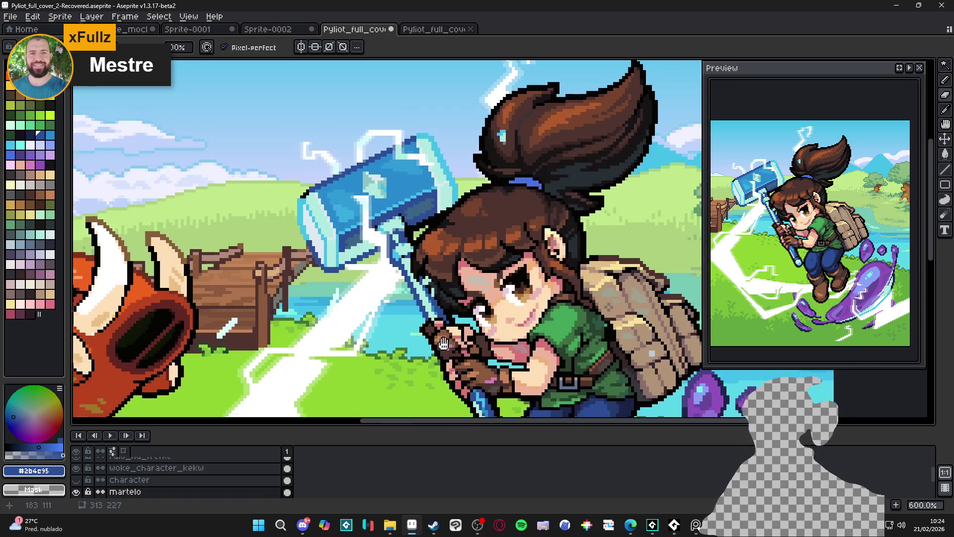
key(ctrl+s)
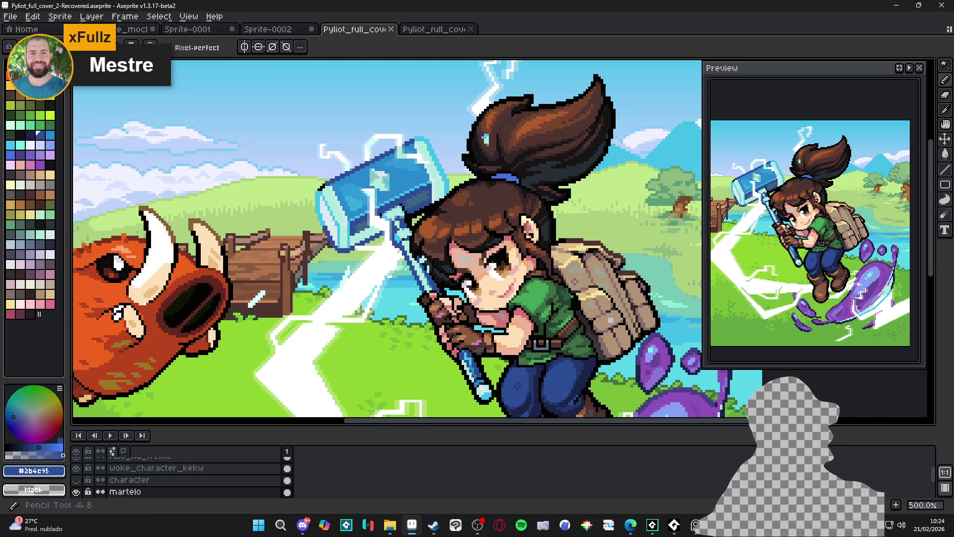
scroll(387, 304, up, 7)
- Paint black outline pixels over the blue near the hand, saving repeatedly
alt+click(387, 304)
click(381, 287)
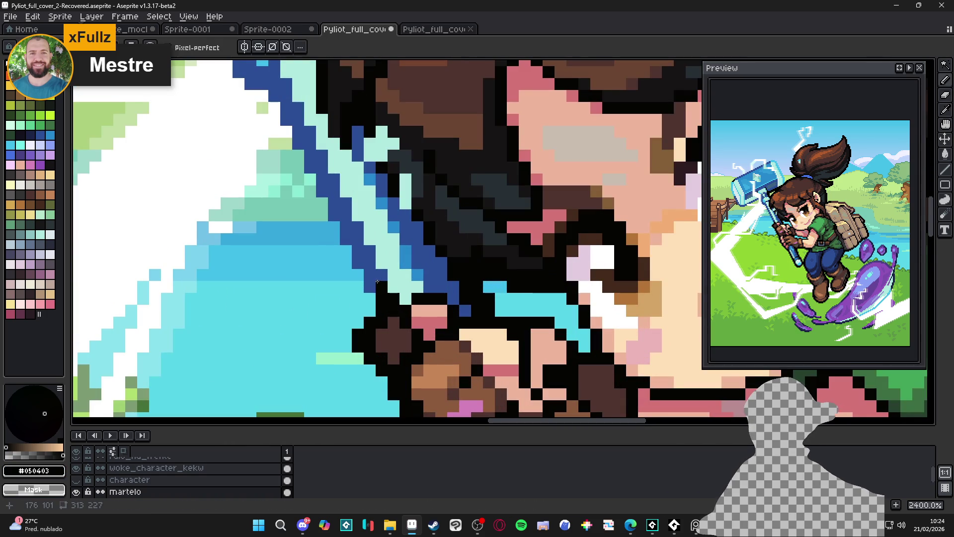
drag(371, 274, 380, 286)
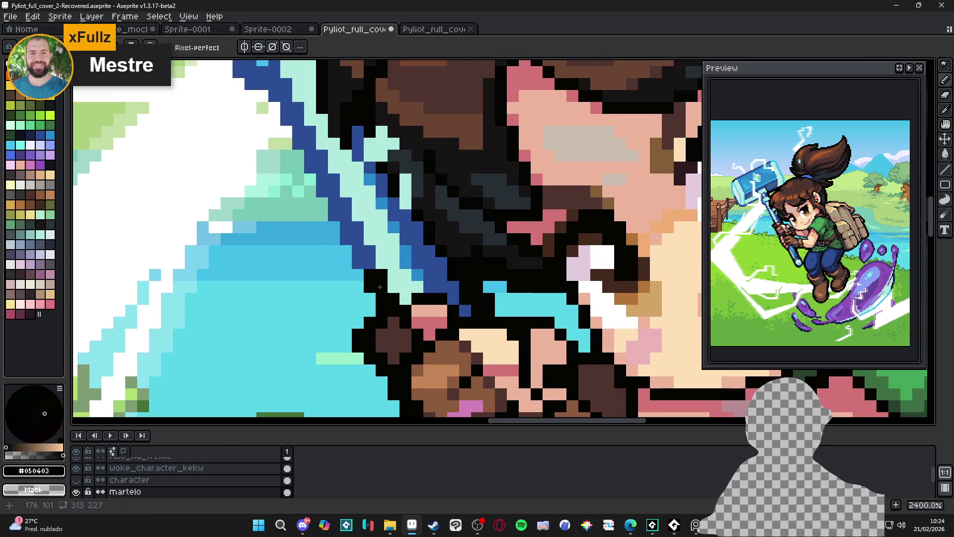
key(ctrl+s)
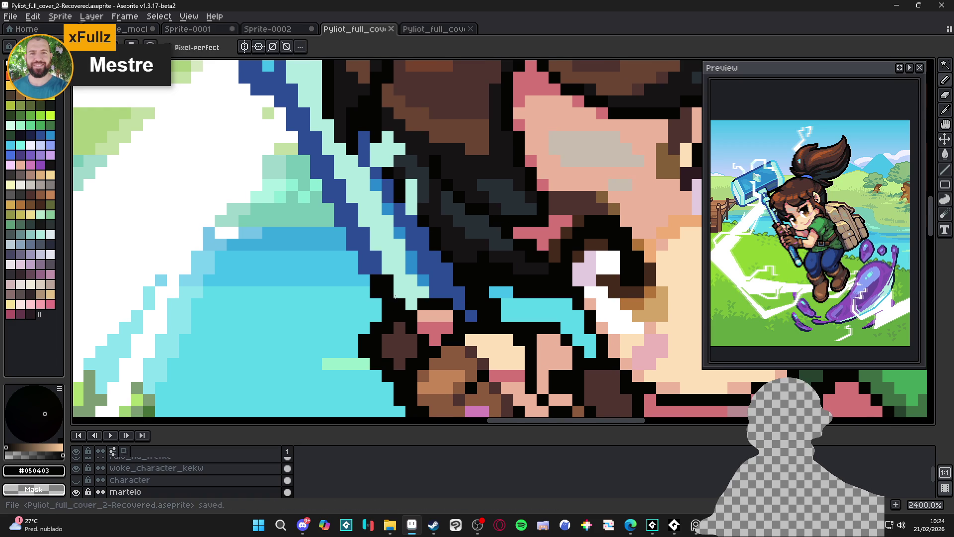
mouse_move(422, 267)
mouse_down()
mouse_move(427, 281)
mouse_move(426, 266)
mouse_move(378, 265)
mouse_up()
key(ctrl+s)
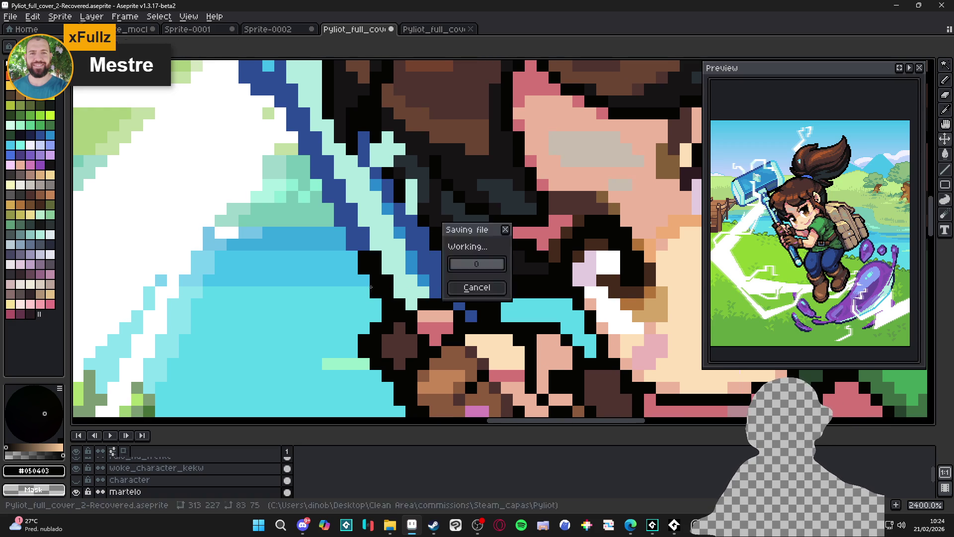
scroll(383, 280, down, 5)
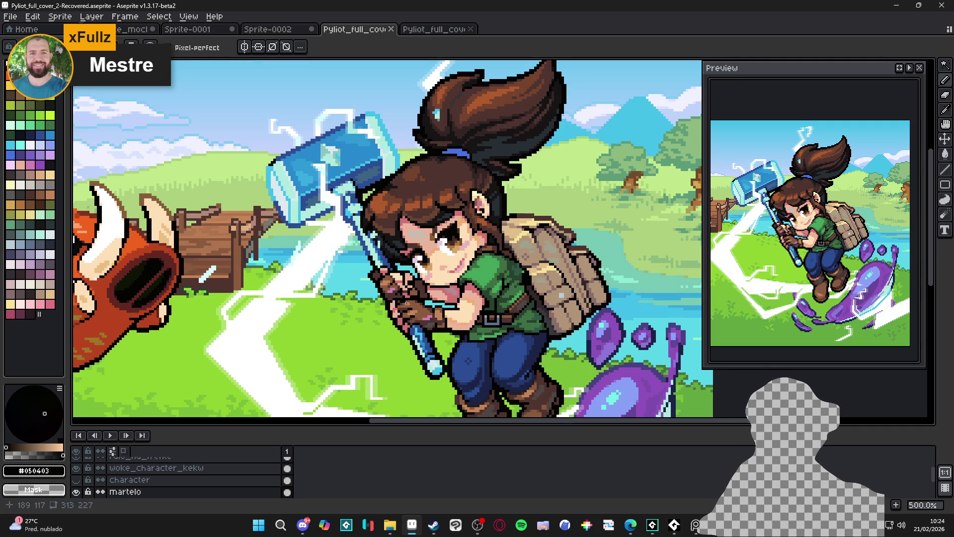
scroll(403, 304, down, 2)
key(ctrl+s)
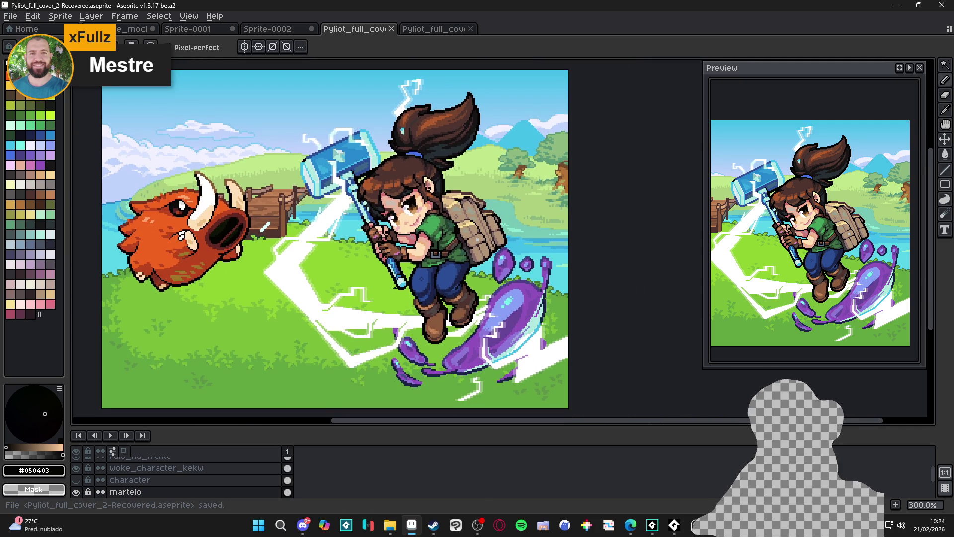
- Pan and zoom in on the character's boots and the purple slime splash
mouse_move(428, 279)
mouse_down()
mouse_move(455, 269)
mouse_move(461, 253)
mouse_up()
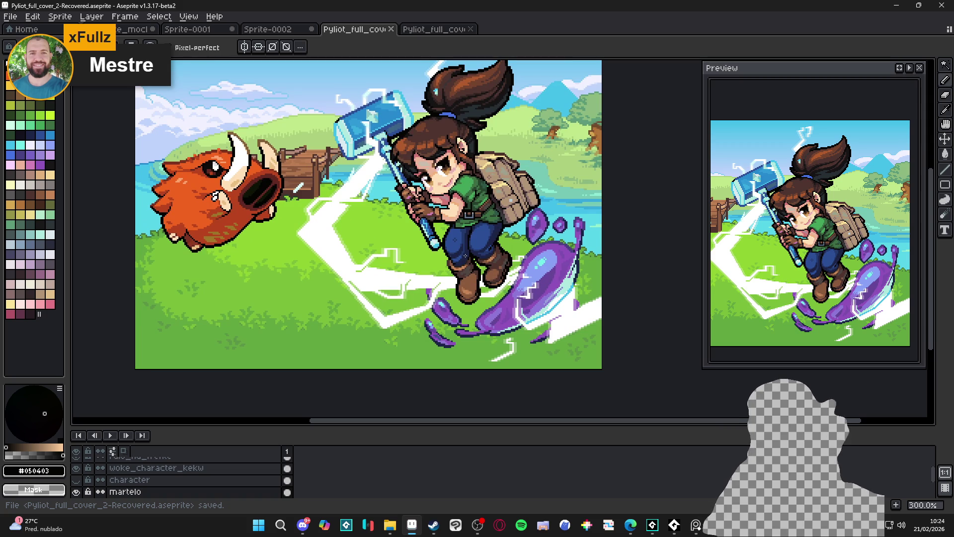
drag(450, 256, 478, 257)
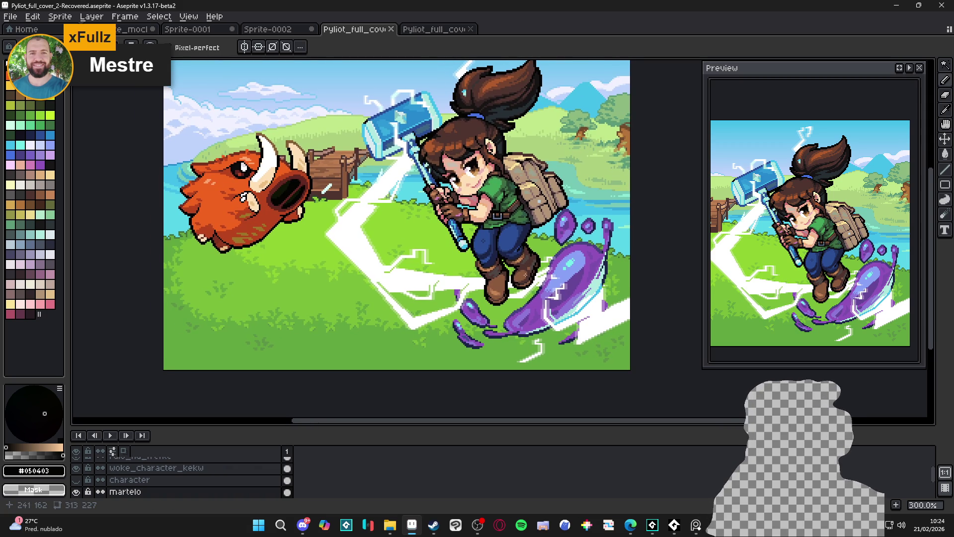
scroll(479, 257, up, 4)
scroll(593, 321, up, 3)
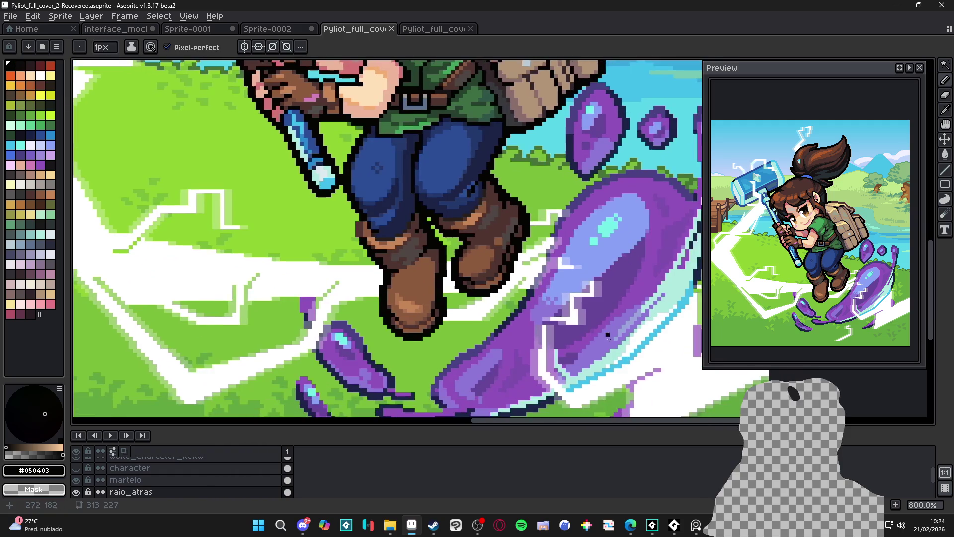
- Pencil a cyan #42bfe0 highlight diagonally up the slime's edge and save
alt+click(558, 260)
scroll(463, 186, up, 2)
click(462, 198)
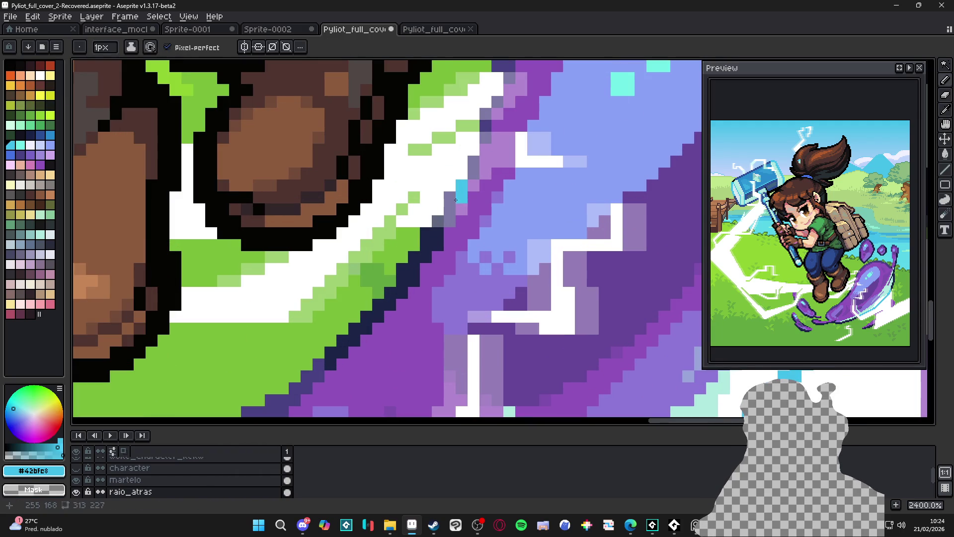
click(450, 199)
click(450, 210)
click(450, 223)
click(438, 222)
click(475, 175)
mouse_move(470, 176)
mouse_down()
mouse_move(486, 114)
mouse_move(507, 84)
mouse_up()
key(ctrl+s)
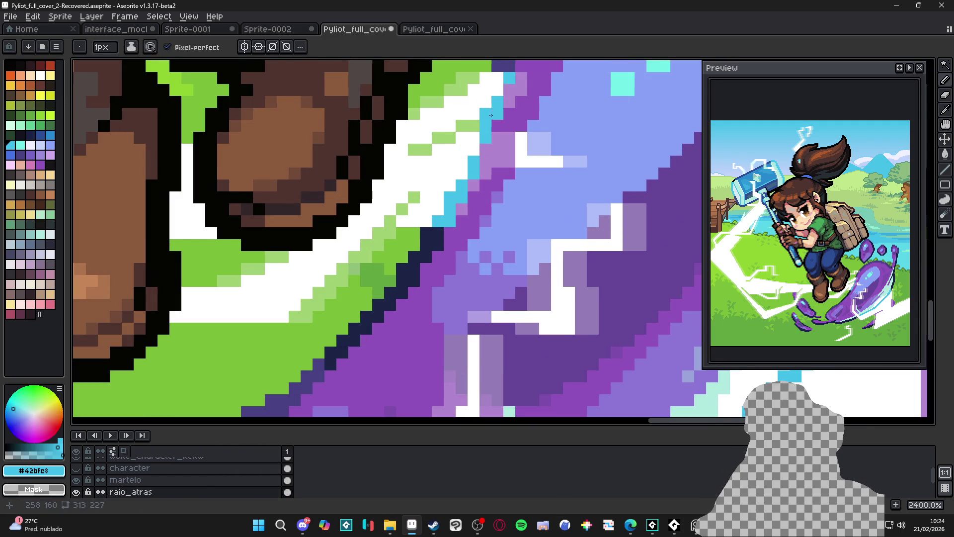
- Brighten two pixels on the slime's rim and save
scroll(508, 84, down, 5)
scroll(510, 231, down, 1)
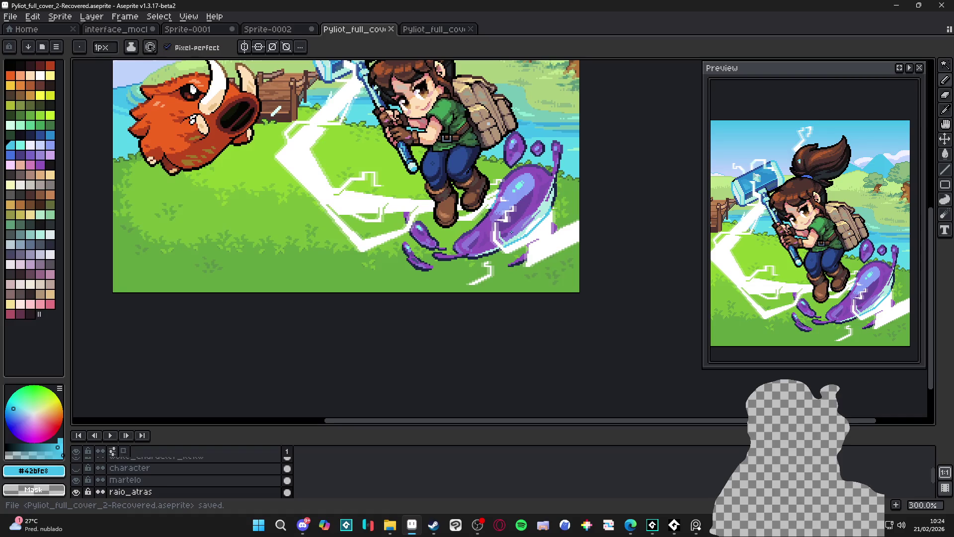
scroll(485, 204, up, 9)
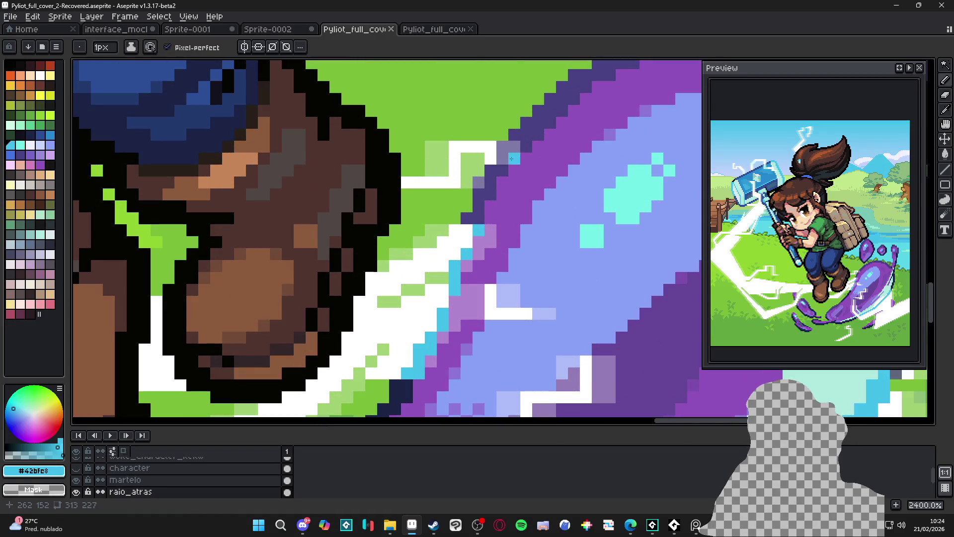
click(502, 146)
click(514, 147)
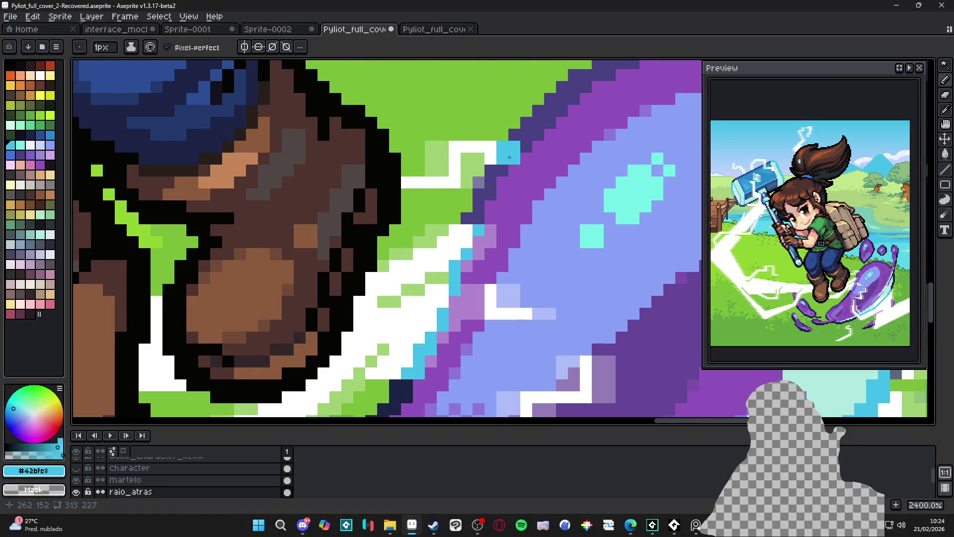
scroll(507, 149, down, 8)
key(ctrl+s)
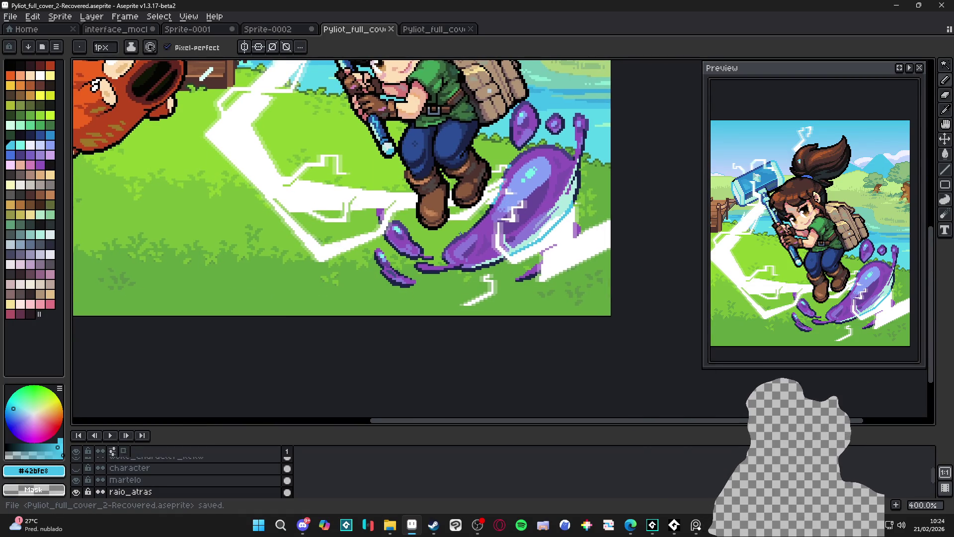
- Pick the pale rim-light #afe9df and its layer, then save again
scroll(540, 244, up, 1)
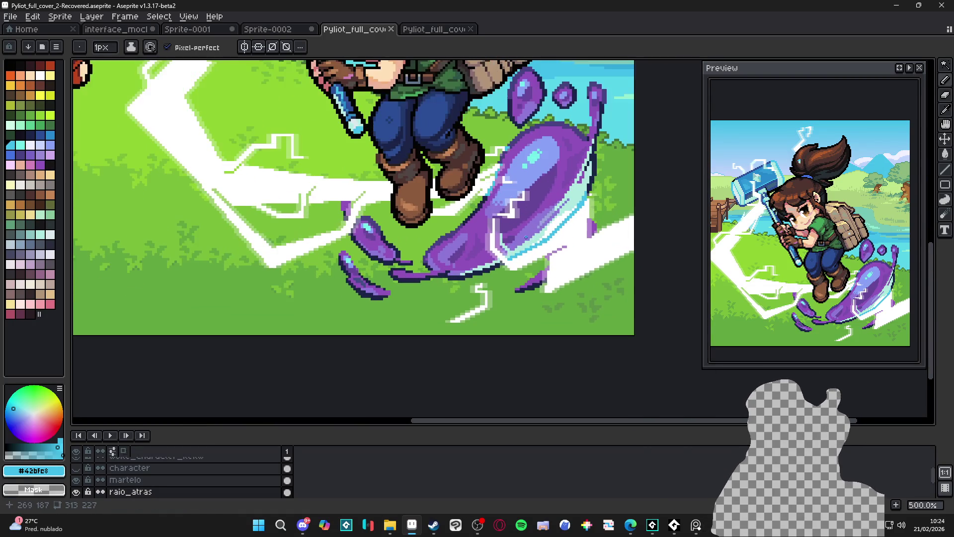
ctrl+click(539, 245)
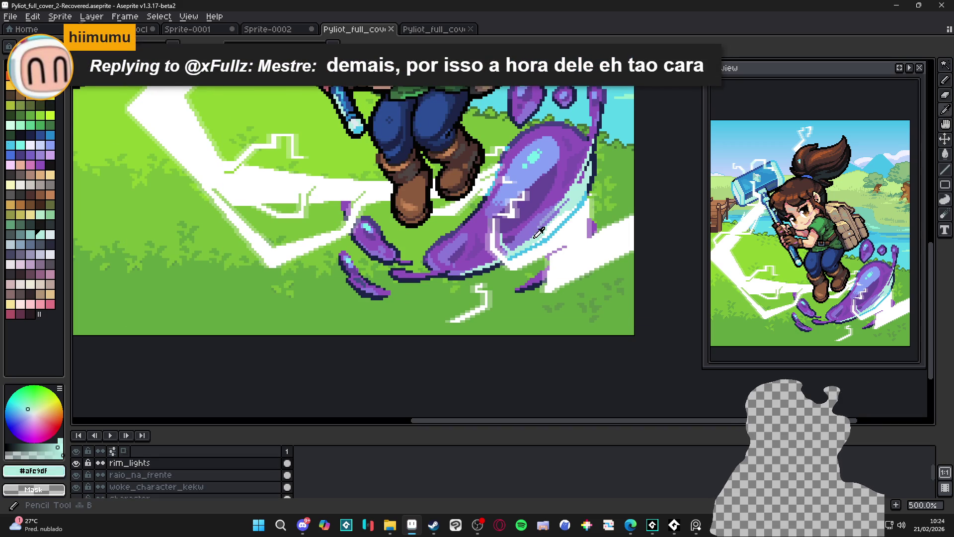
alt+click(539, 245)
drag(387, 232, 393, 232)
key(ctrl+s)
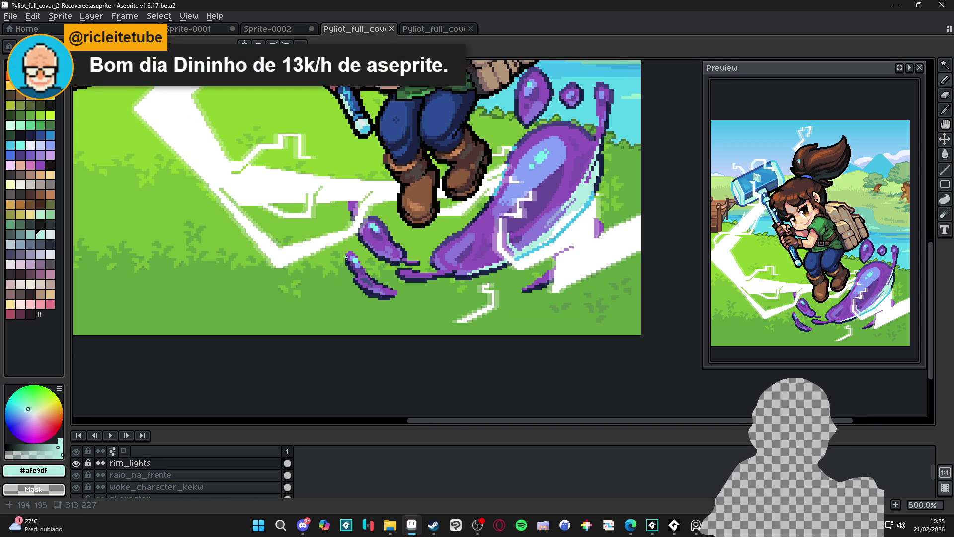
- On the smshed_slime layer, undo the last stroke and pencil mint highlights on the droplet tips
scroll(345, 257, up, 2)
ctrl+click(363, 228)
scroll(377, 222, up, 3)
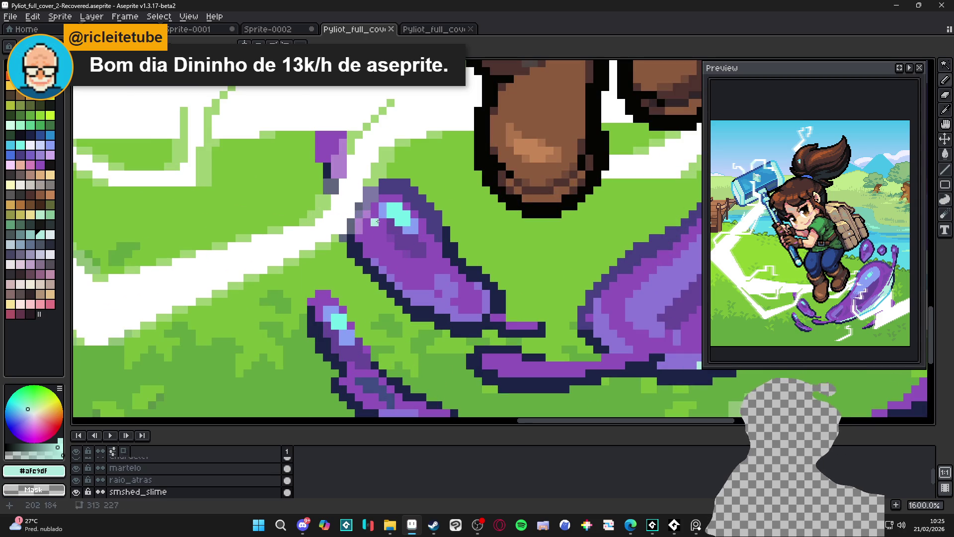
key(ctrl+z)
key(ctrl+z)
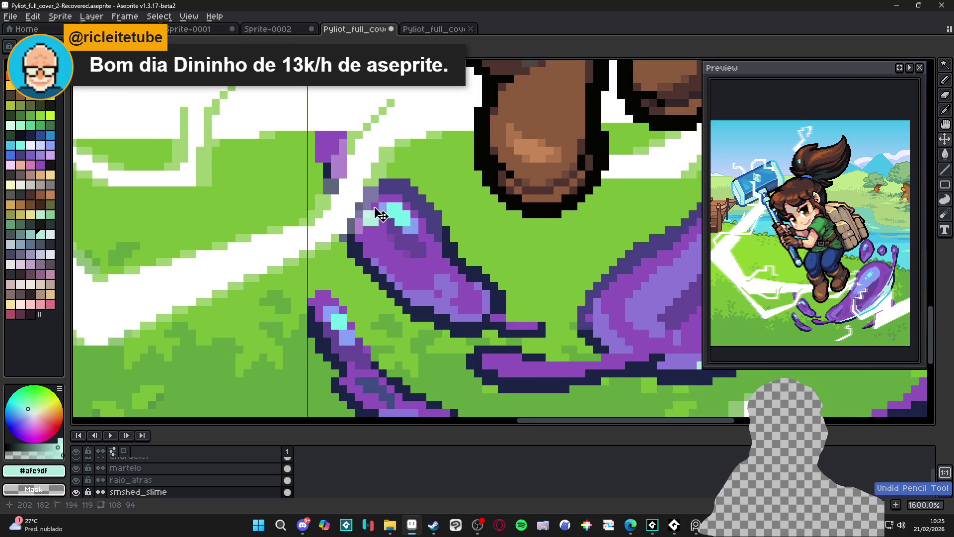
click(359, 228)
click(359, 235)
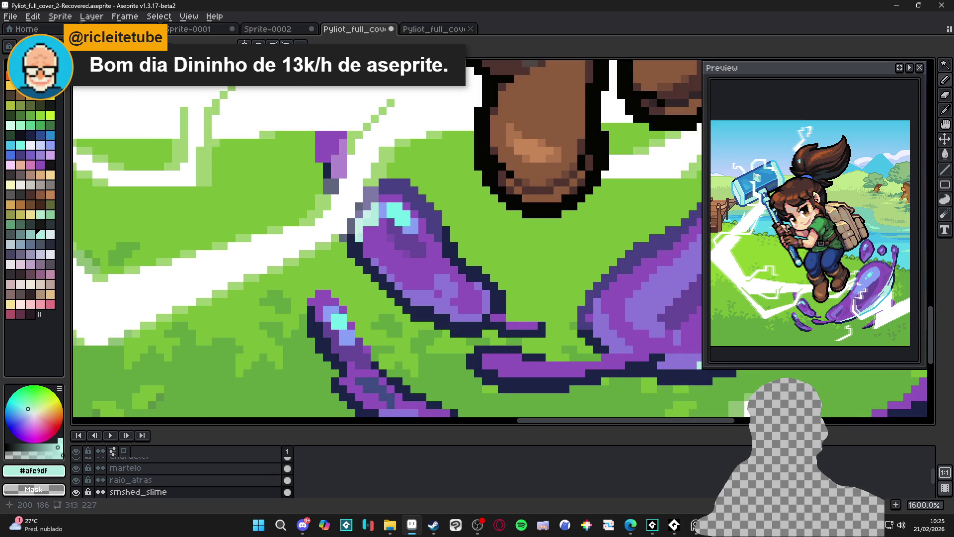
click(366, 244)
click(367, 247)
click(384, 198)
click(395, 198)
click(383, 207)
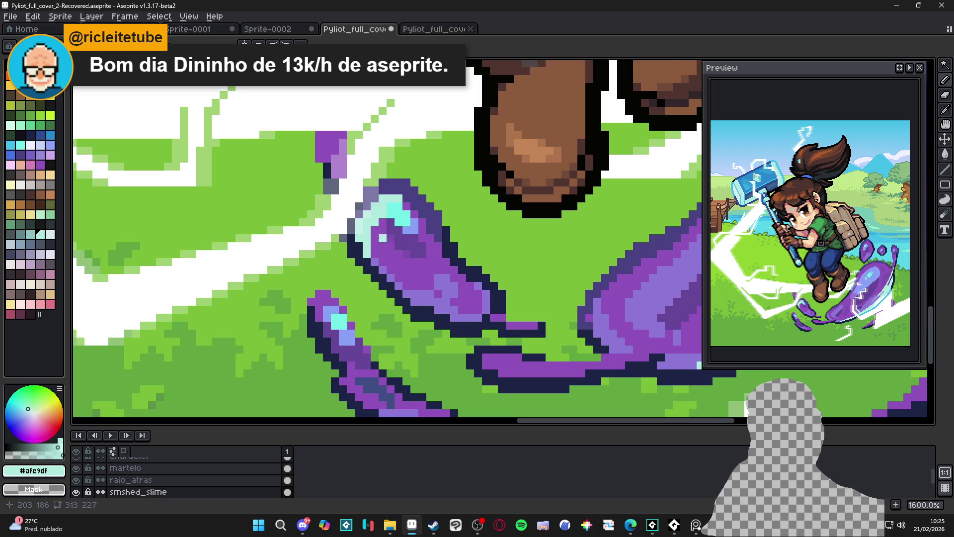
- Eyedrop the brighter cyan #73efe8 and paint it along the top edge of the droplet tip
scroll(384, 211, down, 3)
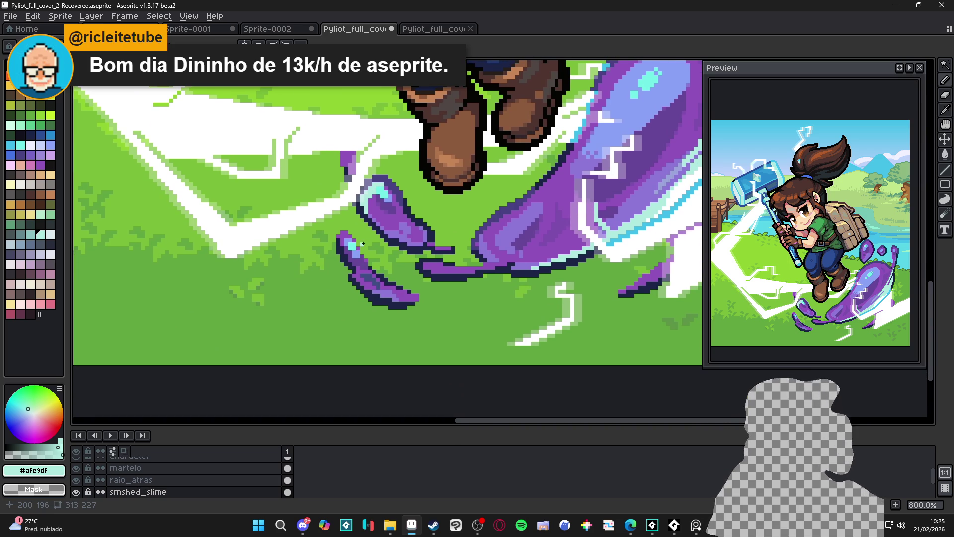
scroll(362, 244, up, 3)
scroll(336, 250, down, 2)
scroll(336, 250, down, 4)
scroll(351, 209, up, 4)
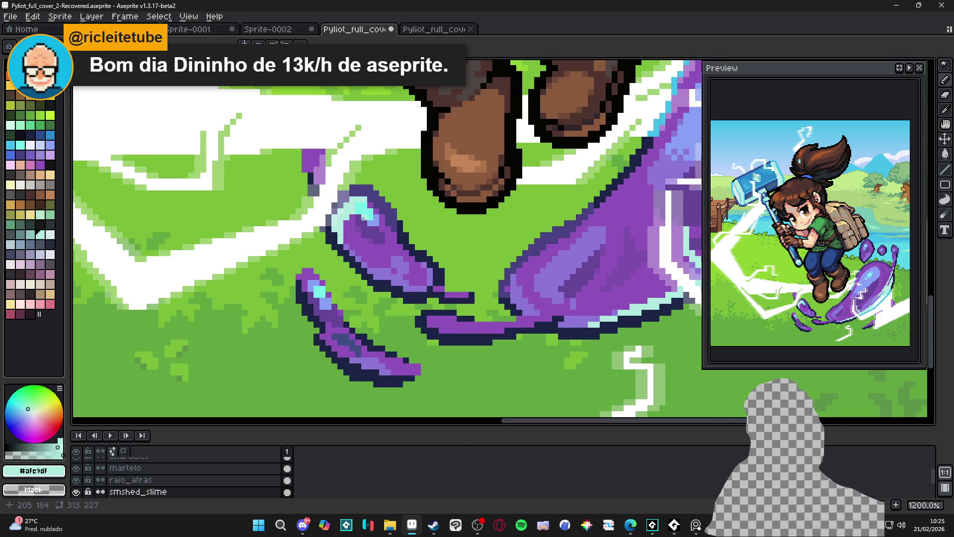
alt+click(370, 211)
drag(356, 196, 371, 194)
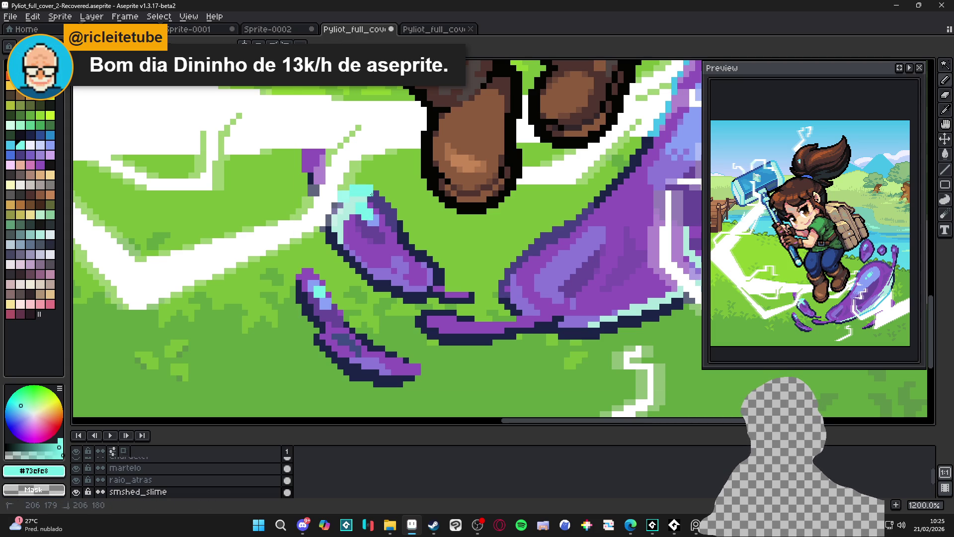
- Pick the slime's purple colour and save the illustration
scroll(387, 245, down, 4)
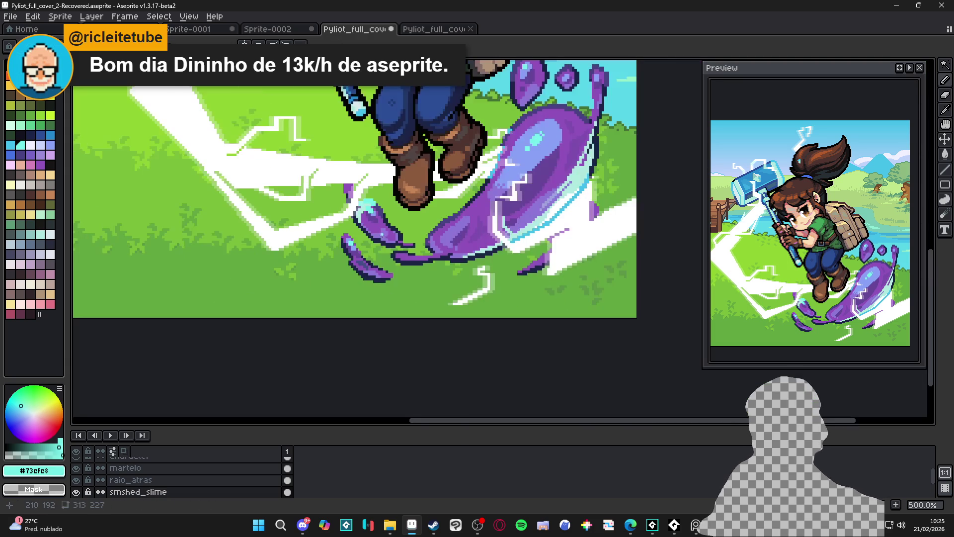
scroll(386, 245, down, 1)
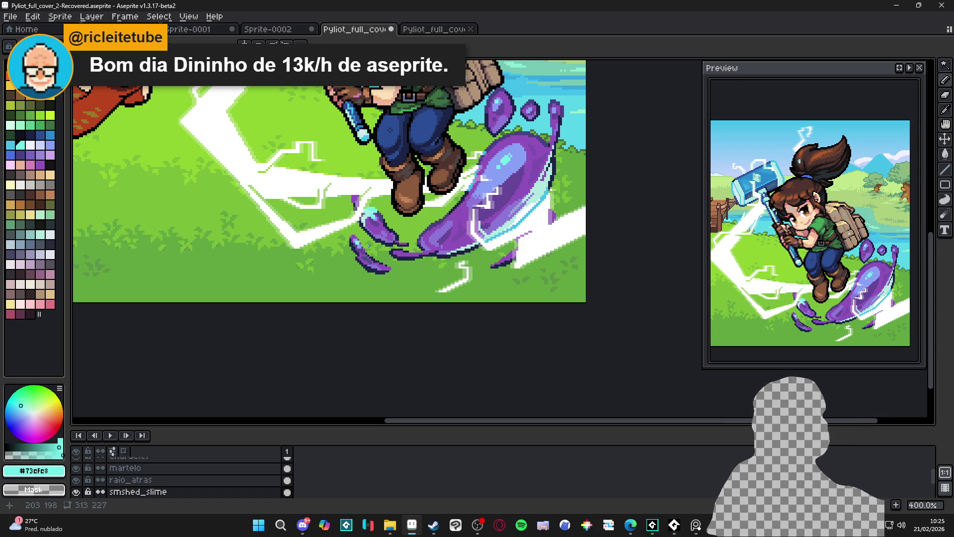
scroll(430, 196, up, 3)
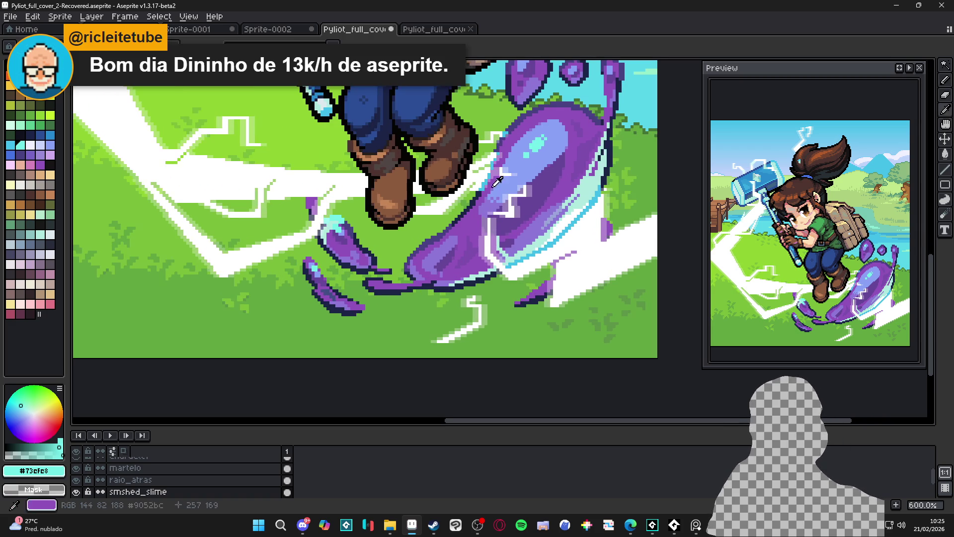
alt+click(296, 241)
scroll(296, 241, up, 3)
scroll(298, 240, down, 3)
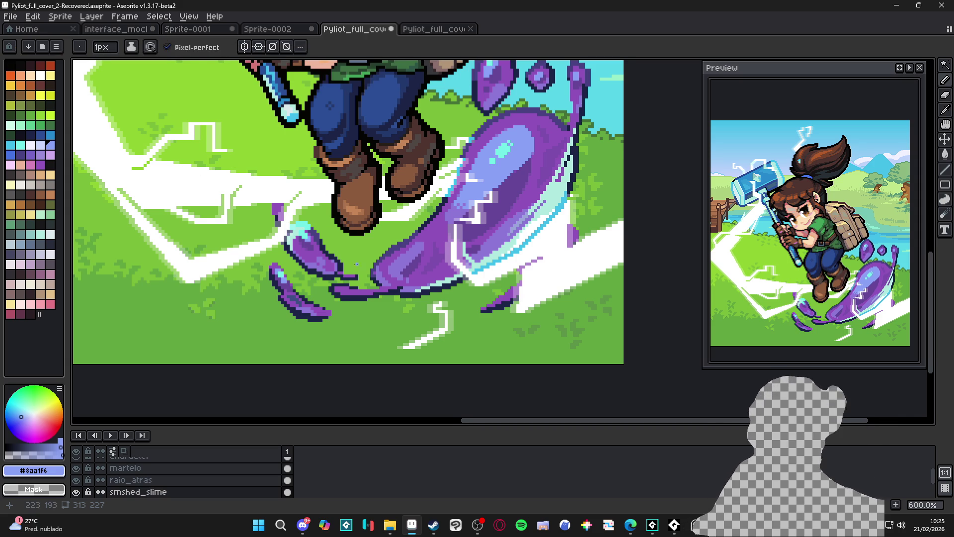
scroll(319, 265, down, 2)
key(ctrl+s)
- Centre the illustration and pick the hammer's layer and dark blue #2b4e95
scroll(380, 240, down, 2)
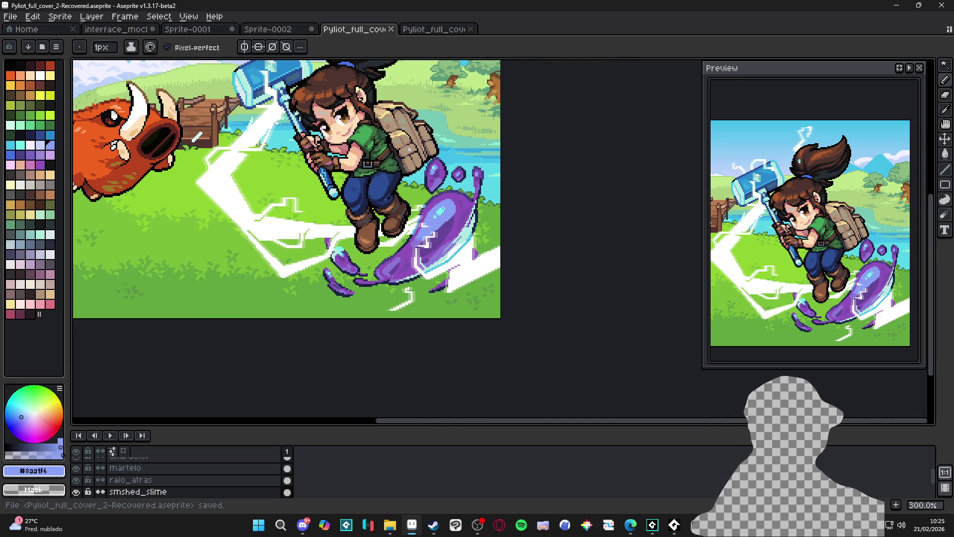
drag(379, 241, 406, 252)
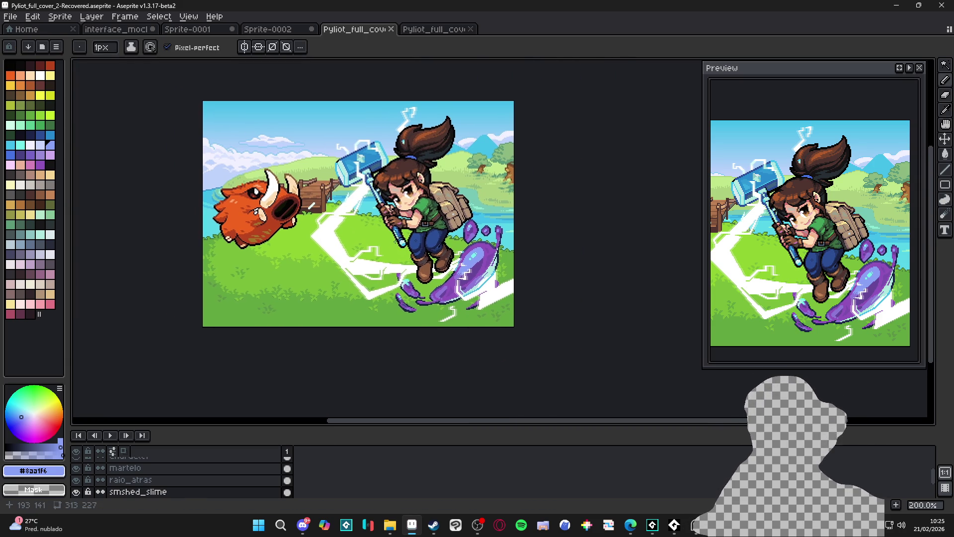
key(v)
scroll(362, 191, up, 3)
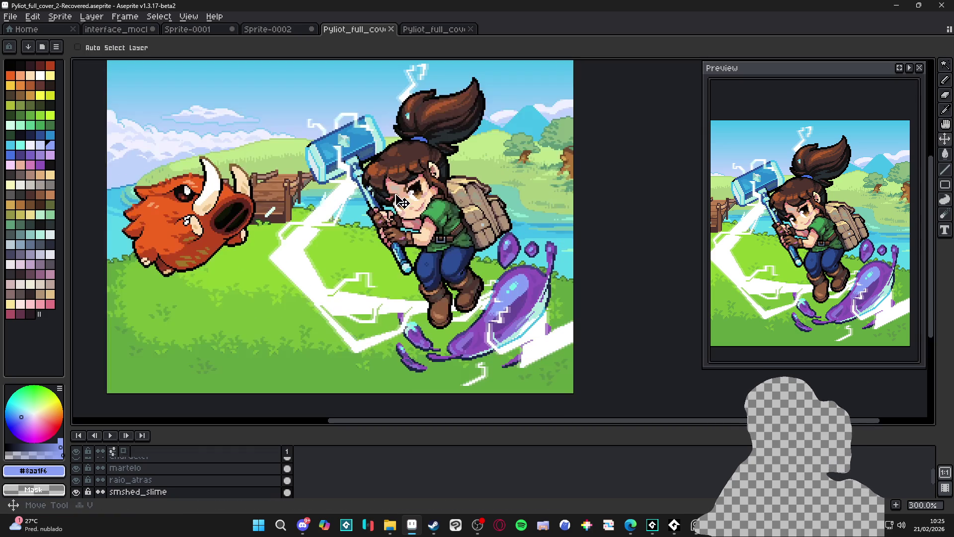
scroll(378, 199, down, 1)
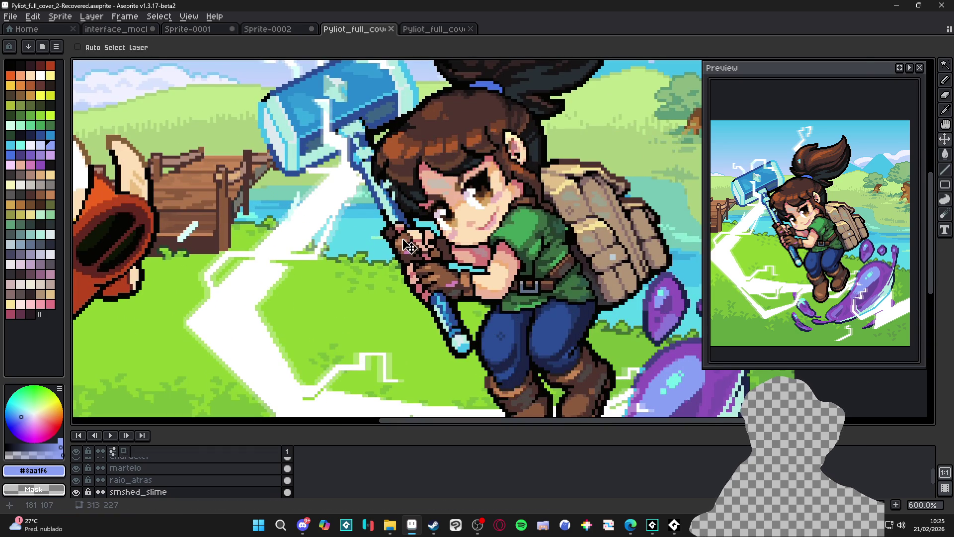
scroll(420, 245, up, 8)
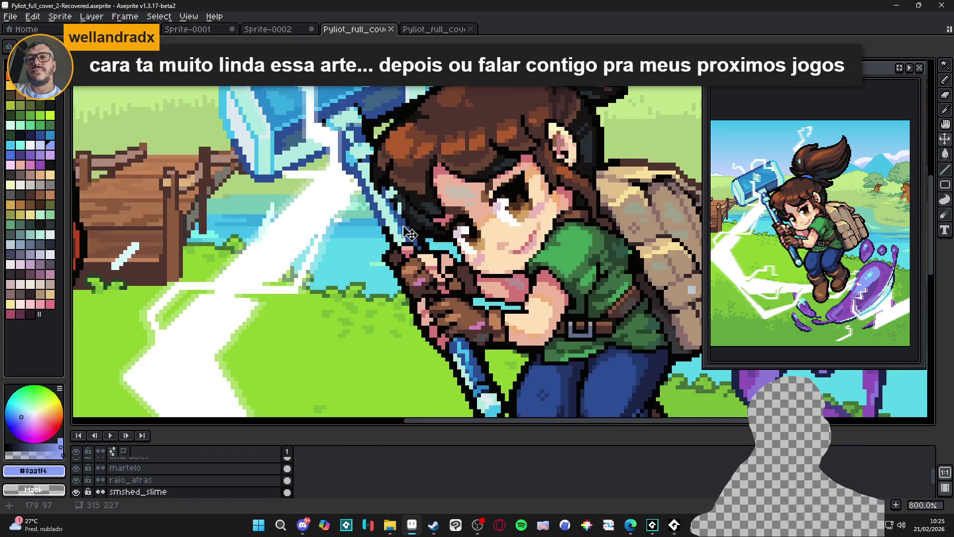
click(393, 222)
alt+click(393, 222)
scroll(395, 222, down, 3)
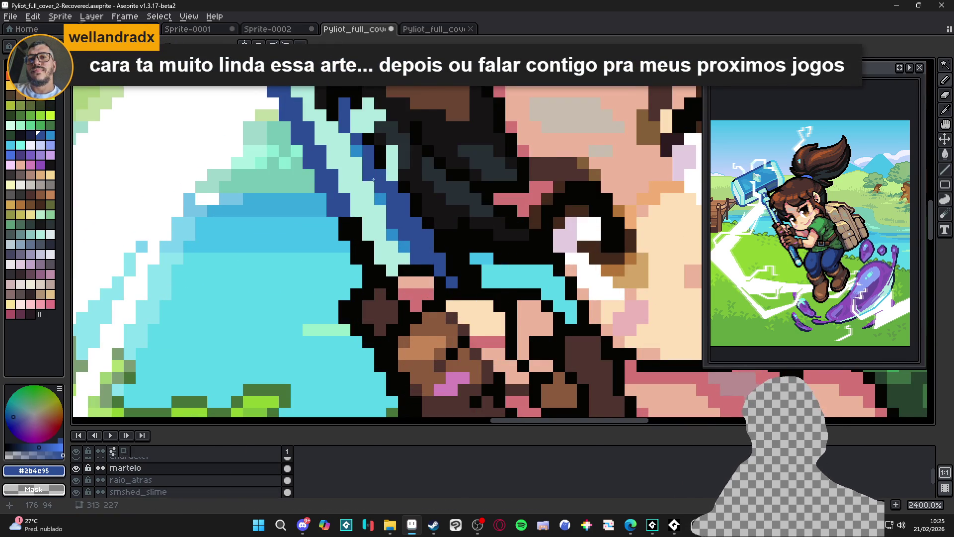
- Pick the pale cyan from the hammer grip and save the artwork
alt+click(395, 233)
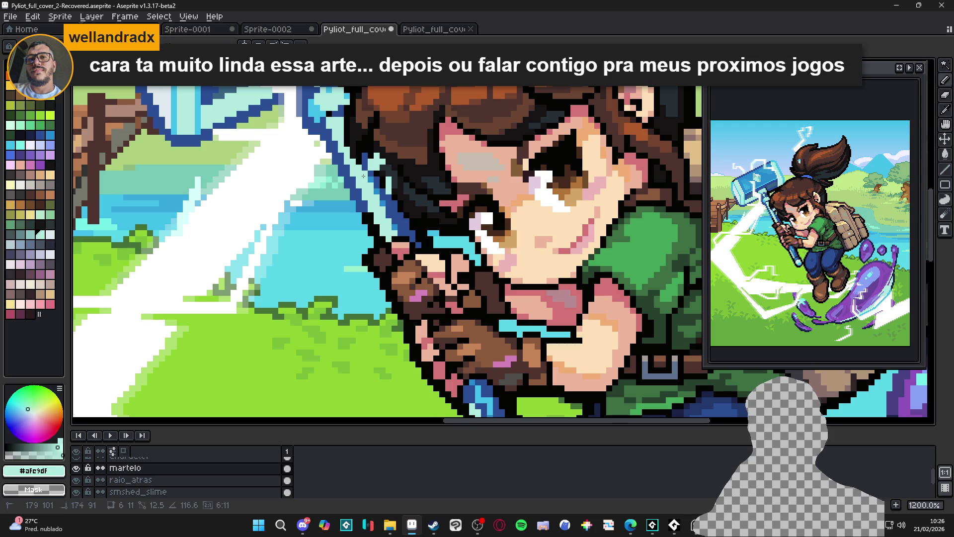
scroll(359, 169, down, 5)
scroll(397, 236, up, 3)
key(ctrl+s)
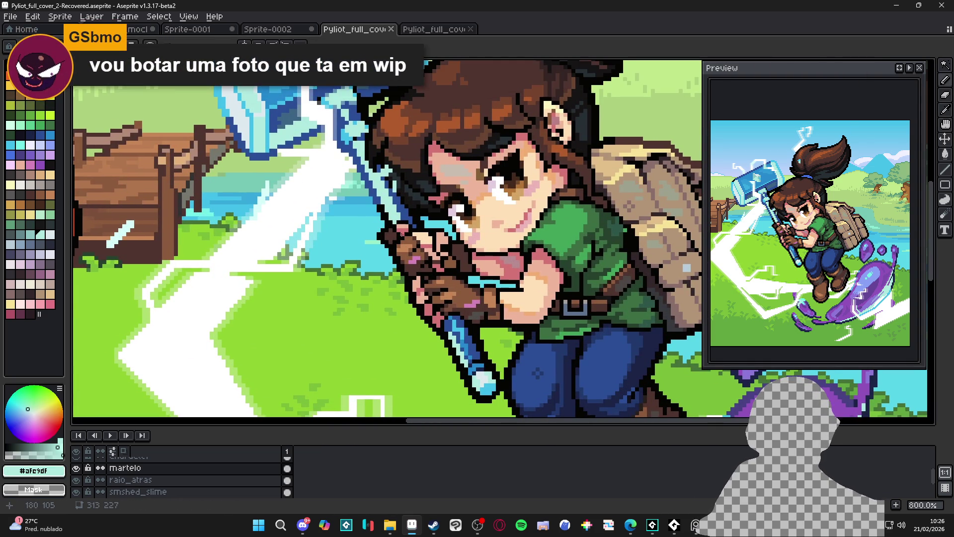
- Eyedrop the hammer handle's blue and paint a blue pixel on the handle
scroll(402, 233, down, 2)
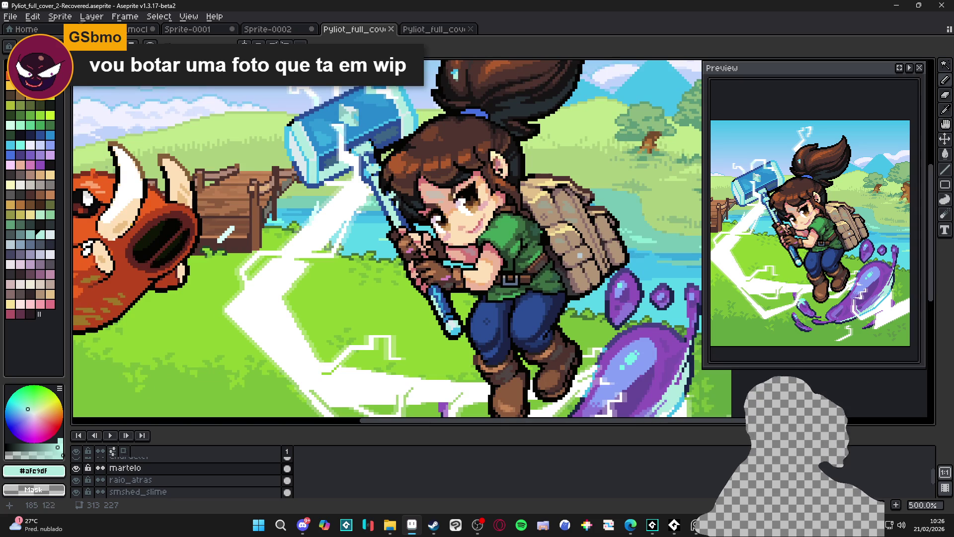
scroll(372, 175, up, 2)
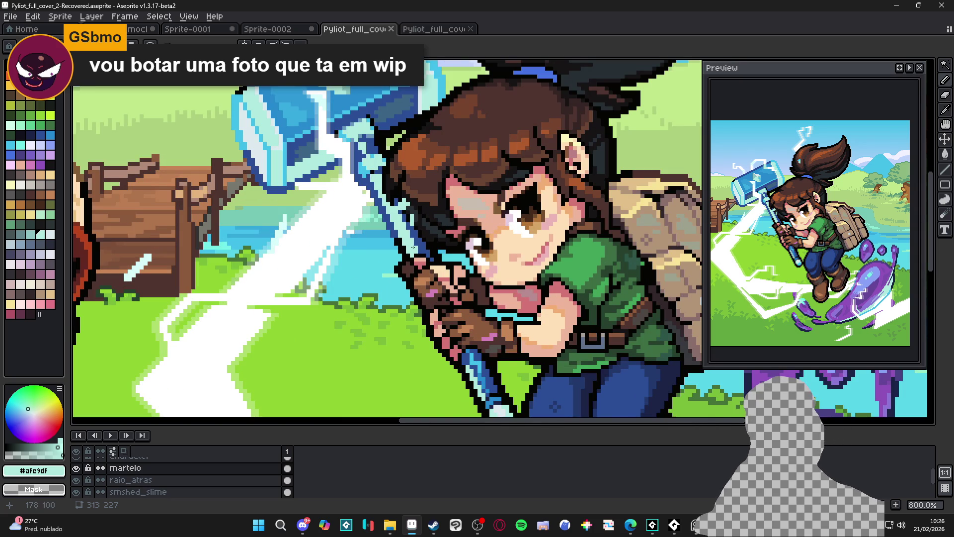
scroll(480, 336, up, 2)
alt+click(387, 184)
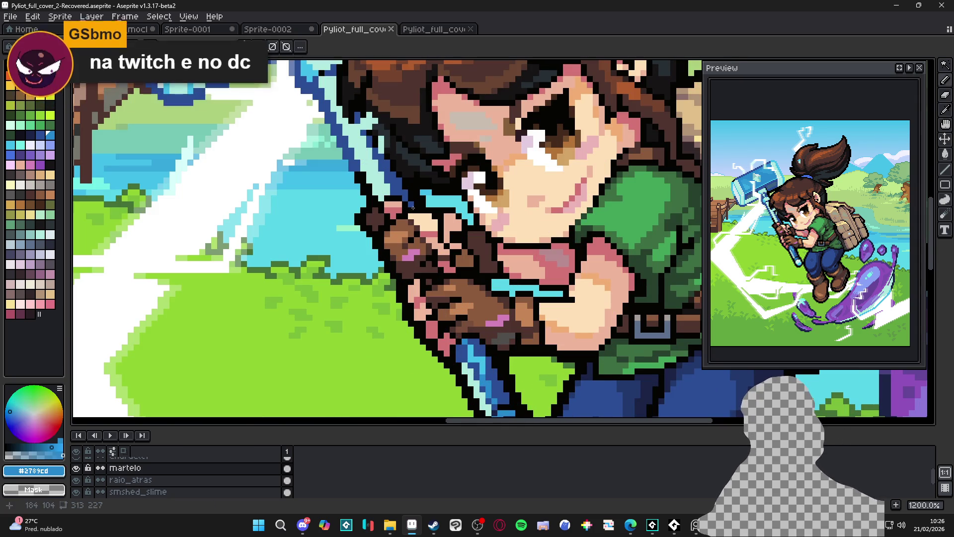
click(375, 162)
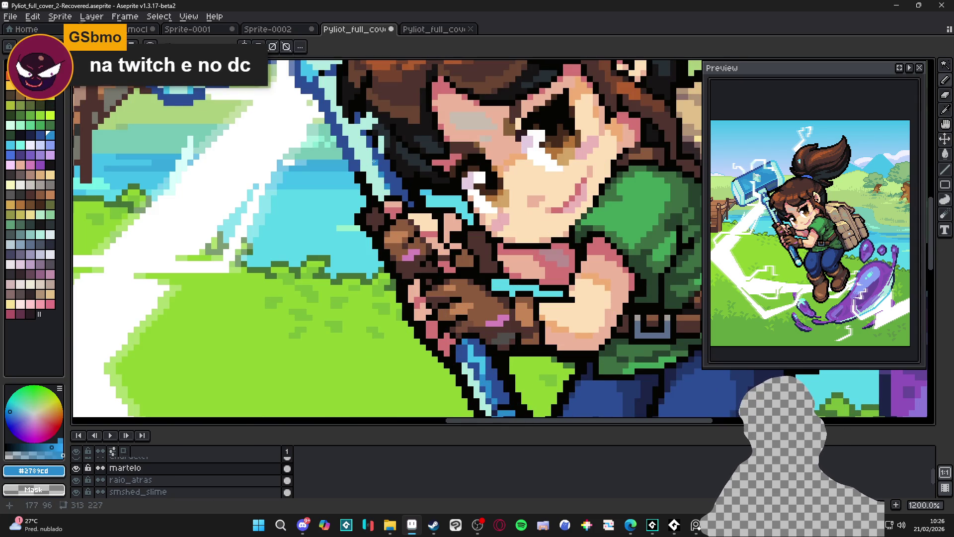
- Draw a light-cyan #afe9df highlight line along the hammer handle and save
scroll(364, 139, down, 5)
scroll(388, 244, up, 5)
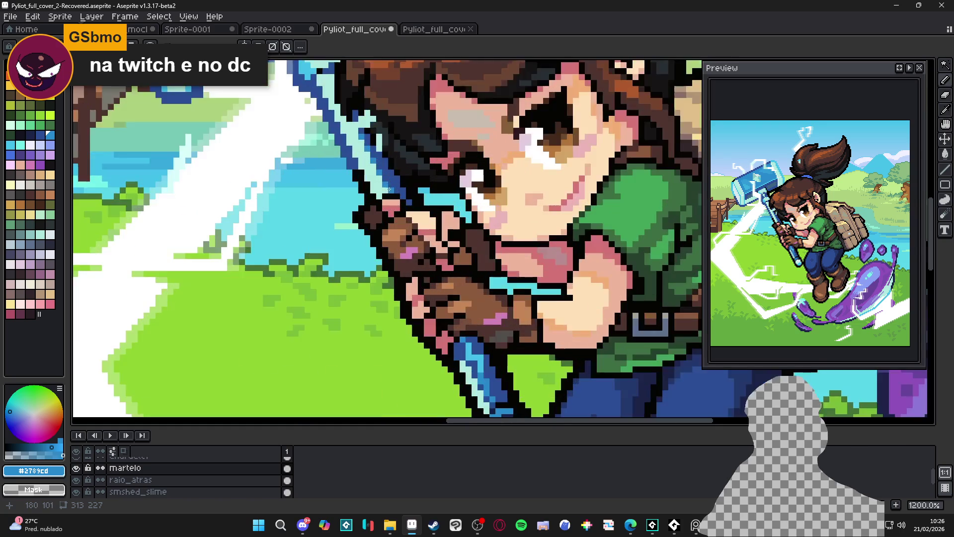
scroll(388, 245, down, 2)
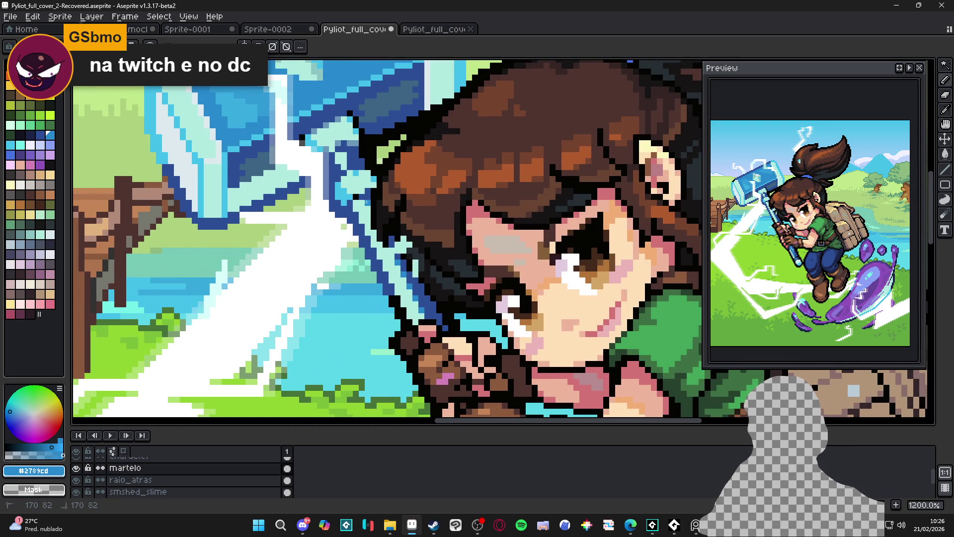
scroll(388, 245, down, 2)
drag(400, 287, 382, 252)
scroll(410, 286, down, 2)
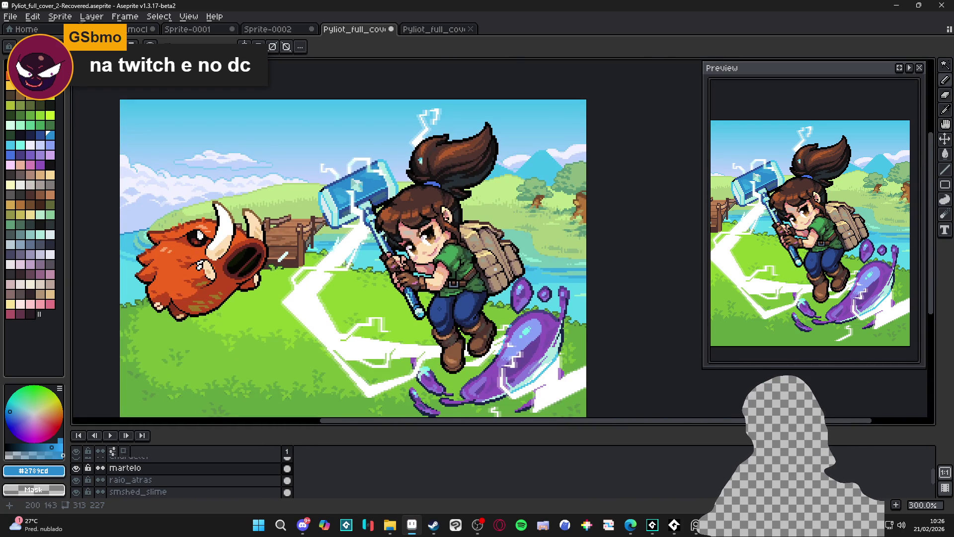
scroll(283, 256, up, 6)
alt+click(415, 295)
mouse_move(415, 295)
mouse_down()
mouse_move(403, 261)
mouse_move(378, 241)
mouse_up()
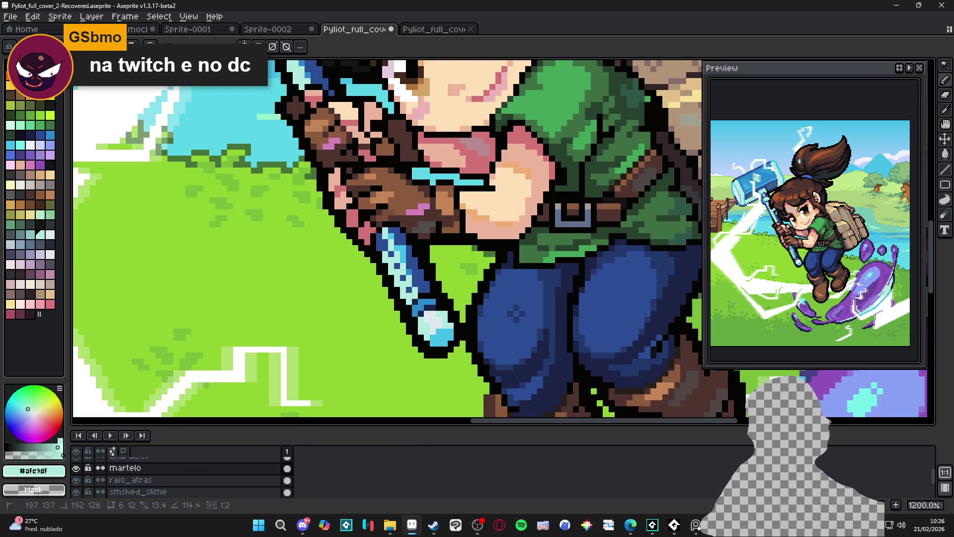
scroll(383, 242, down, 4)
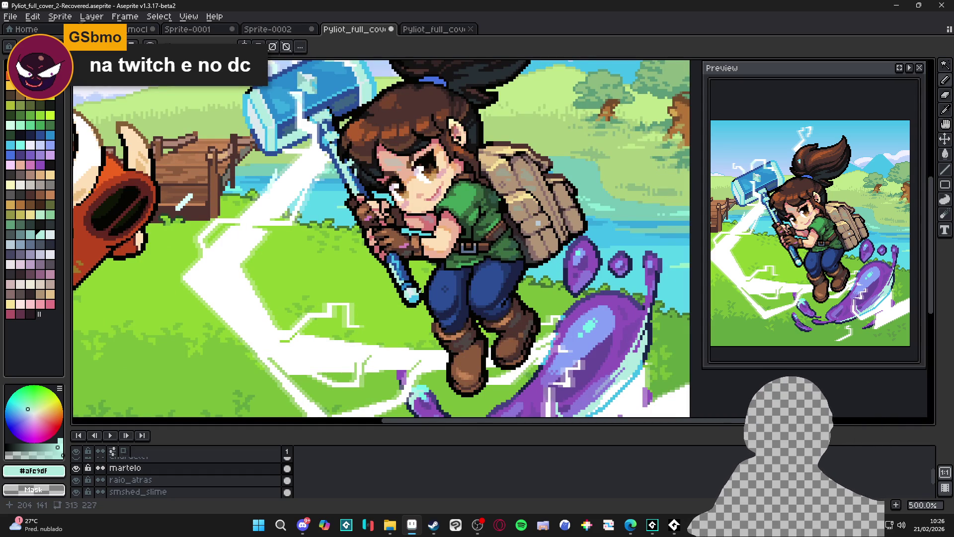
key(ctrl+s)
scroll(427, 294, down, 2)
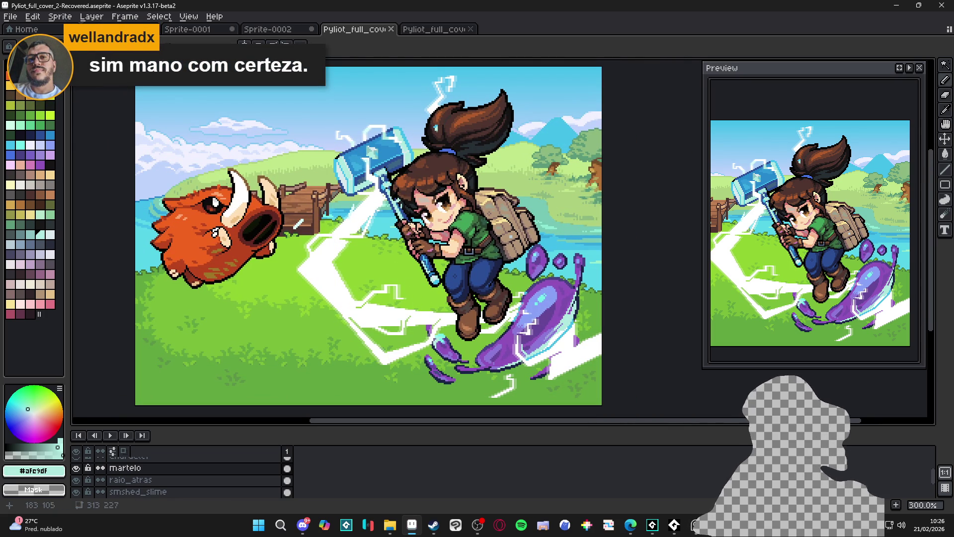
- Save Pyliot_full_cover_2-Recovered.aseprite three times and nudge the view up and right
scroll(442, 283, up, 1)
scroll(442, 282, down, 1)
key(ctrl+s)
scroll(442, 282, left, 1)
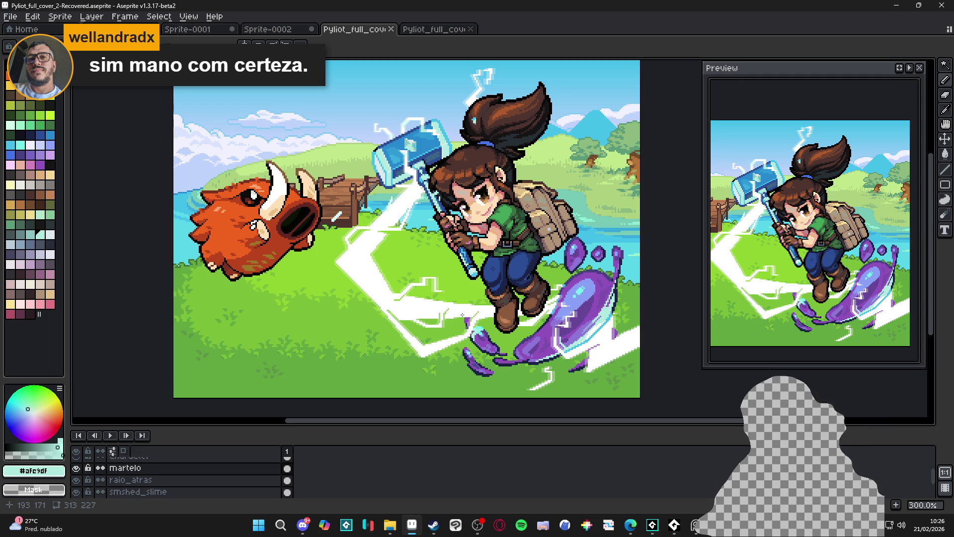
key(ctrl+s)
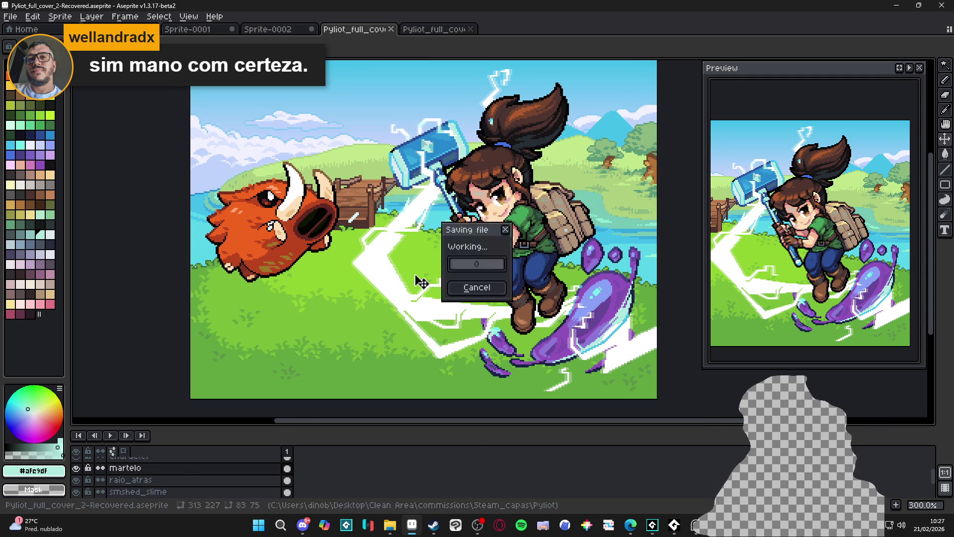
scroll(430, 288, down, 1)
scroll(415, 288, up, 1)
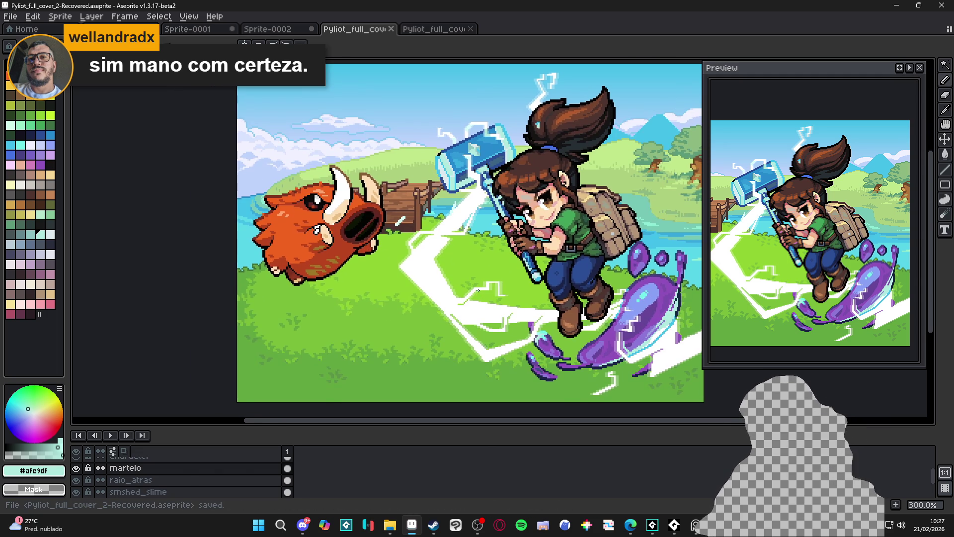
key(ctrl+s)
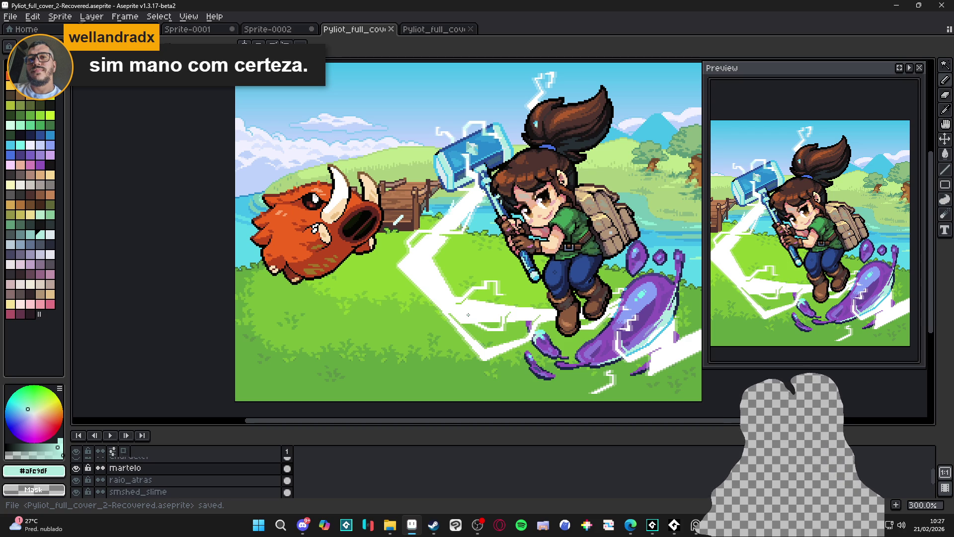
drag(468, 315, 475, 296)
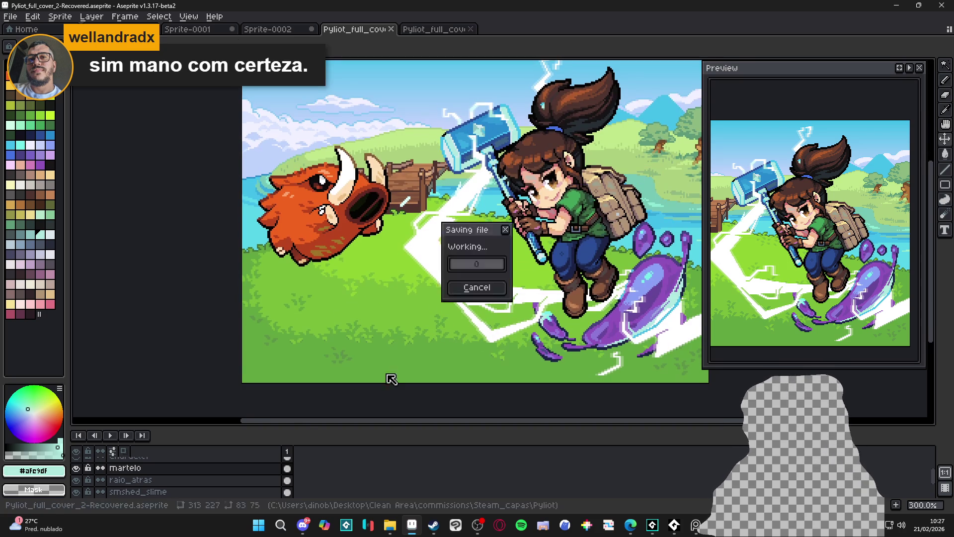
scroll(84, 478, up, 2)
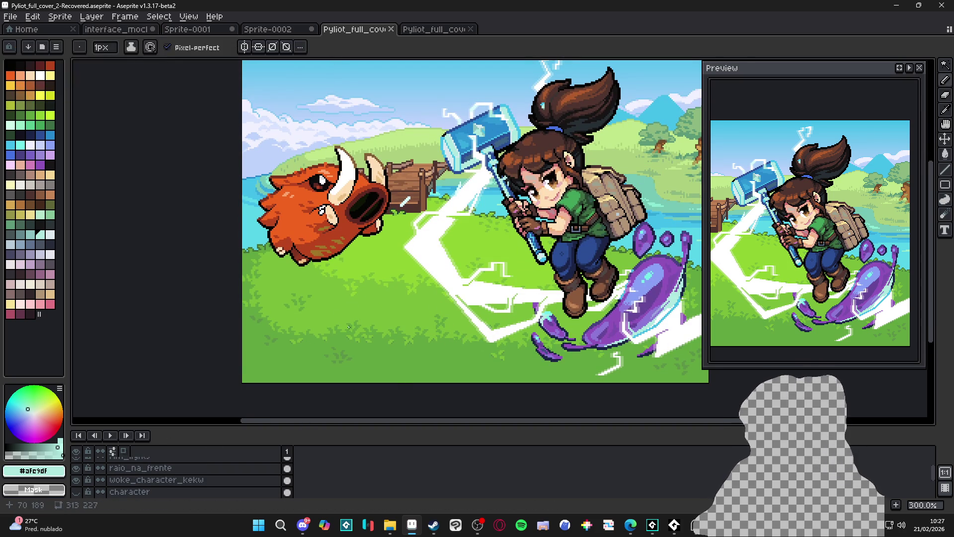
scroll(96, 479, up, 3)
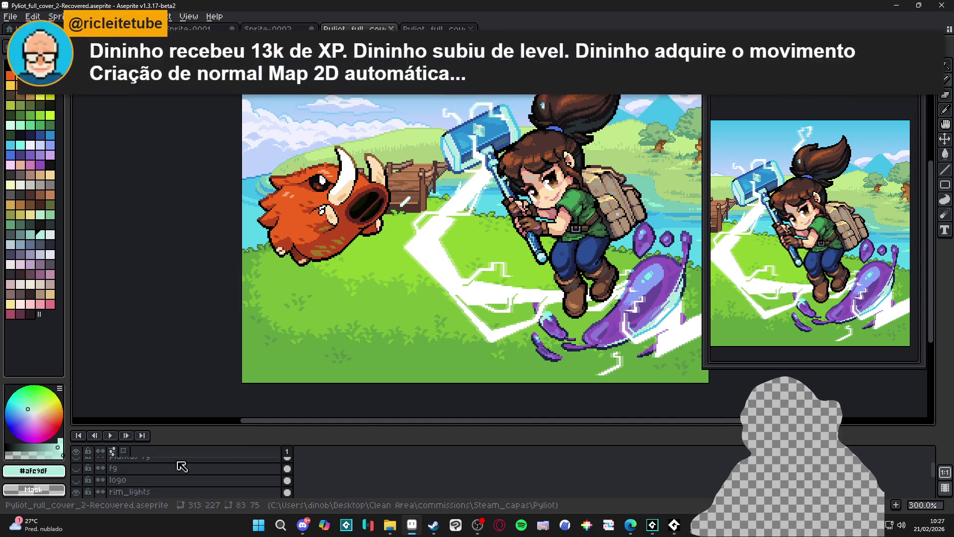
click(75, 480)
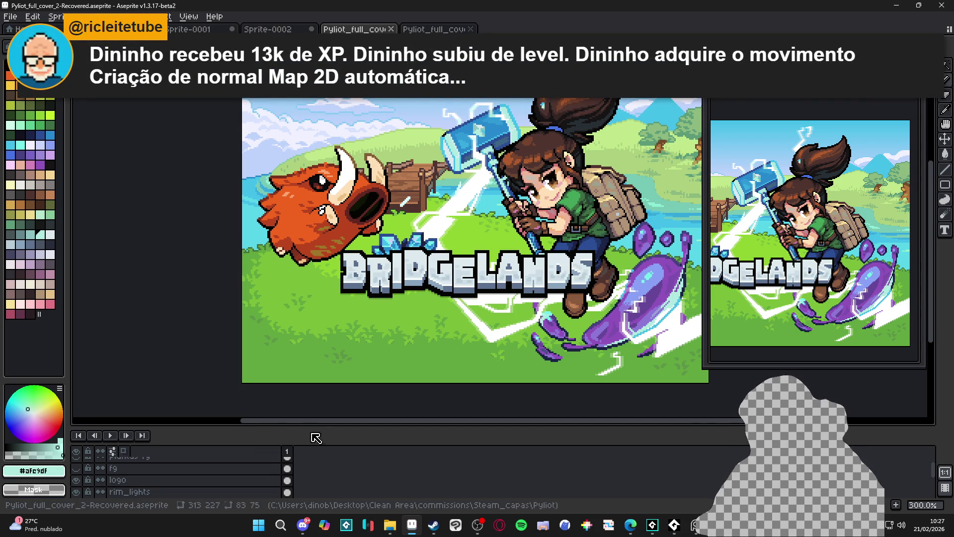
drag(312, 428, 312, 406)
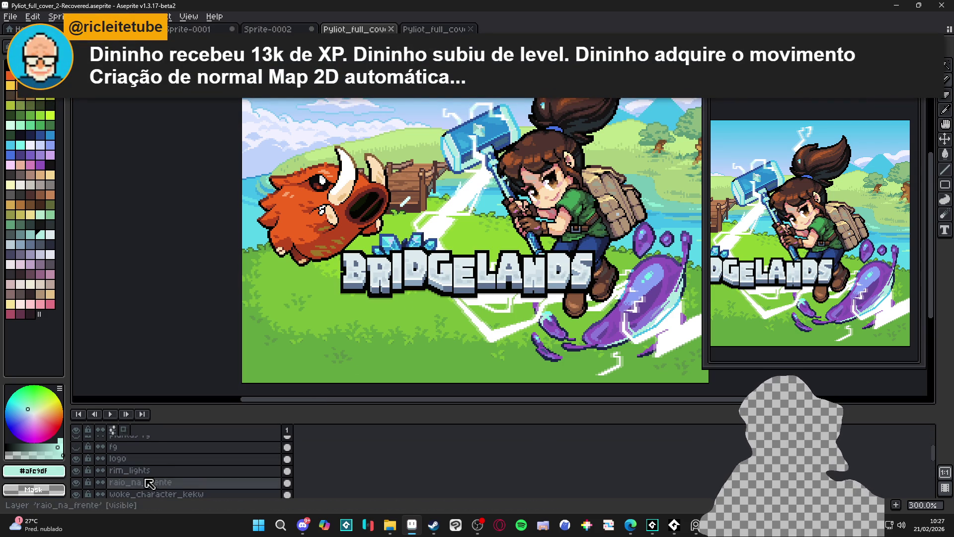
click(76, 482)
click(76, 482)
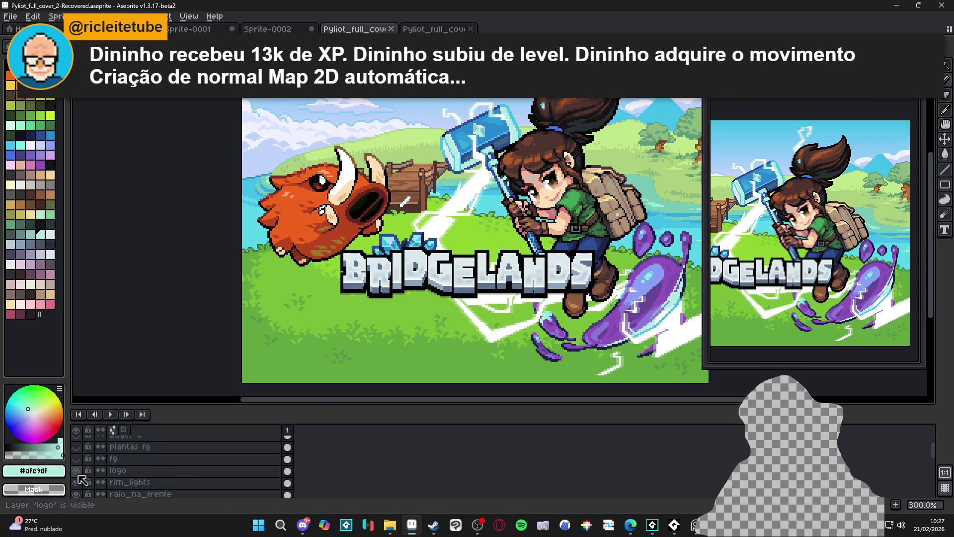
click(76, 482)
click(75, 482)
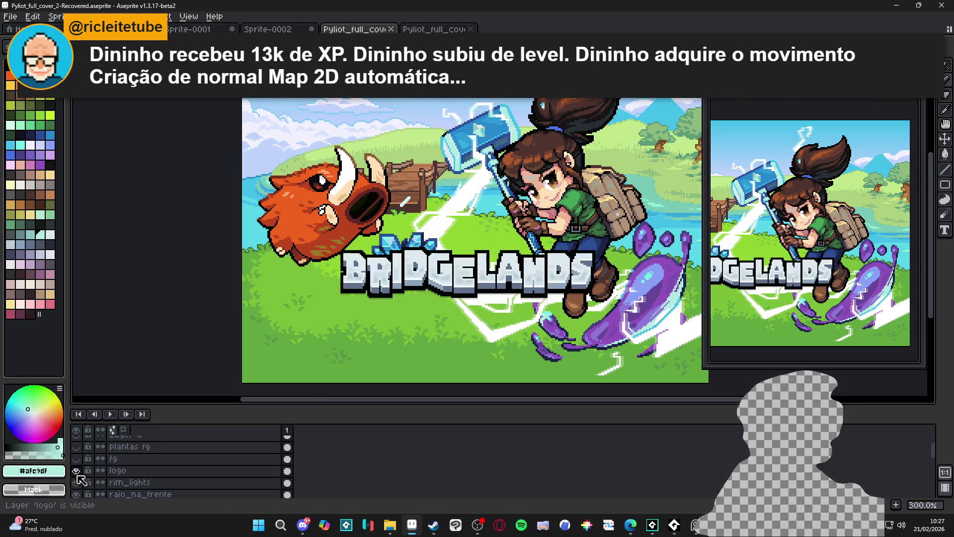
click(76, 470)
click(76, 471)
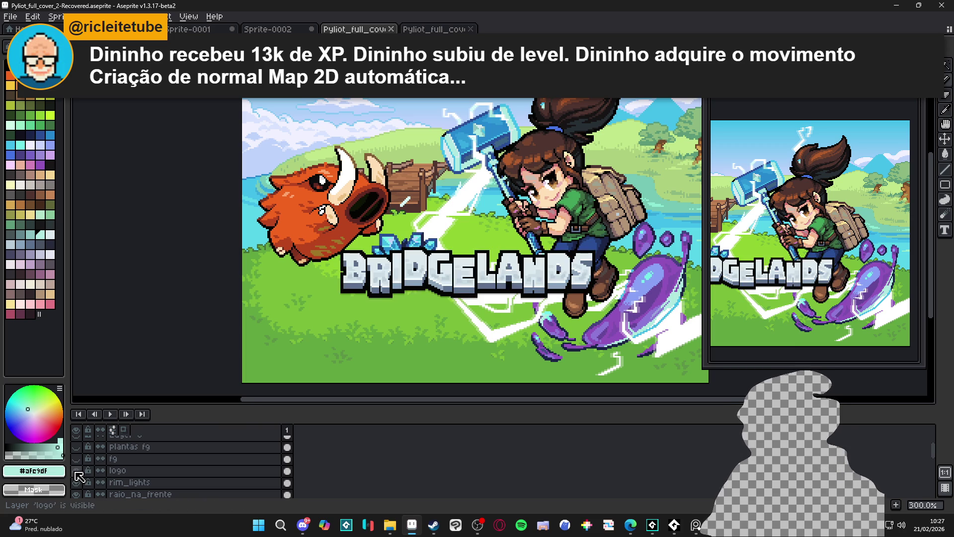
scroll(80, 475, up, 1)
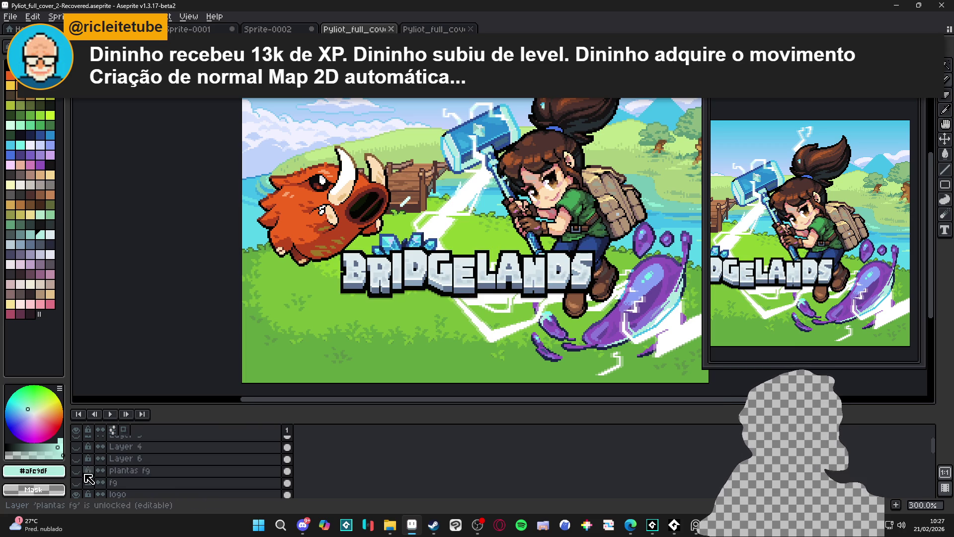
click(76, 482)
scroll(79, 489, down, 1)
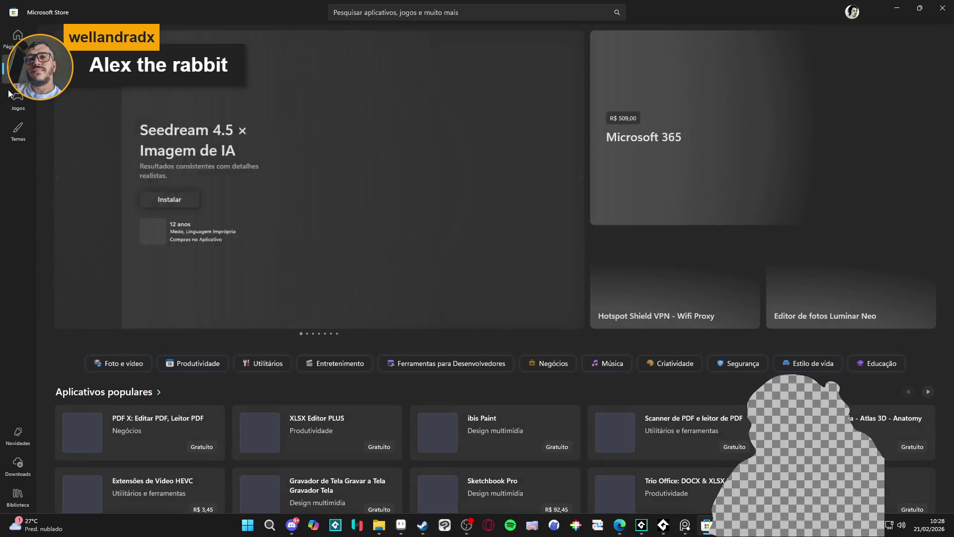
- Open the Alex the Rabbit product page from the Microsoft Store library
click(25, 97)
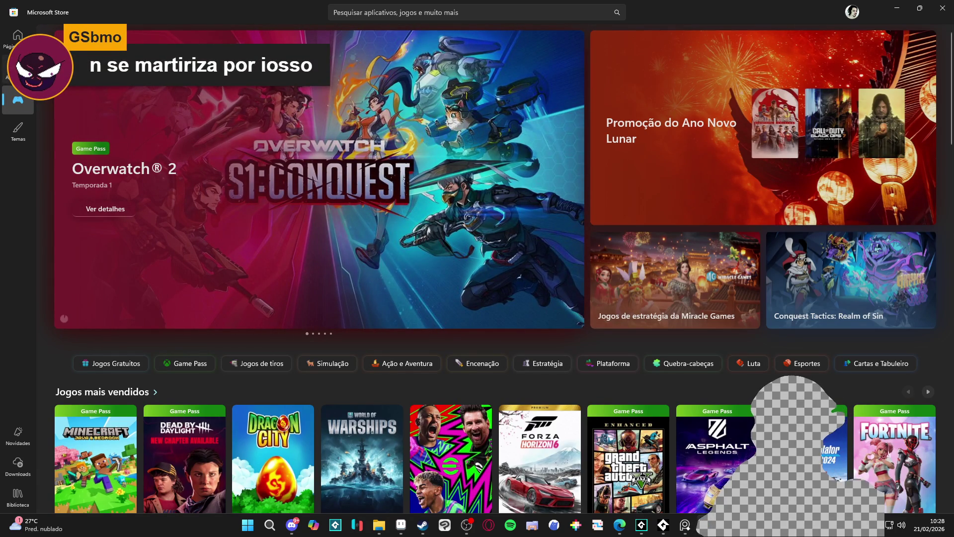
click(18, 495)
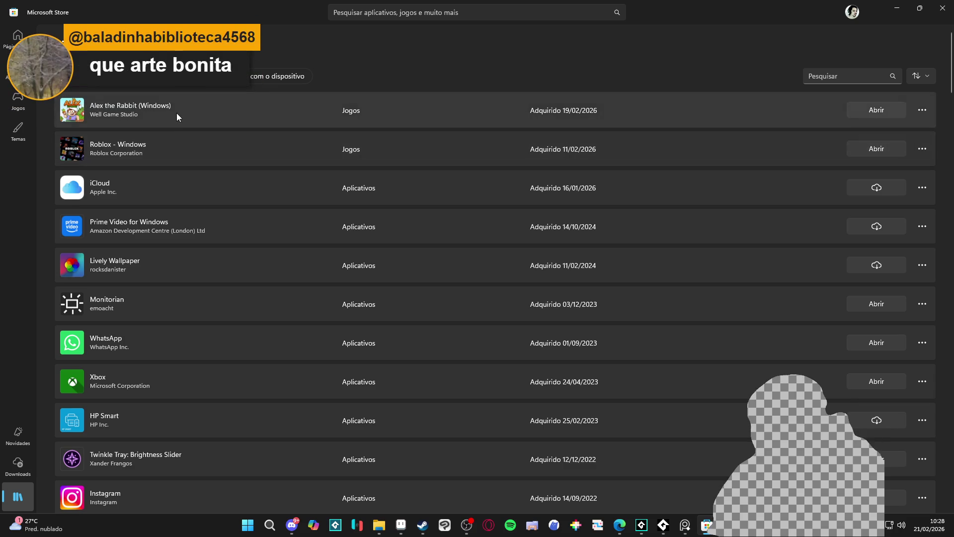
click(175, 118)
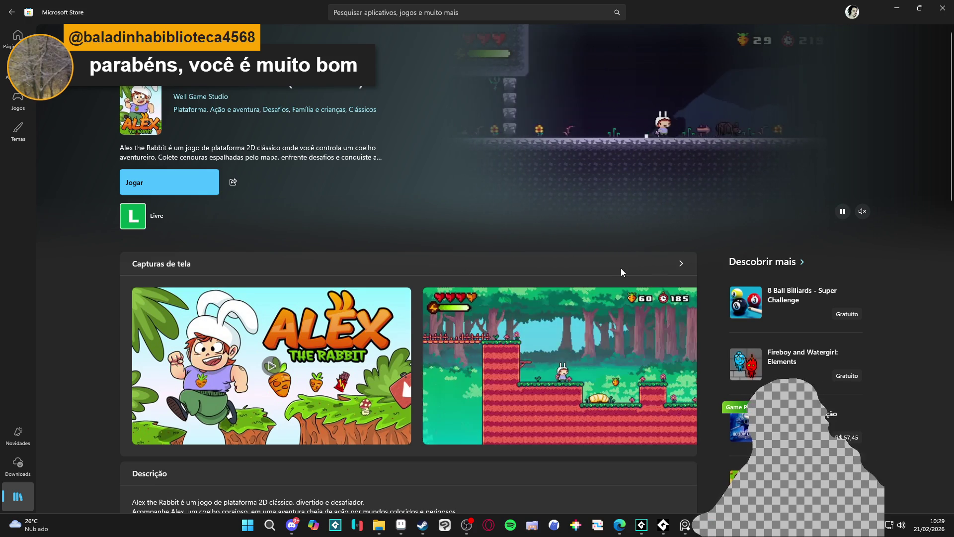
- Page through the screenshots to the last cave-level set, then Alt+Tab back to Aseprite
click(682, 264)
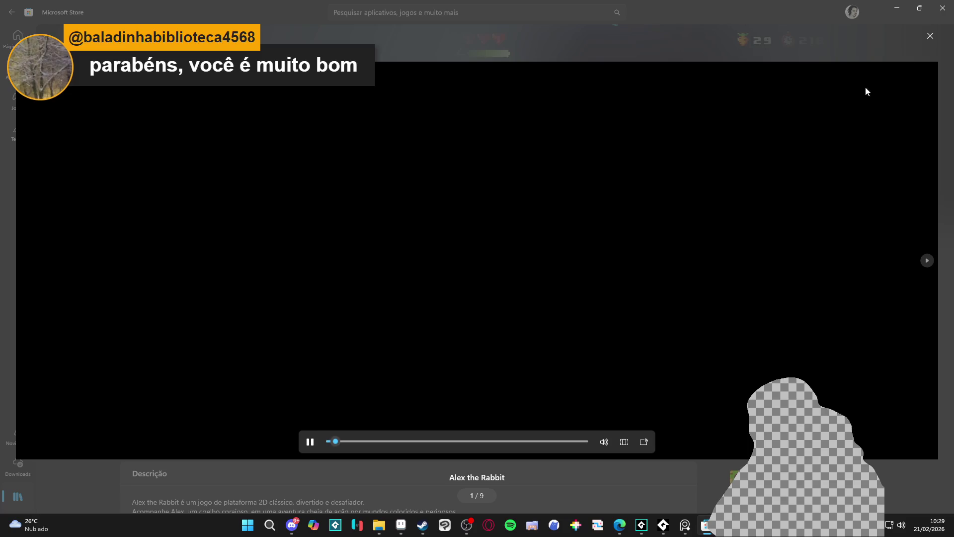
click(930, 36)
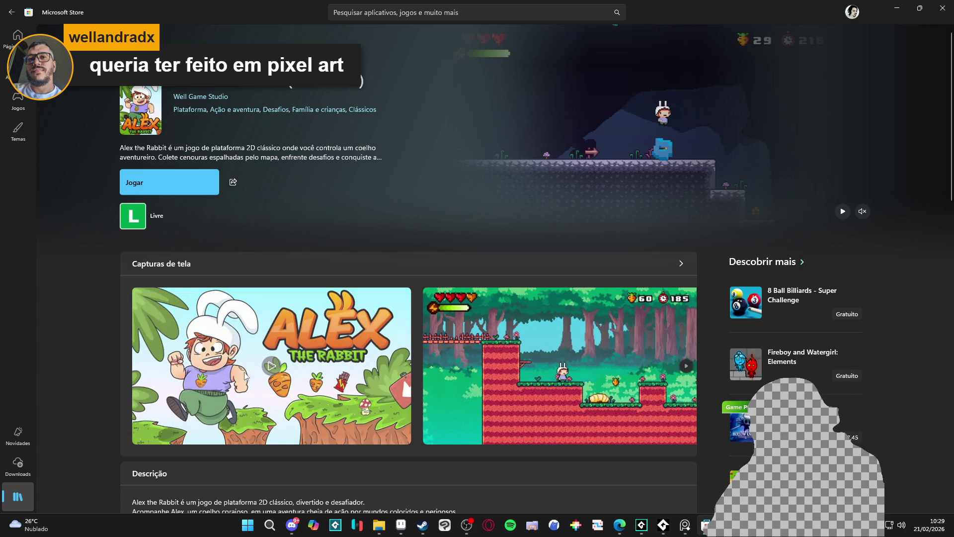
click(687, 368)
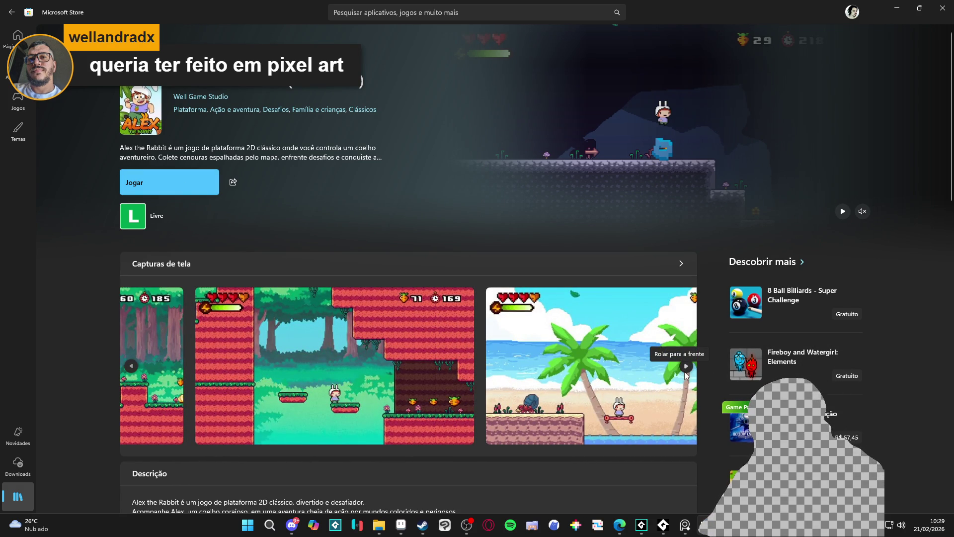
click(685, 368)
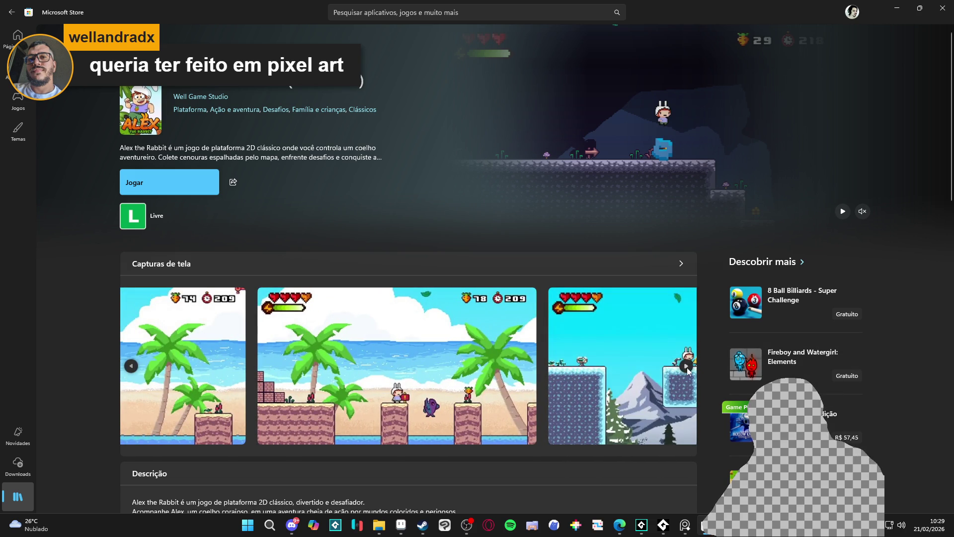
click(687, 366)
click(687, 369)
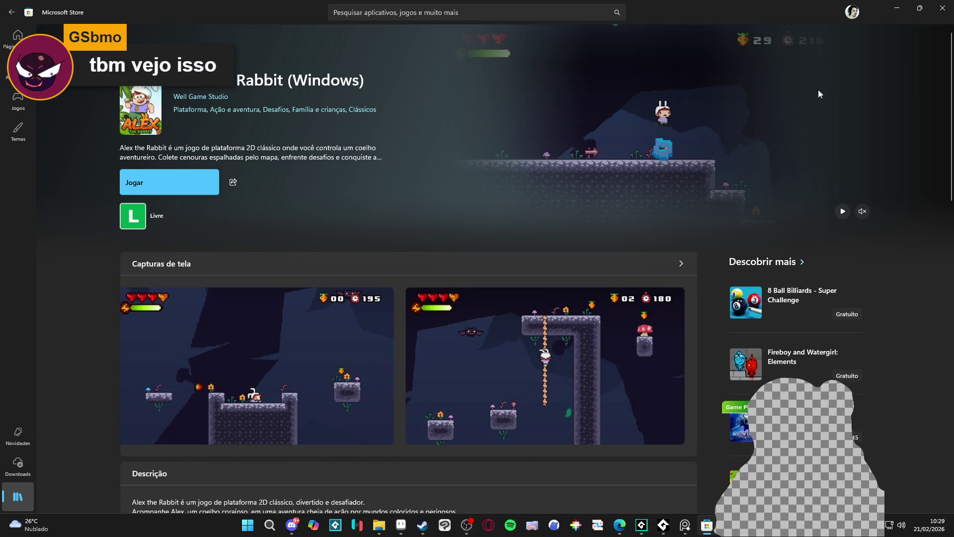
key(alt+Tab)
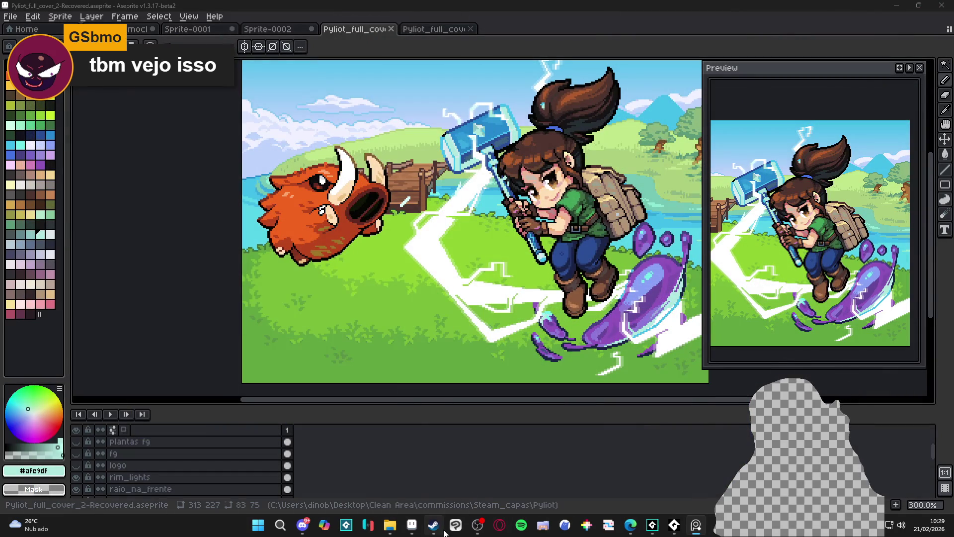
- Search the Steam store for 'dininho' and open Dininho Adventures: Definitive Edition
click(423, 525)
click(518, 55)
text(dininho)
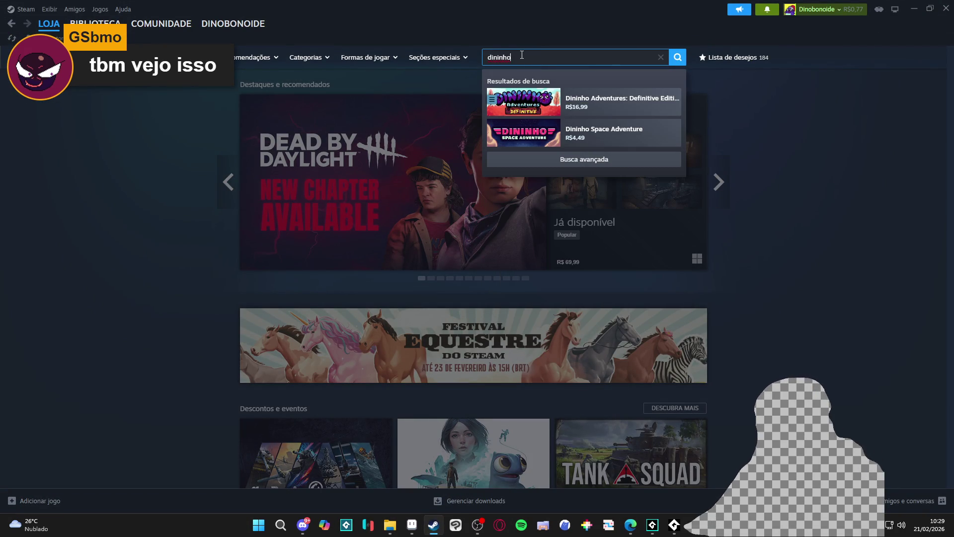
click(622, 102)
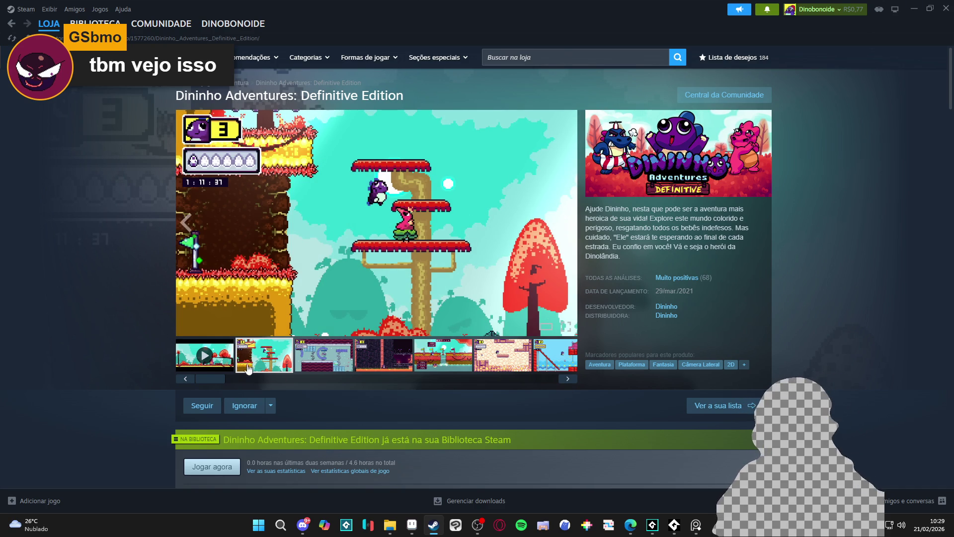
- Enlarge two Dininho screenshots, then minimize Steam to return to the Aseprite cover
click(323, 367)
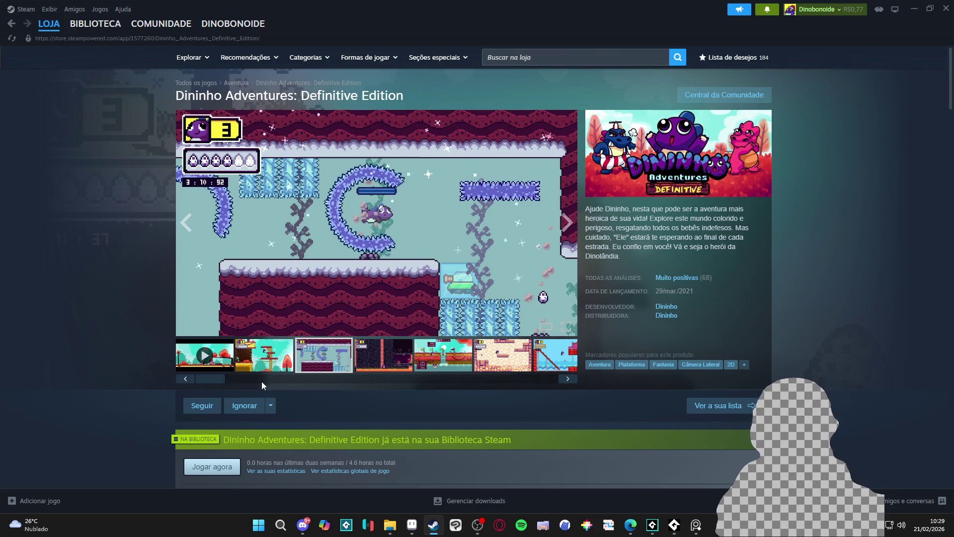
click(271, 370)
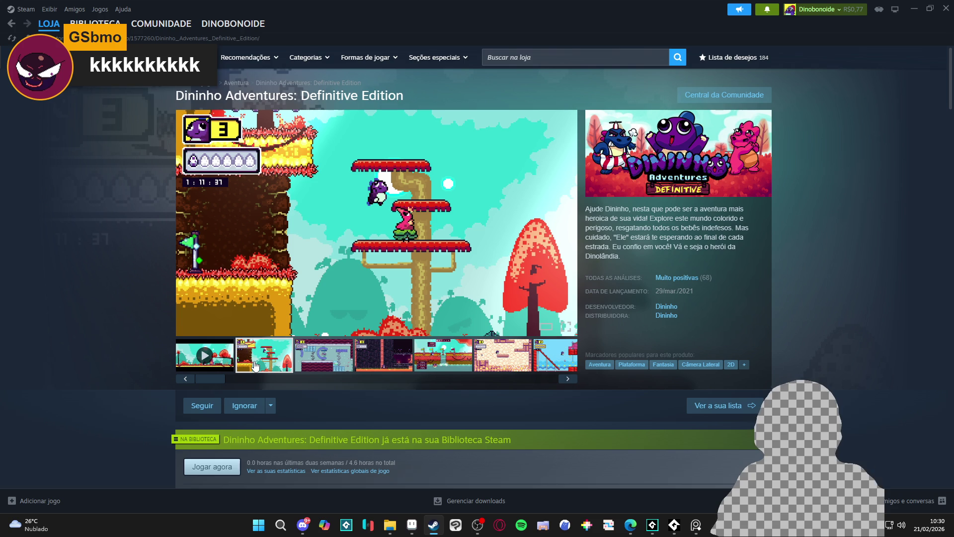
click(915, 6)
drag(510, 278, 439, 278)
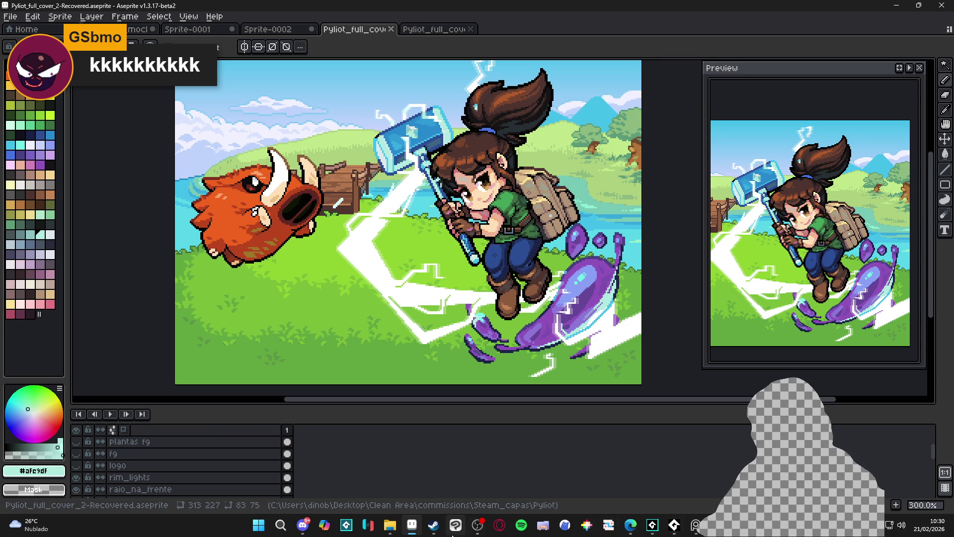
- Snip the Bridgelands logo to the clipboard with Win+Shift+S and dismiss the notification
click(700, 524)
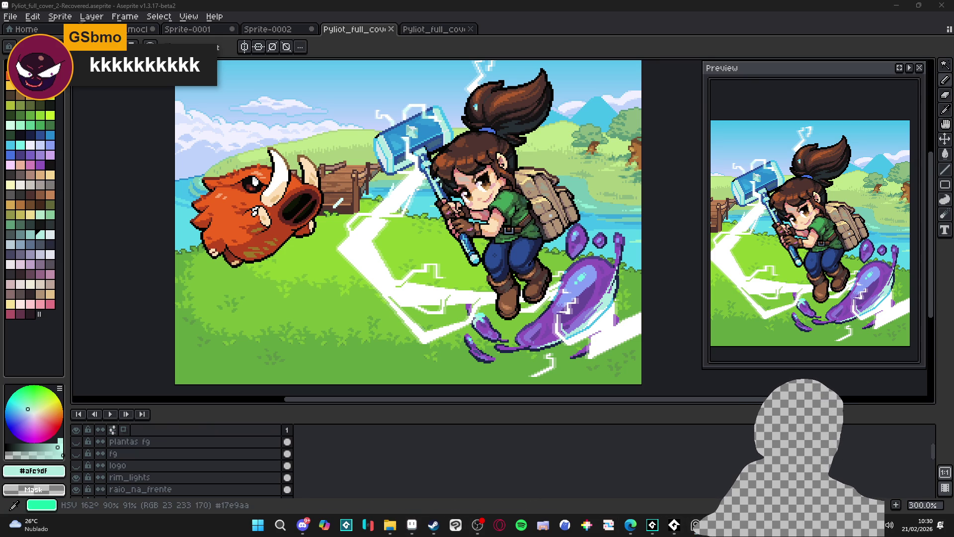
key(super+shift+s)
key(Escape)
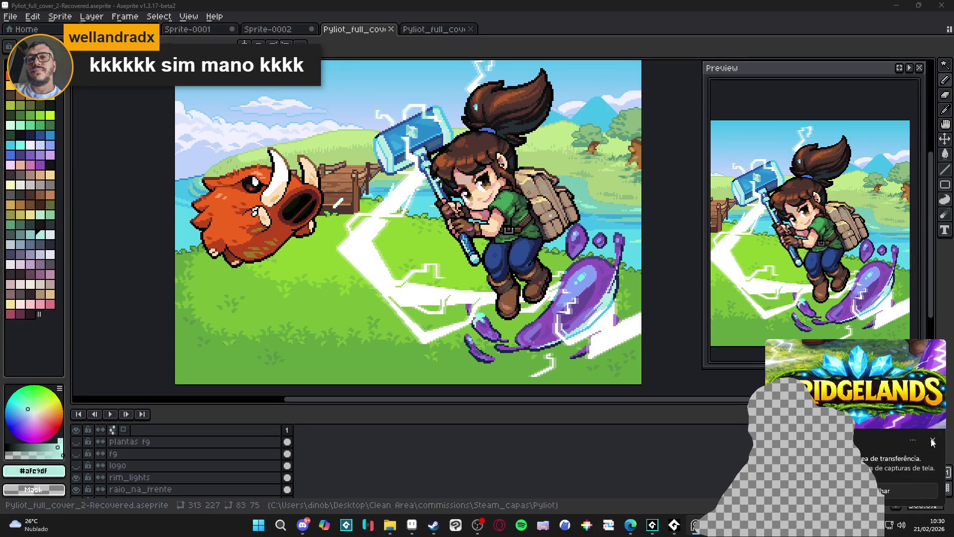
click(932, 442)
drag(355, 234, 344, 235)
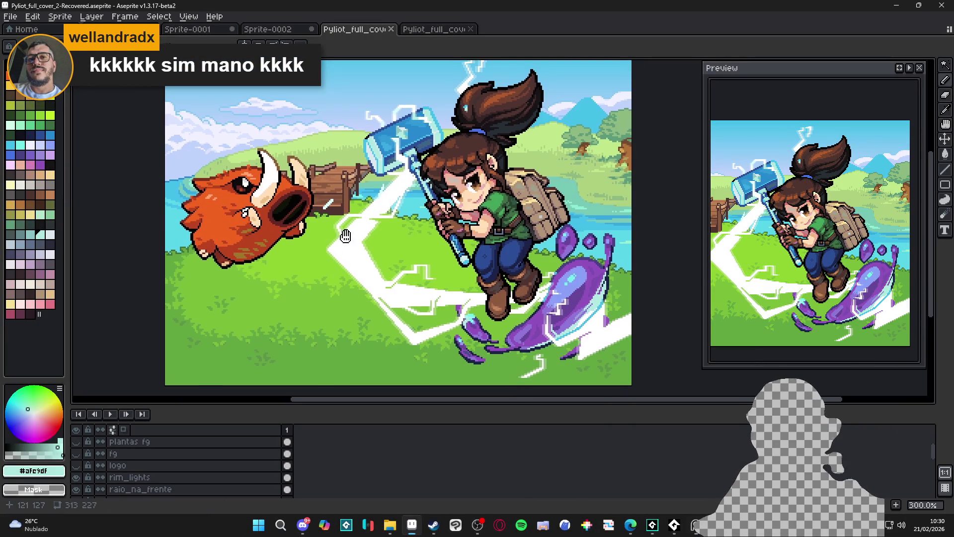
- Save the Pyliot cover file and begin a new sprite from the File menu
key(ctrl+s)
click(10, 16)
click(23, 35)
- Create the 451×207 sprite and paste the Bridgelands logo into it
click(447, 367)
key(ctrl+v)
key(Return)
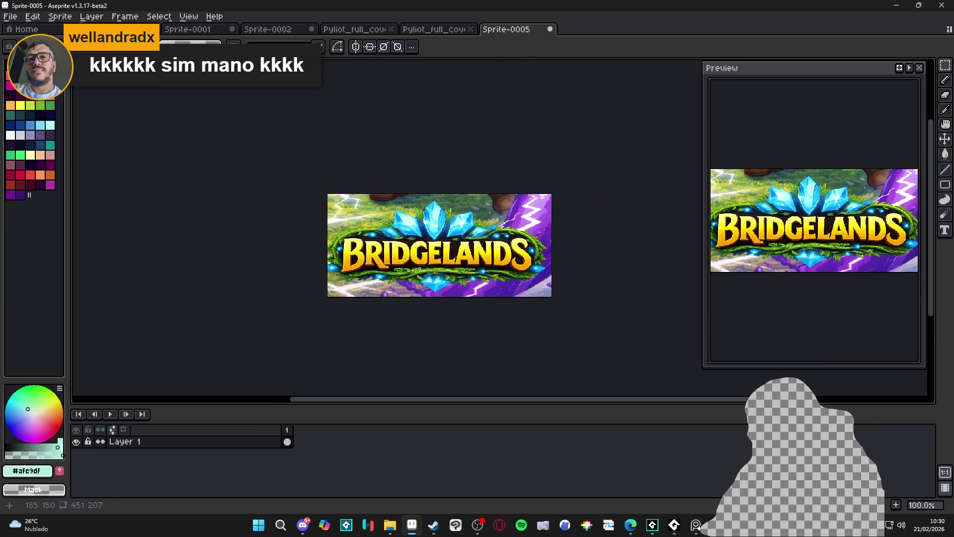
scroll(438, 262, up, 1)
scroll(385, 231, down, 1)
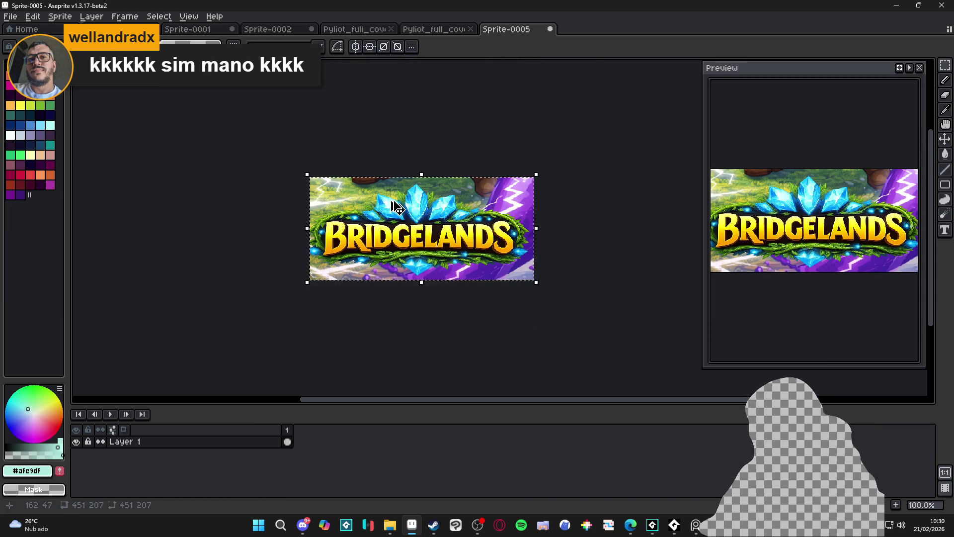
- Erase the background, green streaks and foliage along the logo's top edge to transparency
key(e)
scroll(375, 193, up, 3)
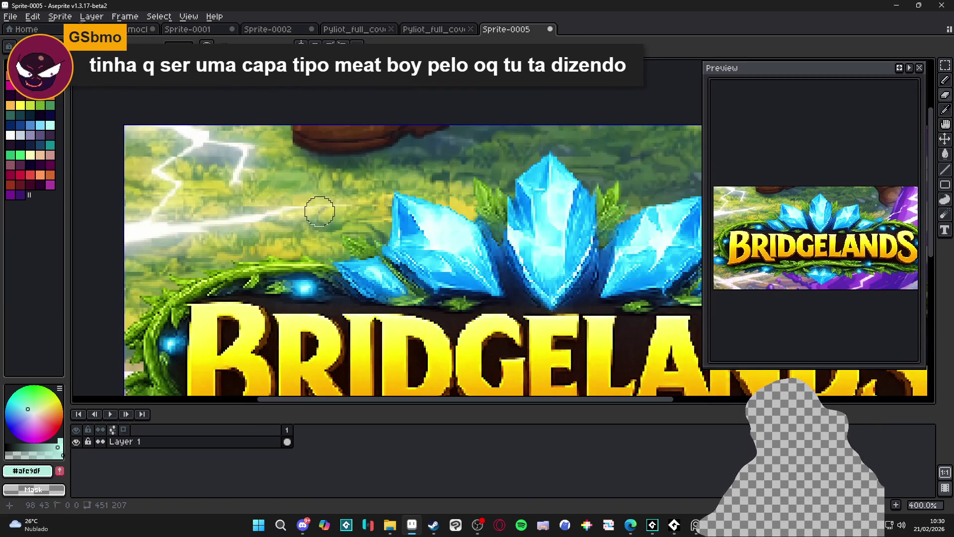
scroll(357, 211, up, 1)
scroll(276, 253, down, 1)
mouse_move(167, 287)
mouse_down()
mouse_move(234, 222)
mouse_move(394, 213)
mouse_move(437, 145)
mouse_move(509, 159)
mouse_move(545, 134)
mouse_move(619, 139)
mouse_move(485, 167)
mouse_move(506, 178)
mouse_up()
scroll(618, 139, down, 2)
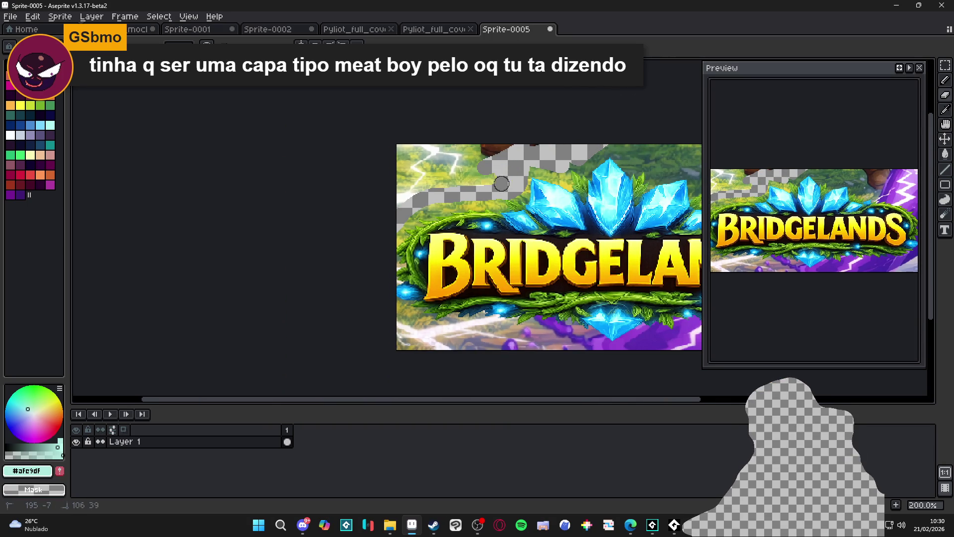
mouse_move(519, 141)
mouse_down()
mouse_move(476, 137)
mouse_move(391, 159)
mouse_up()
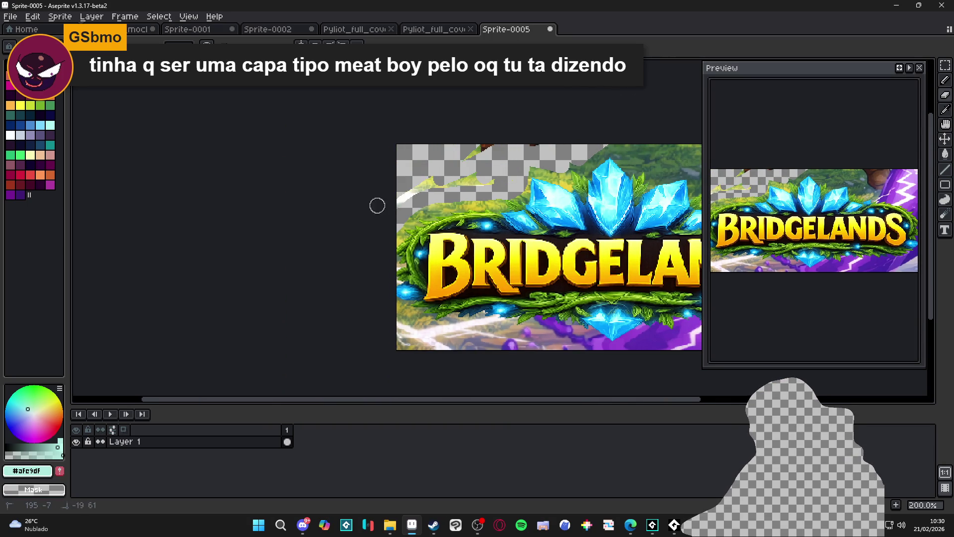
mouse_move(506, 178)
mouse_down()
mouse_move(503, 129)
mouse_move(458, 151)
mouse_move(348, 173)
mouse_move(378, 206)
mouse_up()
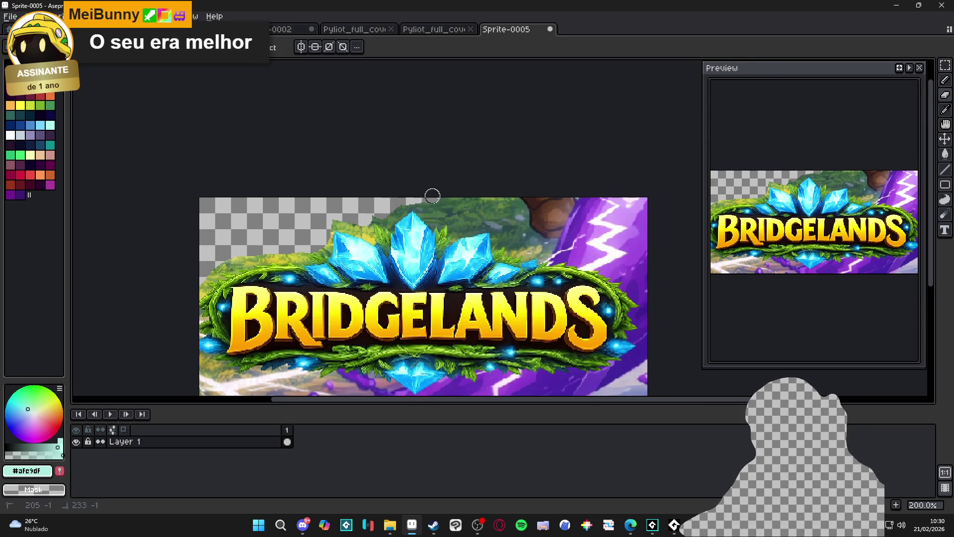
drag(452, 212, 504, 224)
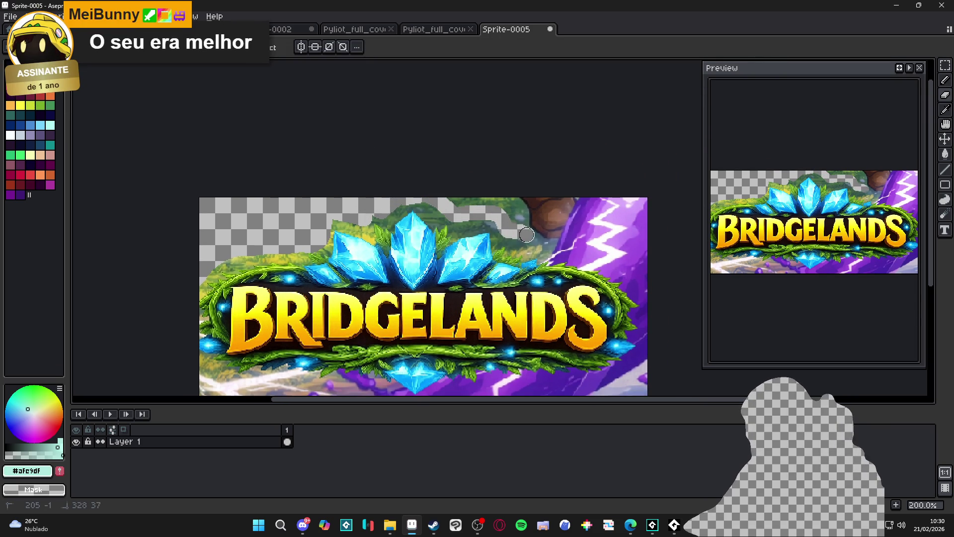
mouse_move(549, 246)
mouse_down()
mouse_move(596, 256)
mouse_move(650, 290)
mouse_move(659, 255)
mouse_move(481, 200)
mouse_move(611, 205)
mouse_move(570, 201)
mouse_move(556, 178)
mouse_up()
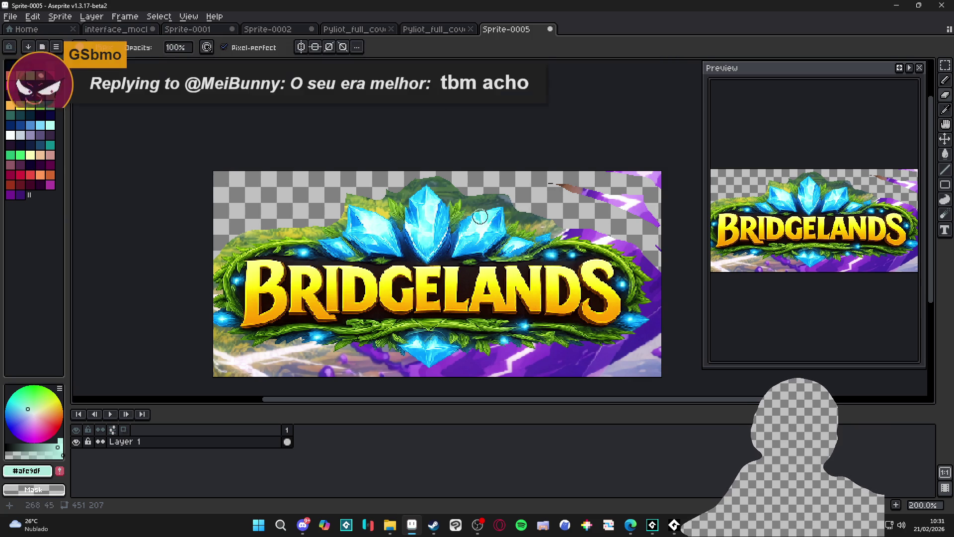
- Erase the purple lightning at top-right and background along the bottom-right and lower-left edges
drag(493, 209, 462, 211)
drag(524, 182, 664, 249)
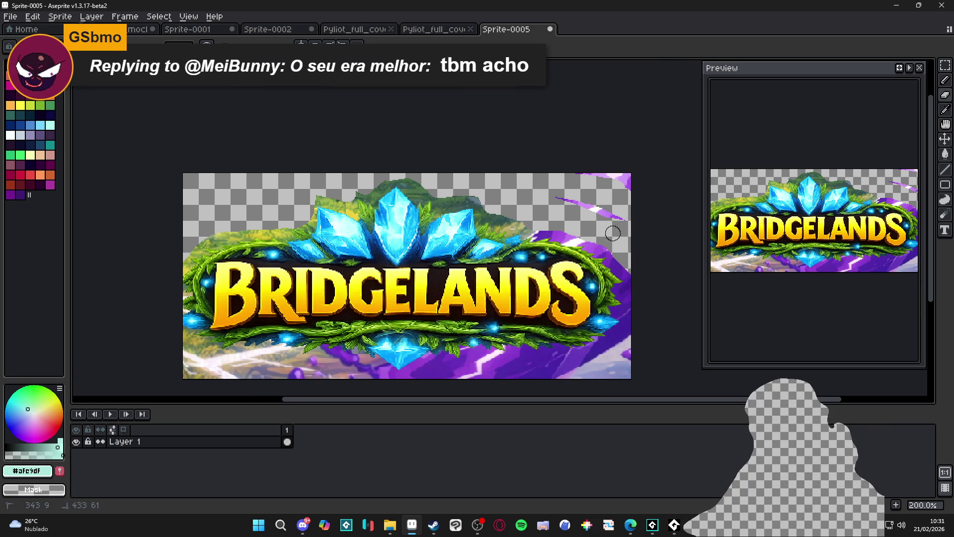
drag(554, 196, 608, 171)
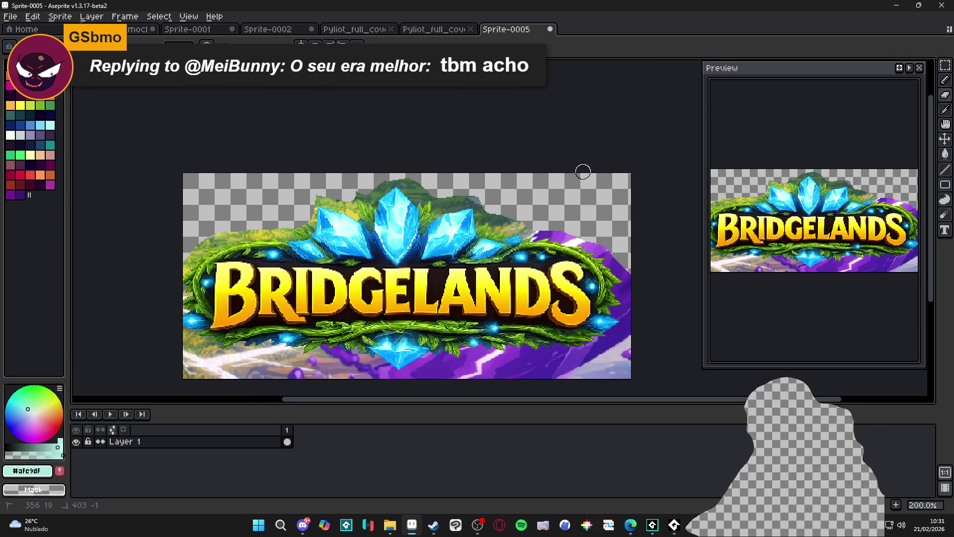
scroll(664, 295, down, 3)
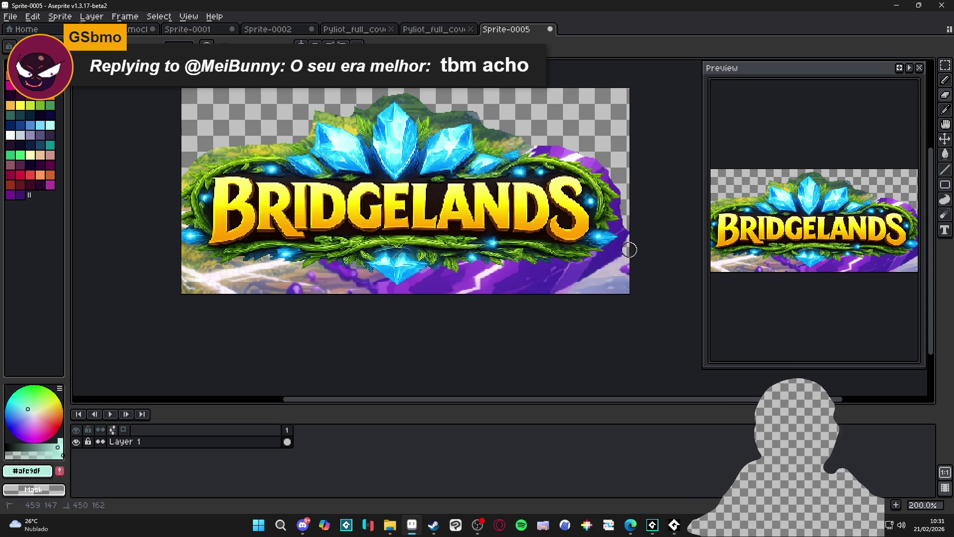
mouse_move(617, 255)
mouse_down()
mouse_move(572, 274)
mouse_move(511, 271)
mouse_move(443, 287)
mouse_move(653, 278)
mouse_up()
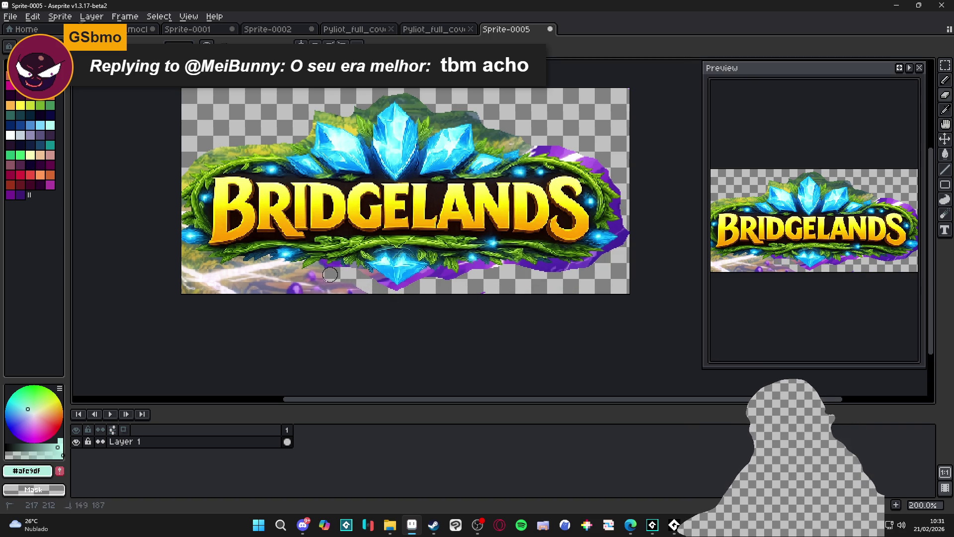
drag(292, 279, 262, 272)
mouse_move(236, 274)
mouse_down()
mouse_move(199, 263)
mouse_move(189, 285)
mouse_move(201, 276)
mouse_move(239, 297)
mouse_move(298, 291)
mouse_move(204, 294)
mouse_move(323, 287)
mouse_move(379, 303)
mouse_up()
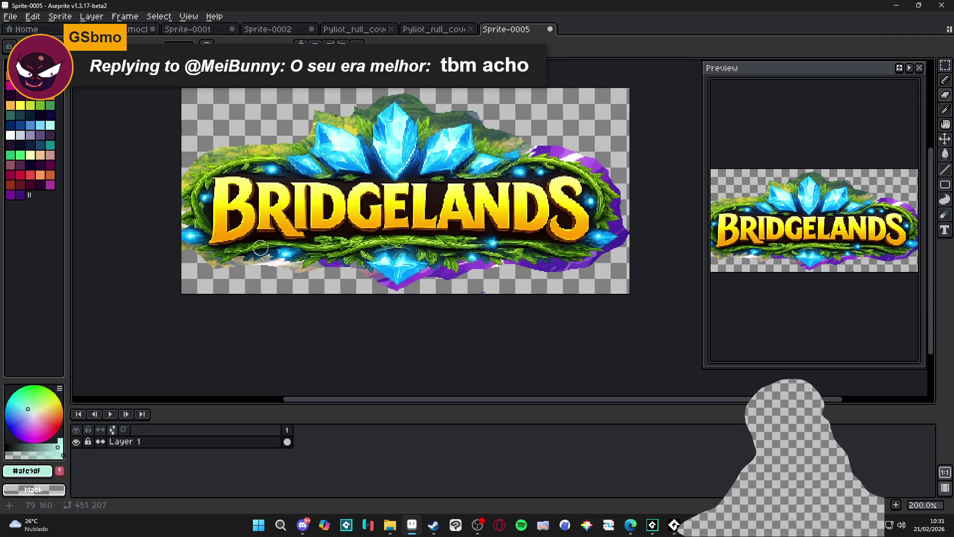
- Open the Sprite menu and close it again without making changes
scroll(352, 215, down, 1)
scroll(339, 144, up, 1)
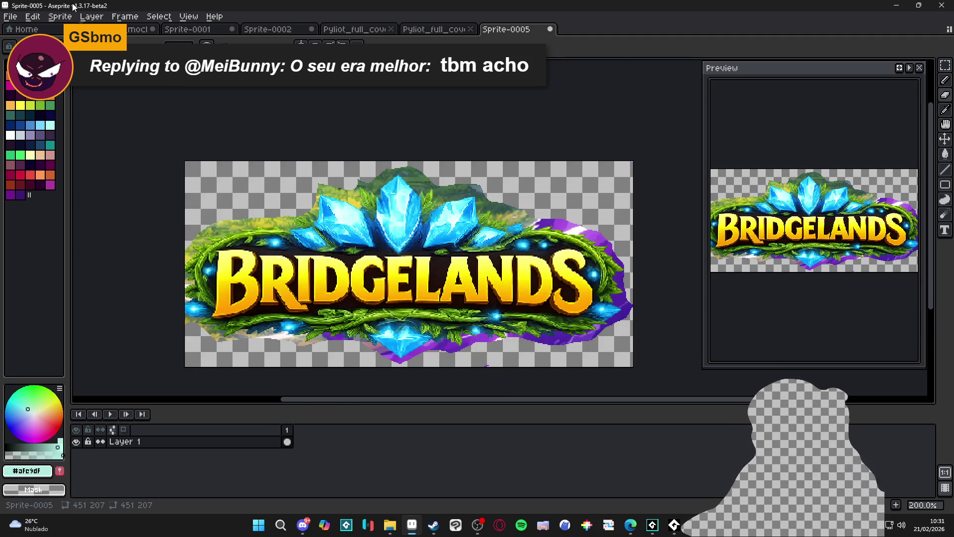
click(60, 16)
click(82, 131)
key(alt+s)
key(Escape)
scroll(385, 215, down, 1)
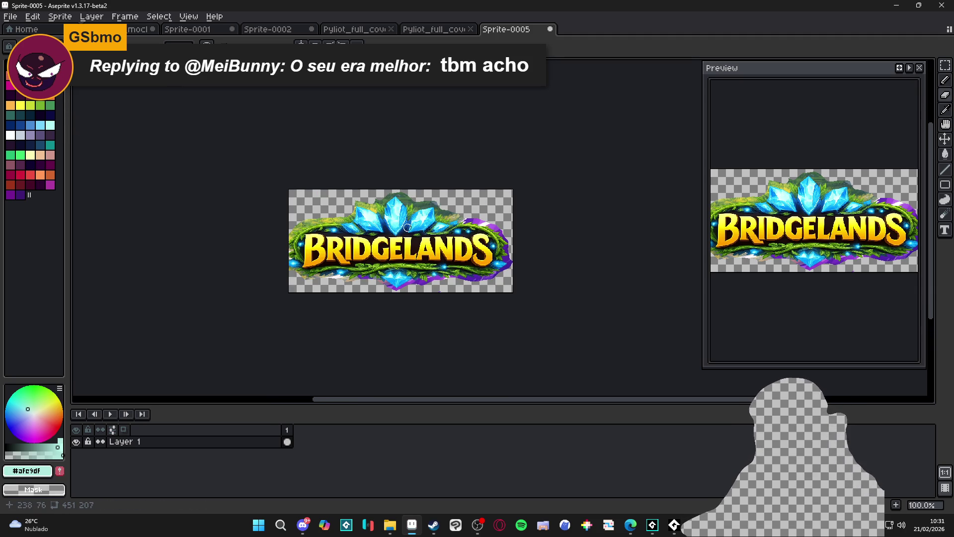
scroll(418, 243, up, 1)
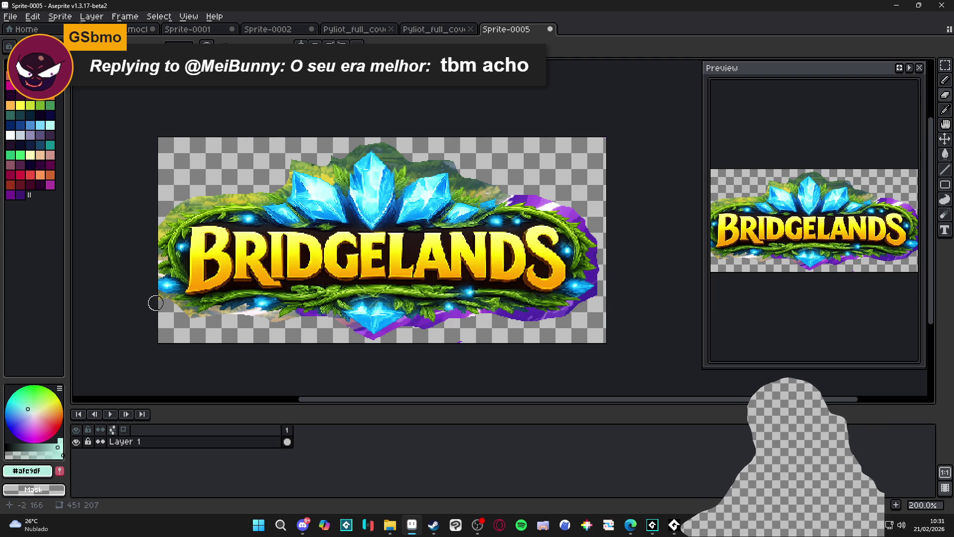
click(190, 322)
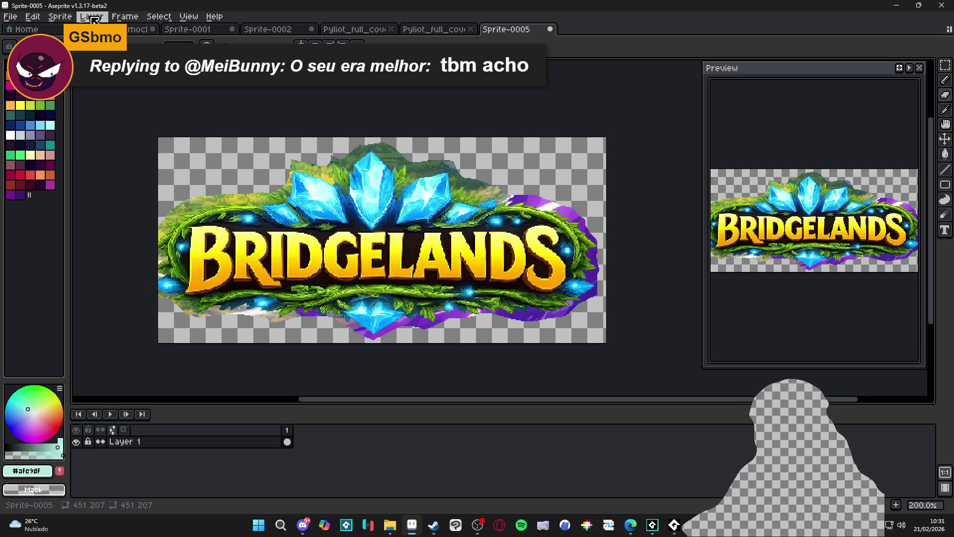
- Trim Sprite-0005 to its content with Sprite > Trim, then return to the Pyliot_full_cover tab
click(60, 17)
click(102, 122)
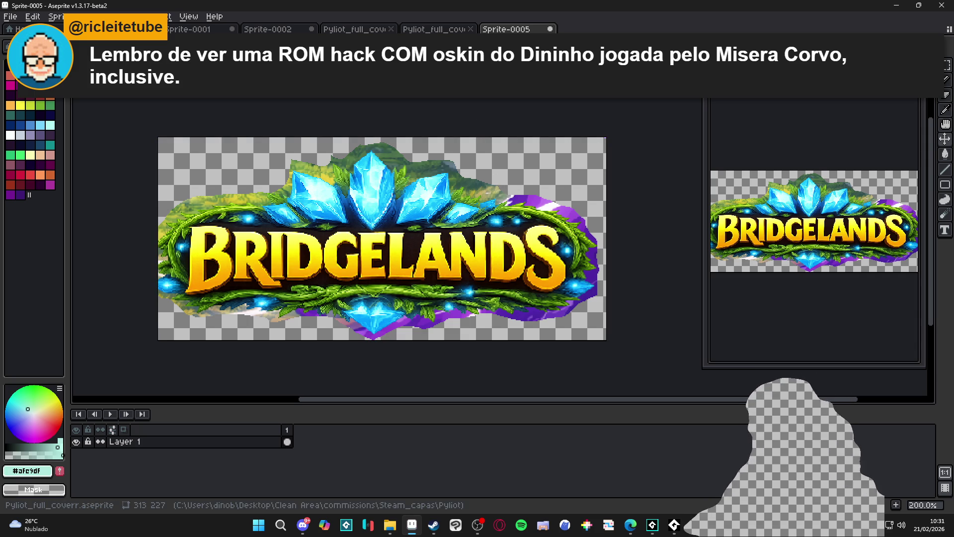
click(354, 29)
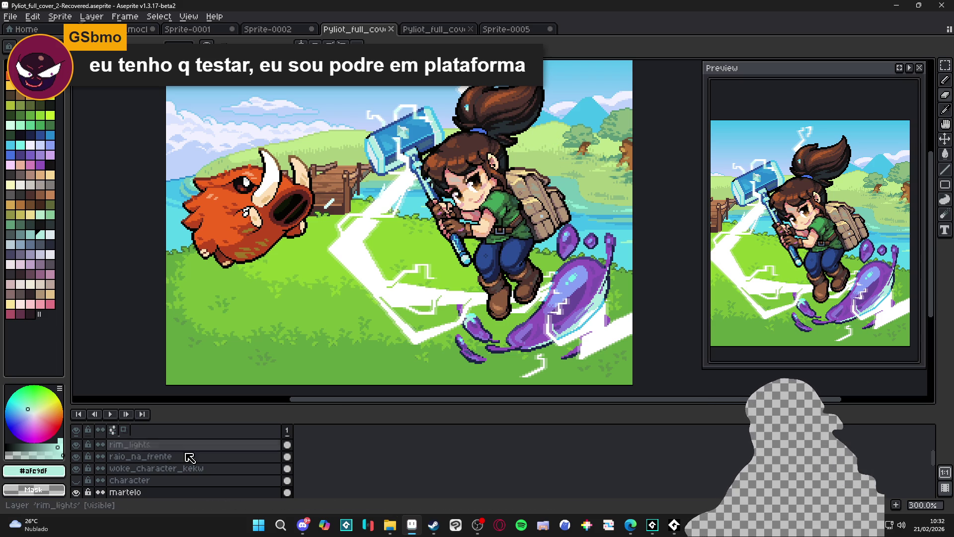
- Unhide the logo layer, add Layer 7 above it, and paste the yellow logo at half size
scroll(84, 487, down, 5)
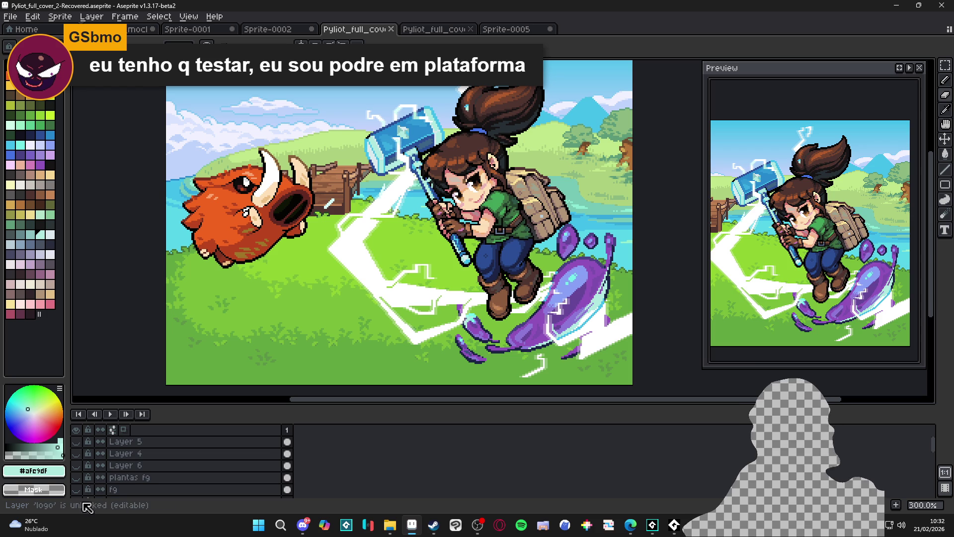
scroll(92, 489, down, 3)
click(75, 454)
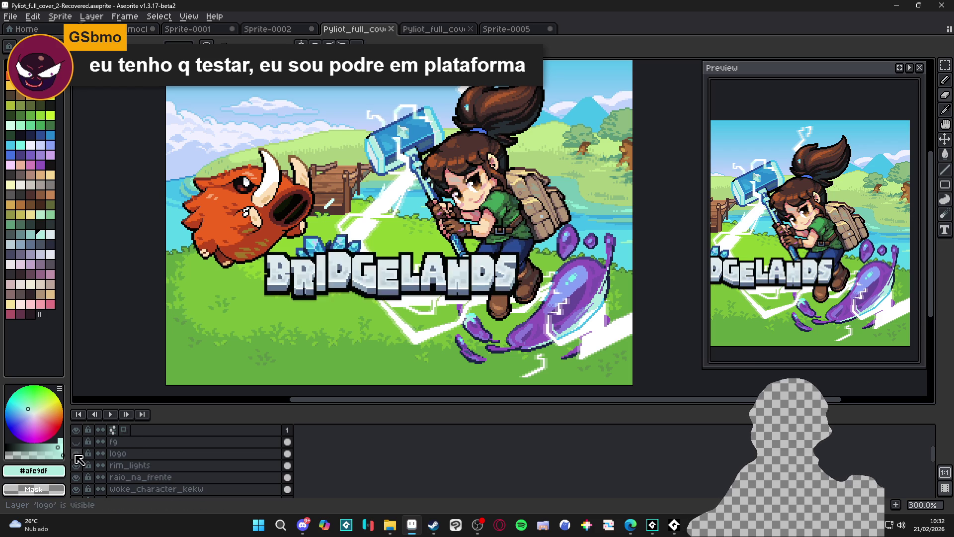
click(119, 454)
key(shift+n)
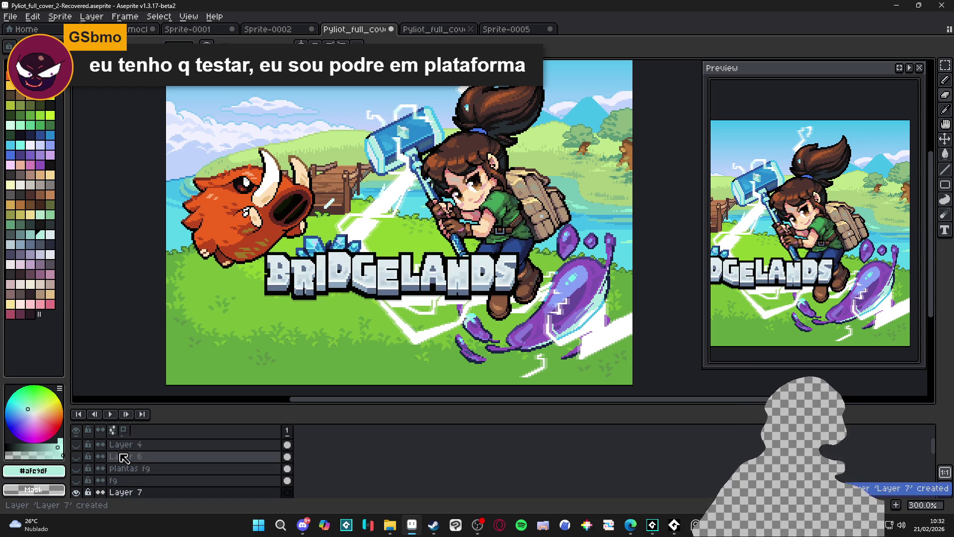
key(ctrl+v)
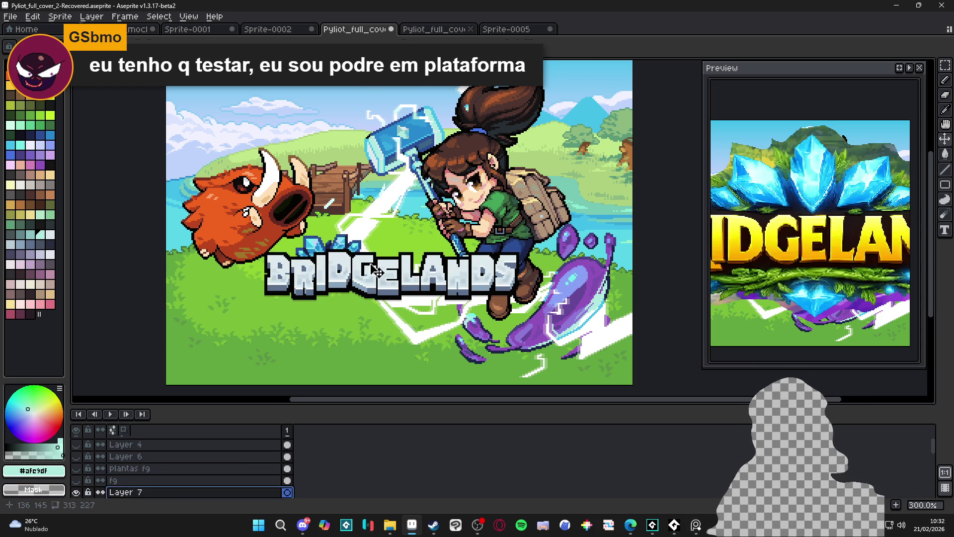
scroll(431, 251, down, 2)
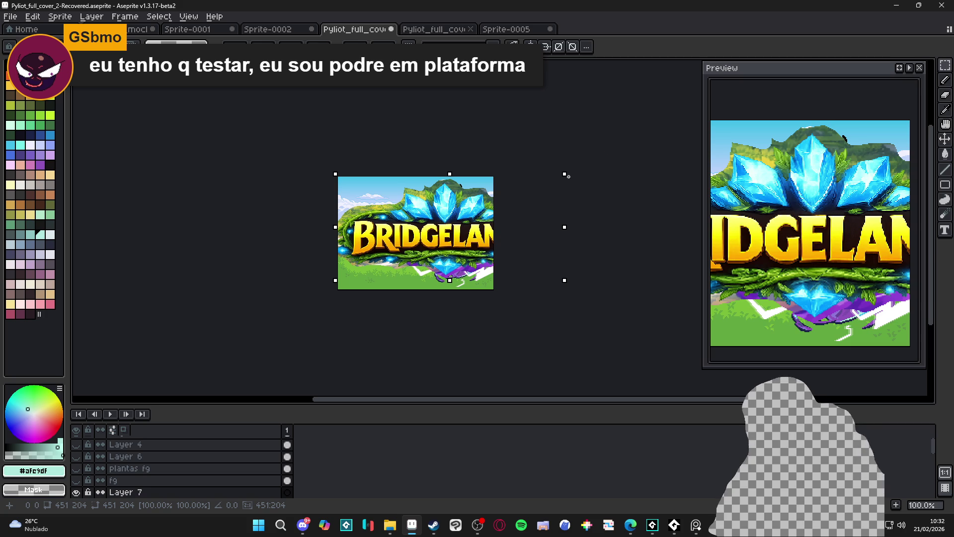
mouse_move(565, 174)
mouse_down()
mouse_move(494, 196)
mouse_move(448, 226)
mouse_move(442, 210)
mouse_up()
- Reorder Layer 7 beneath the logo layer
scroll(155, 474, down, 1)
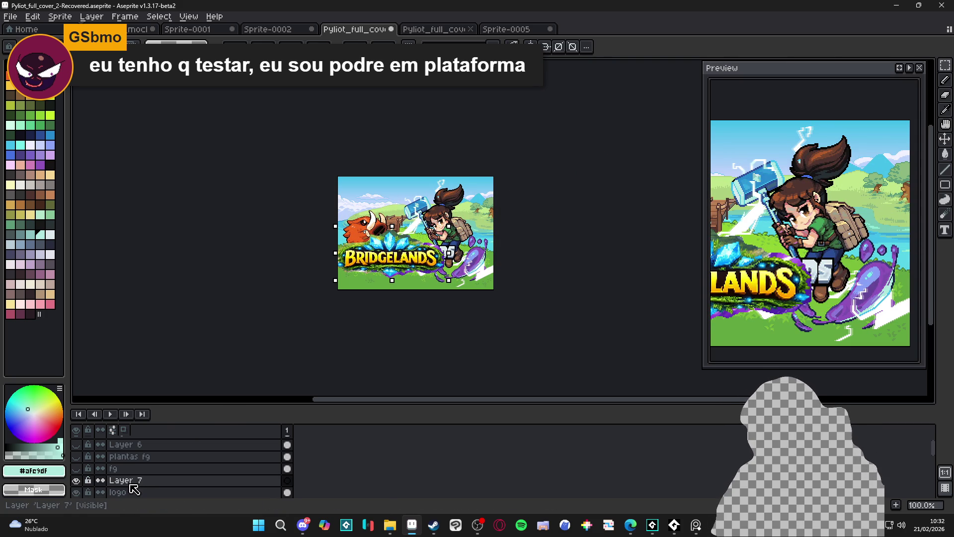
mouse_move(142, 486)
mouse_down()
mouse_move(141, 497)
mouse_move(417, 278)
mouse_up()
click(476, 397)
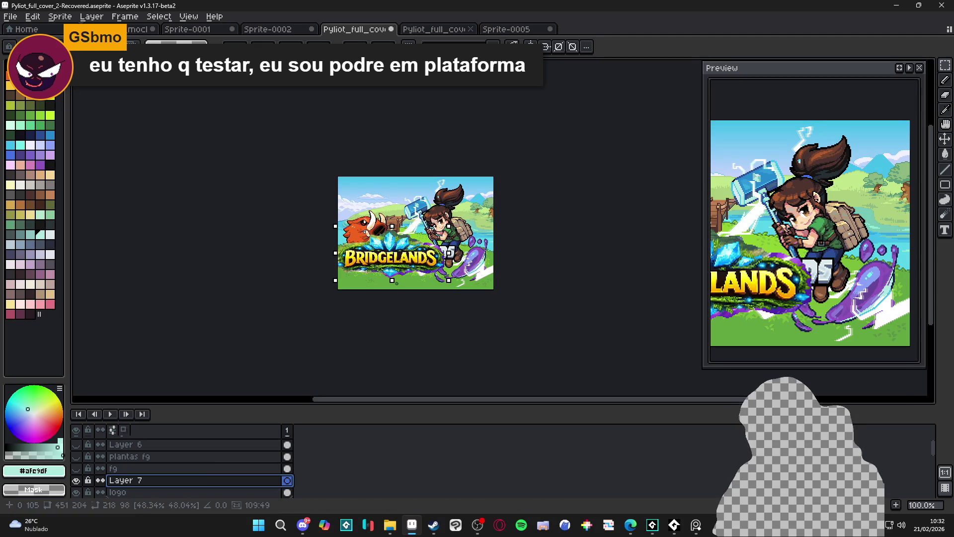
scroll(164, 485, down, 1)
drag(163, 476, 171, 489)
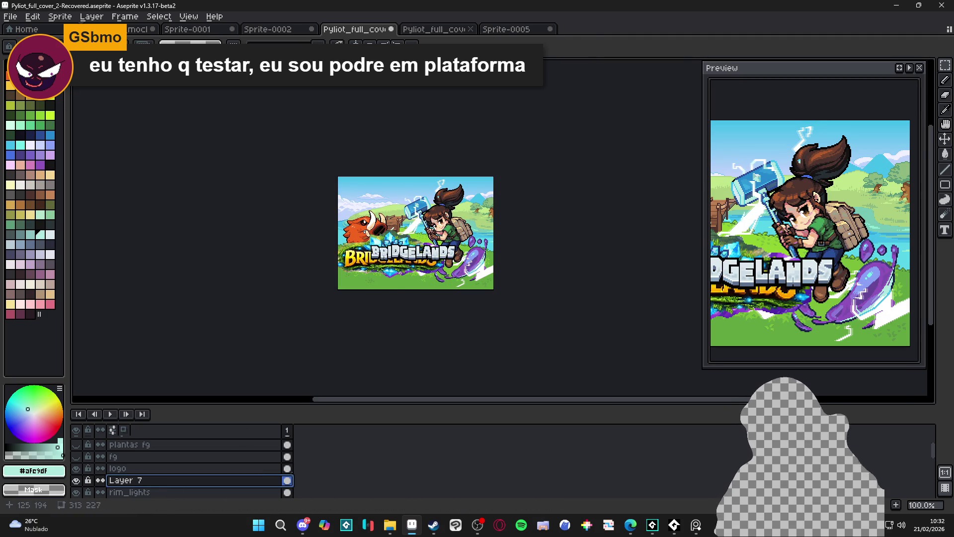
- Move the yellow logo up-right behind the grey lettering, shrink it slightly, and commit the placement
scroll(398, 279, up, 2)
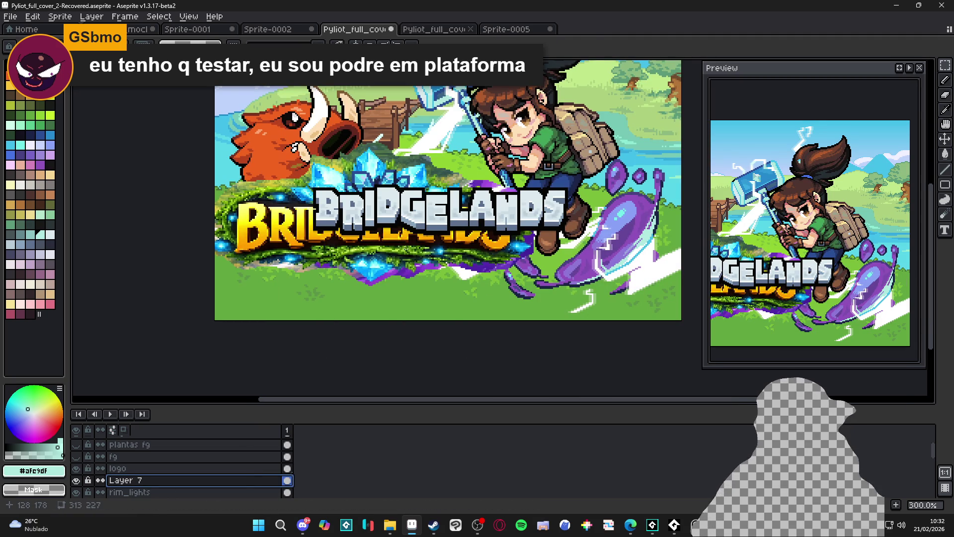
mouse_move(407, 253)
mouse_down()
mouse_move(496, 230)
mouse_move(487, 233)
mouse_up()
mouse_move(616, 119)
mouse_down()
mouse_move(597, 137)
mouse_move(586, 133)
mouse_up()
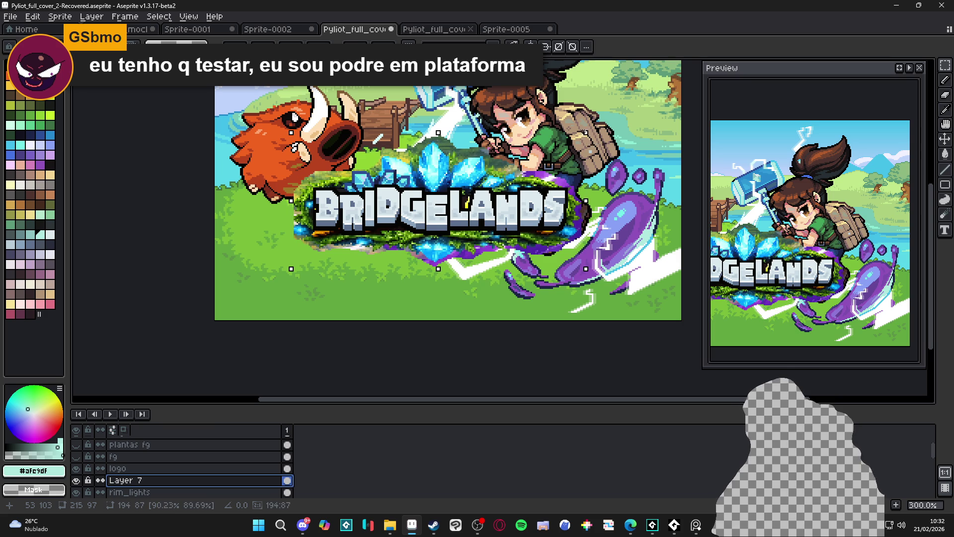
scroll(557, 195, up, 3)
scroll(535, 282, up, 1)
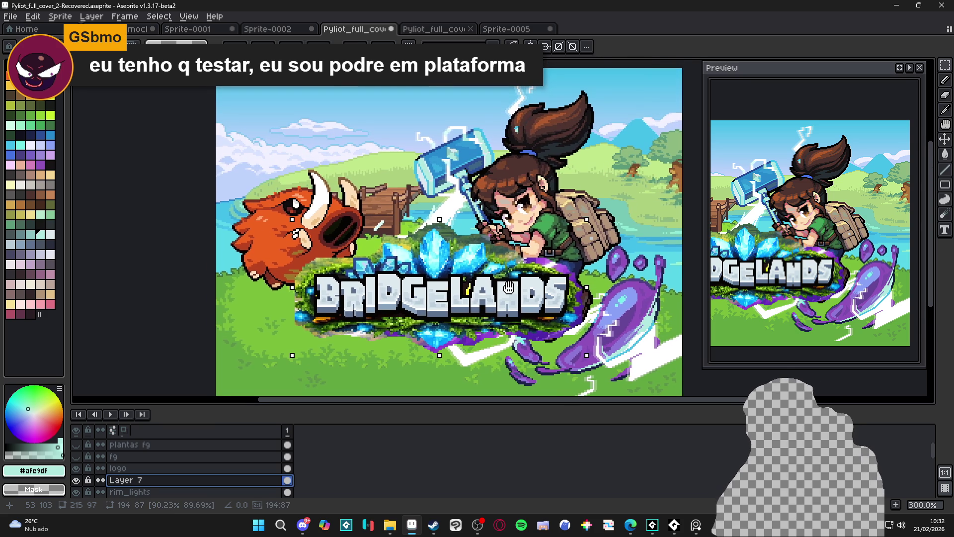
scroll(481, 279, up, 1)
scroll(475, 279, down, 1)
scroll(474, 278, up, 1)
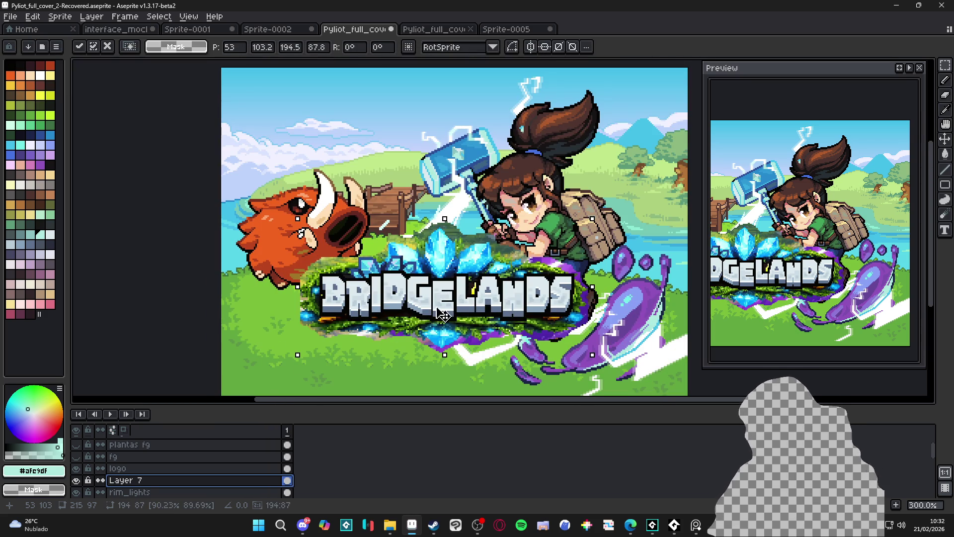
scroll(421, 273, down, 1)
scroll(422, 272, up, 1)
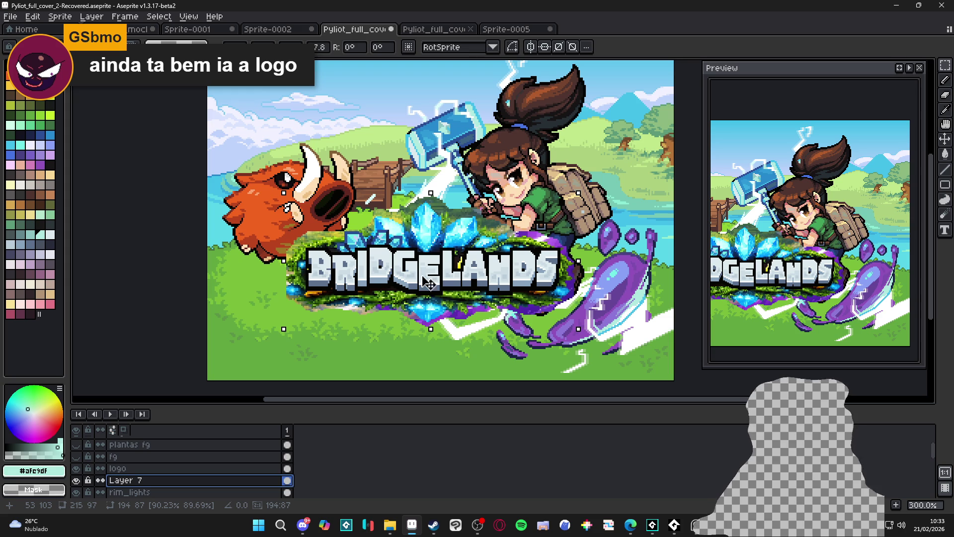
scroll(427, 305, down, 1)
key(ctrl+d)
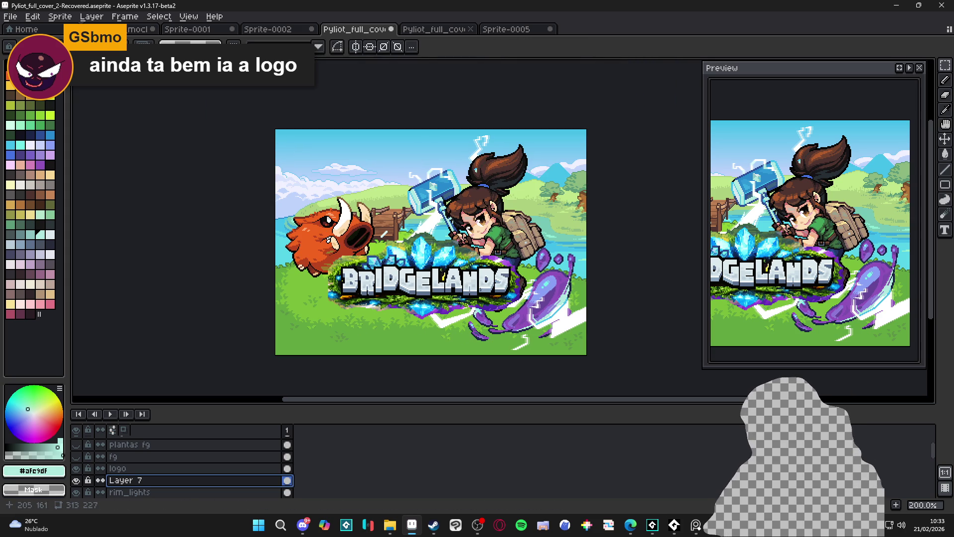
- Hide the grey logo layer and set Layer 7's opacity to 26%
click(76, 468)
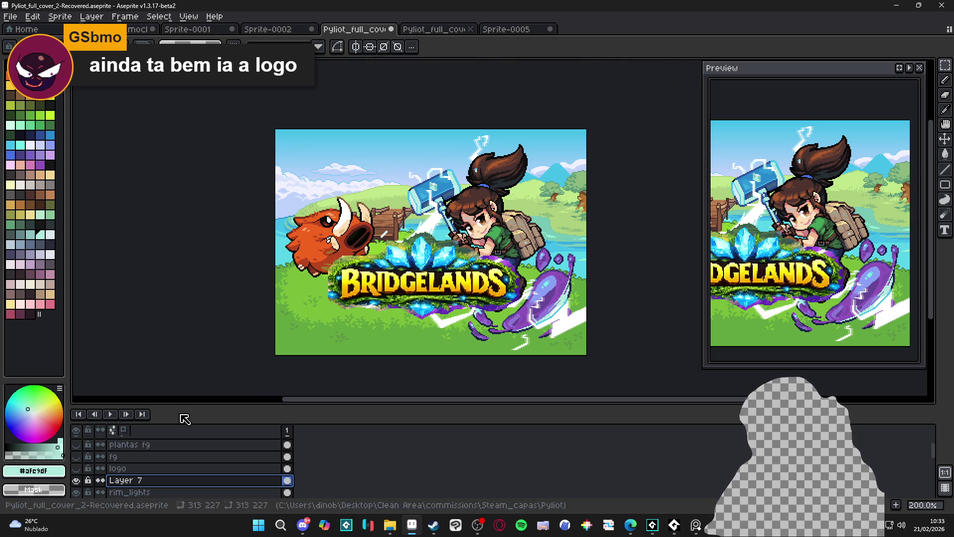
double_click(192, 480)
drag(261, 167, 210, 171)
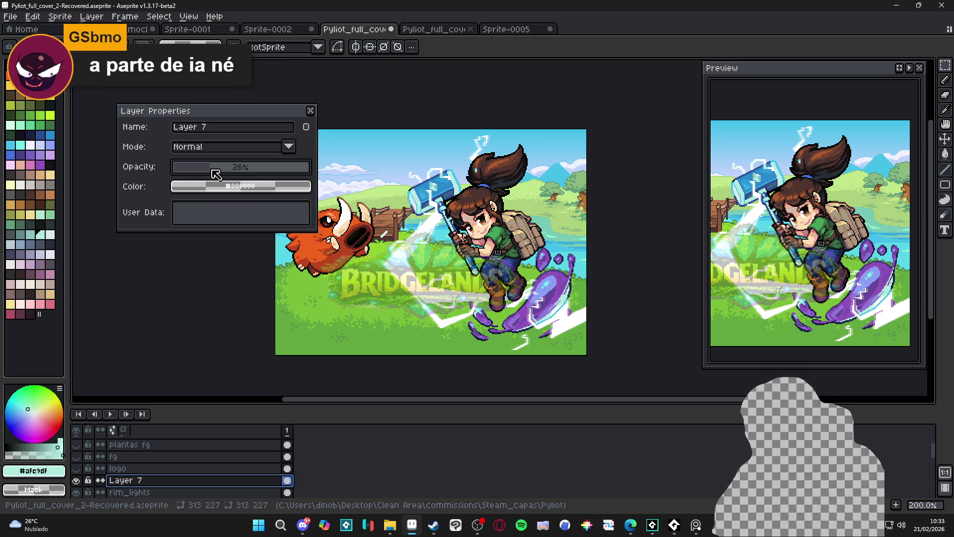
click(311, 110)
- Show the other cover document in a side-by-side split view
scroll(313, 106, up, 2)
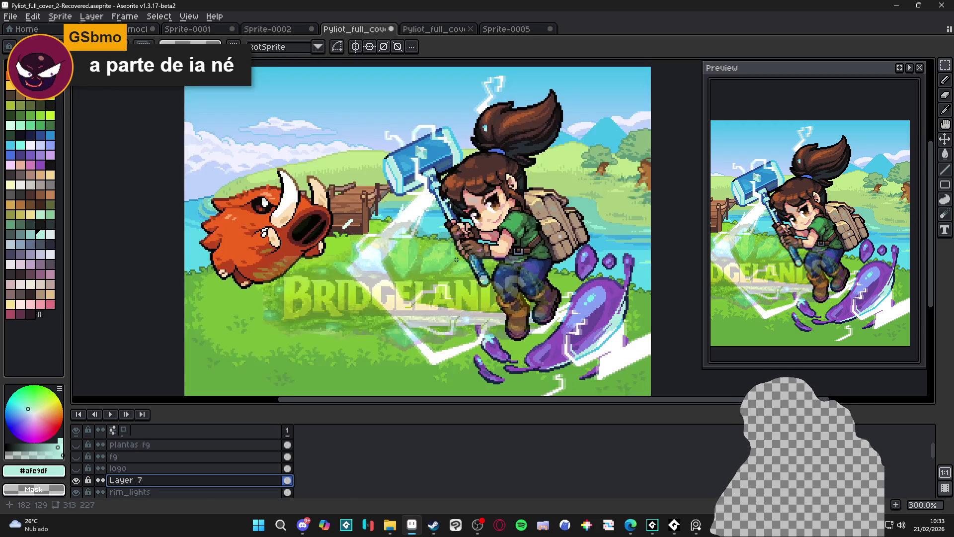
mouse_move(437, 29)
mouse_down()
mouse_move(358, 35)
mouse_move(124, 223)
mouse_up()
scroll(215, 276, down, 1)
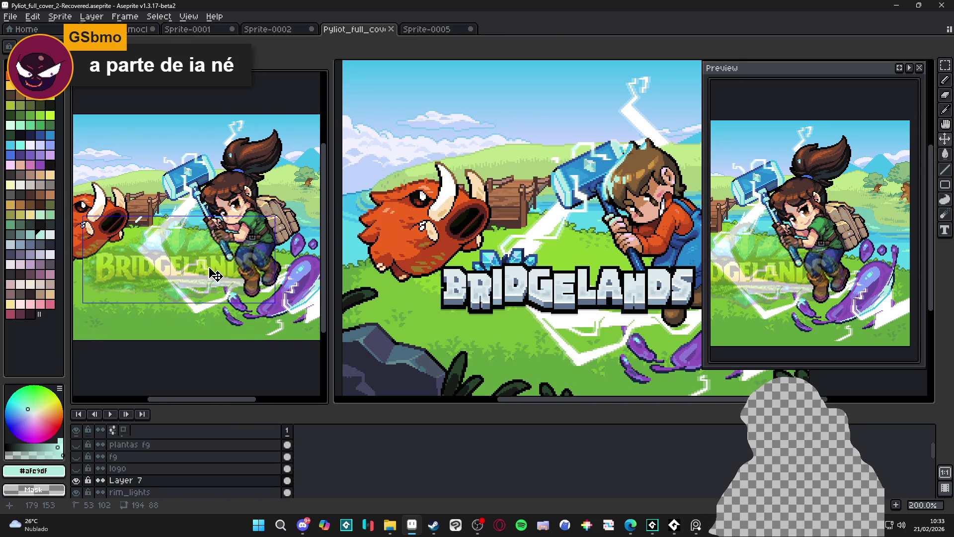
- Narrow the left split view and reframe the cover in both views
key(ctrl+a)
key(ctrl+d)
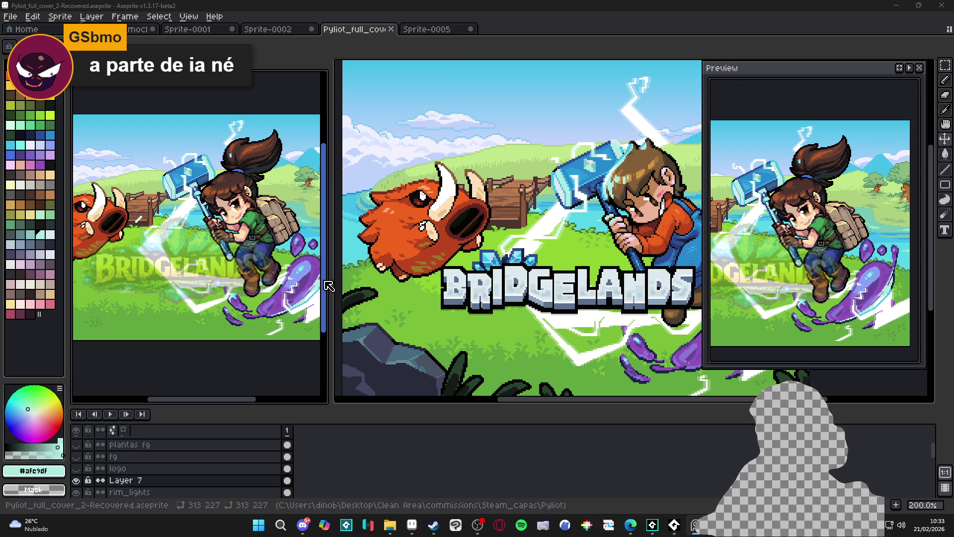
drag(331, 286, 292, 285)
drag(238, 266, 177, 289)
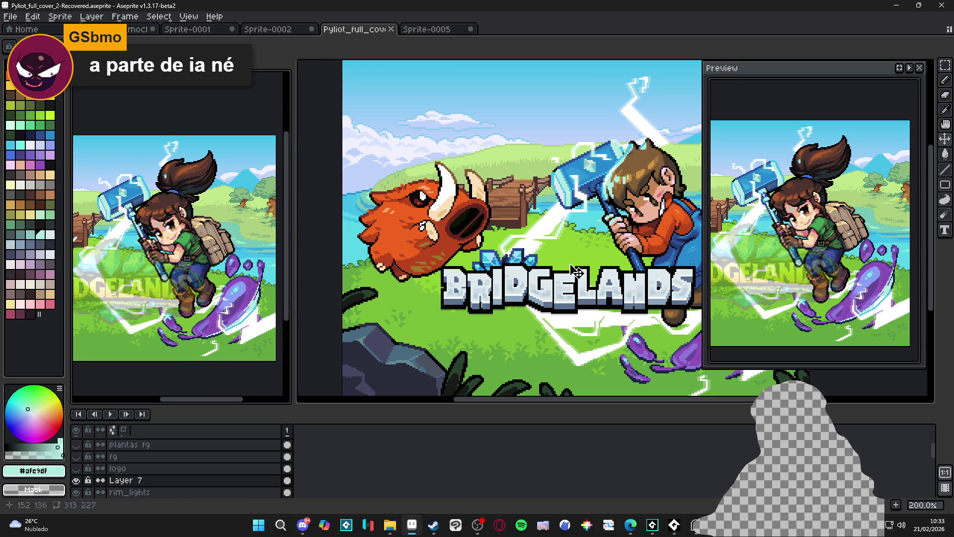
drag(537, 269, 515, 266)
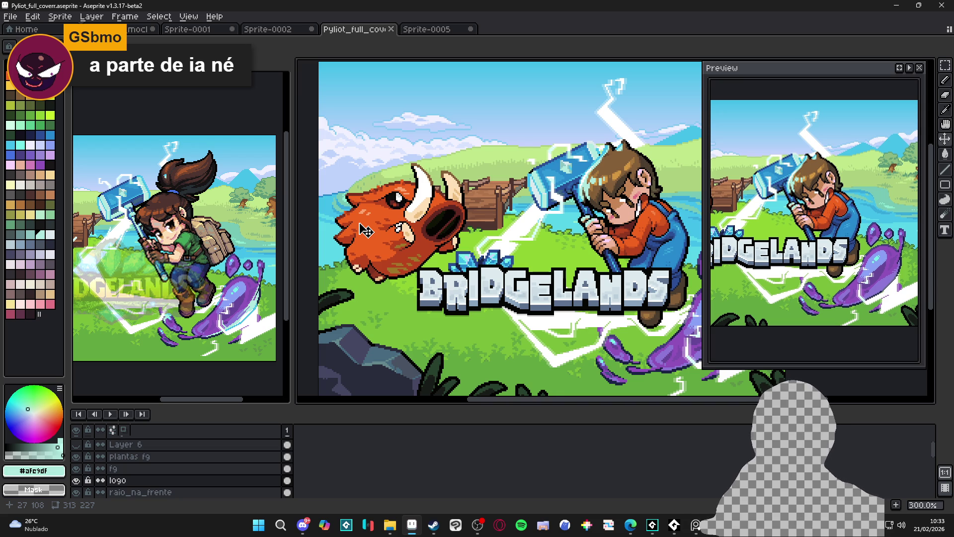
- Close Sprite-0005 without saving, then browse the other documents and settle on Sprite-0001
click(444, 30)
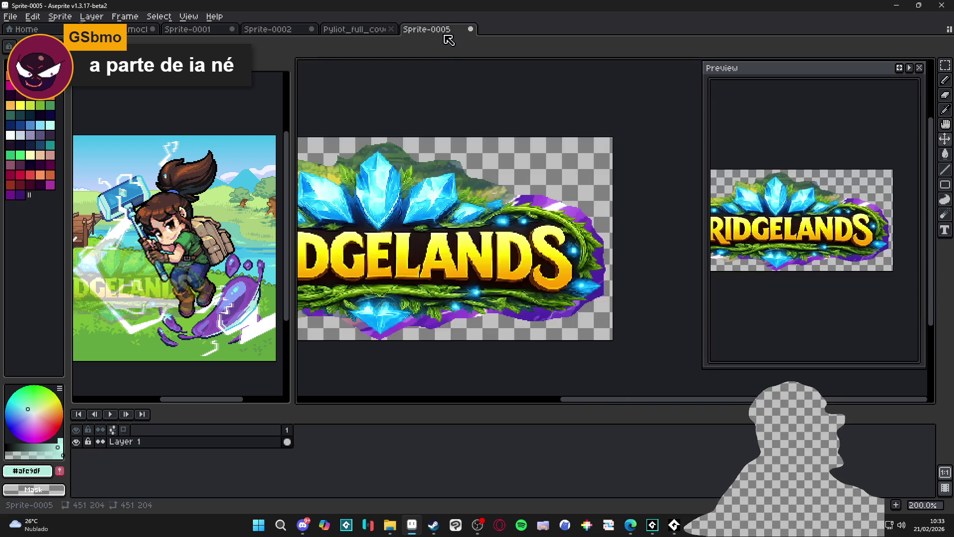
click(471, 30)
click(490, 291)
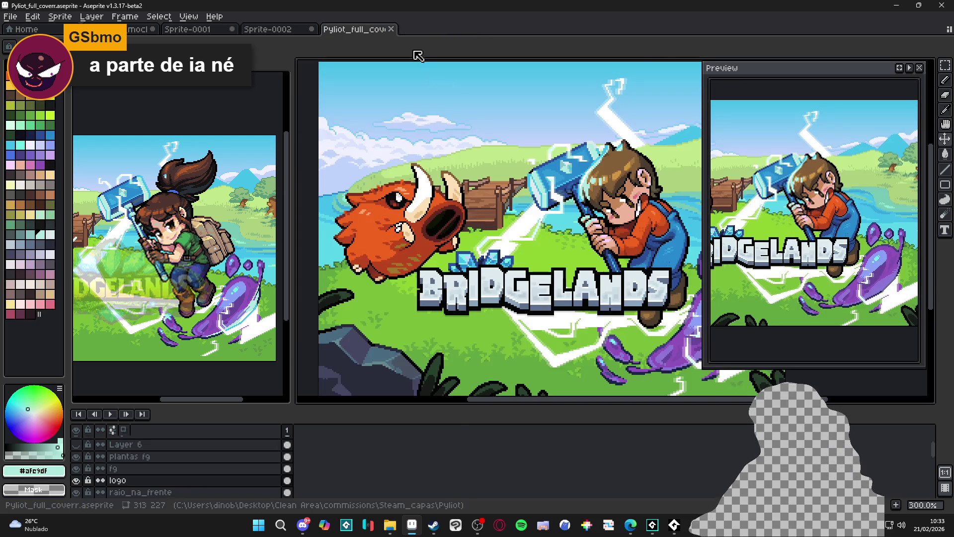
scroll(512, 176, down, 1)
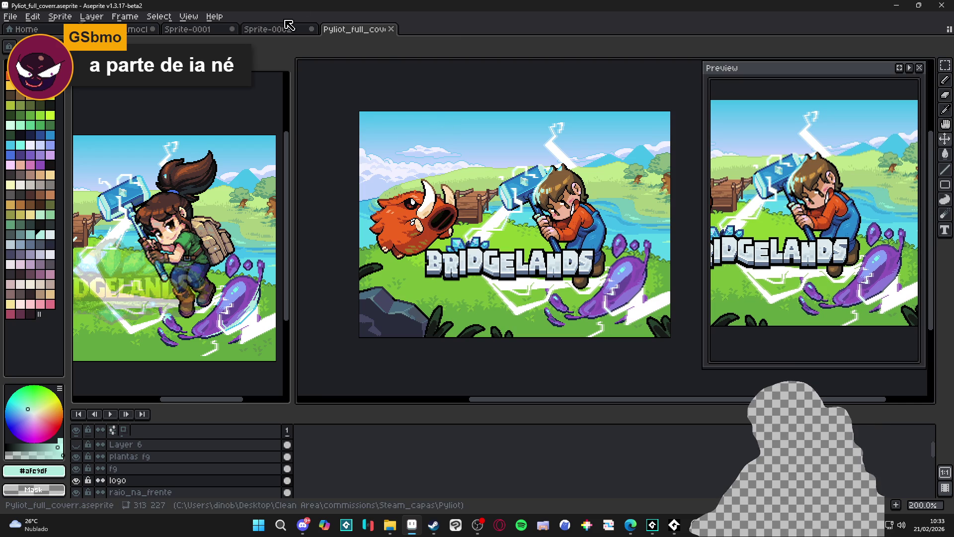
click(296, 32)
scroll(448, 199, up, 2)
click(199, 29)
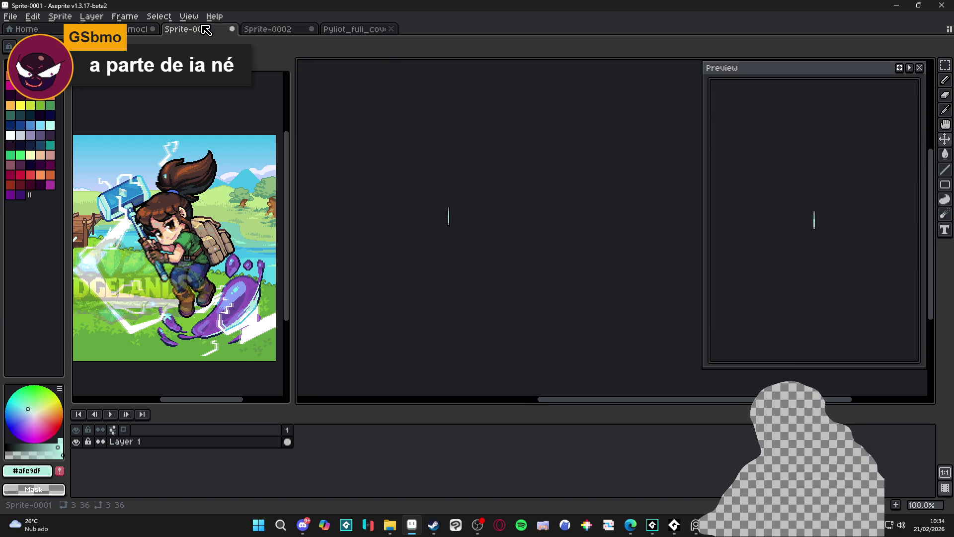
click(134, 32)
click(224, 31)
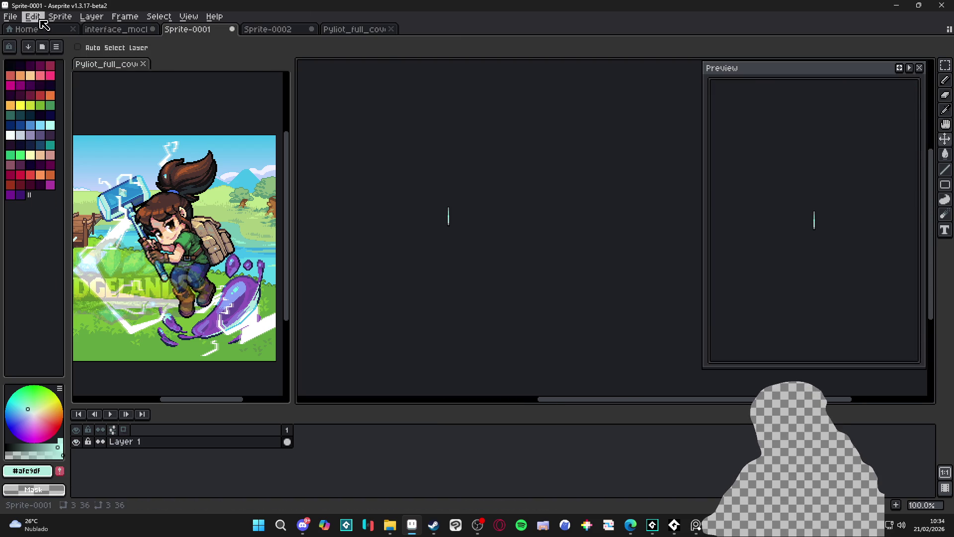
- Create a new blank sprite and paste the BRIDGELANDS logo into it
click(12, 16)
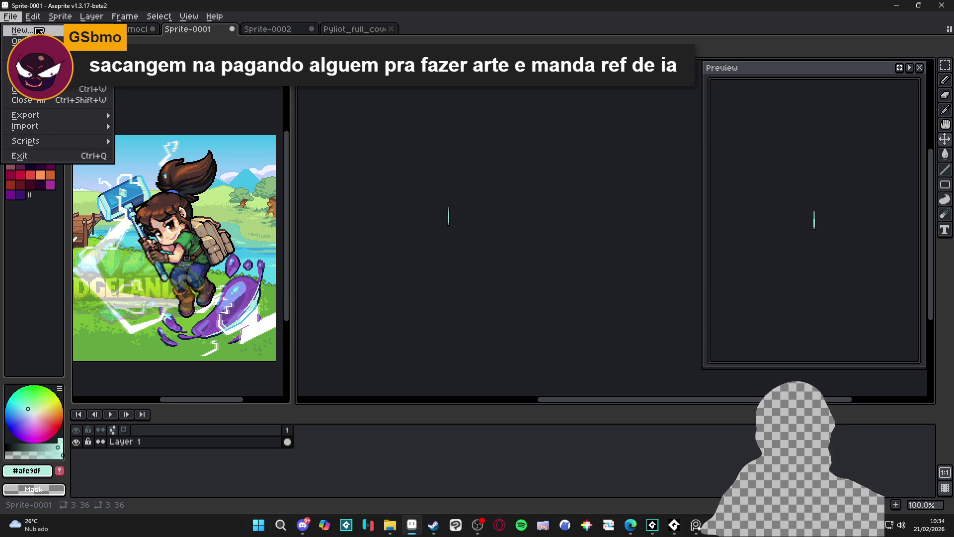
click(20, 30)
click(452, 368)
key(ctrl+v)
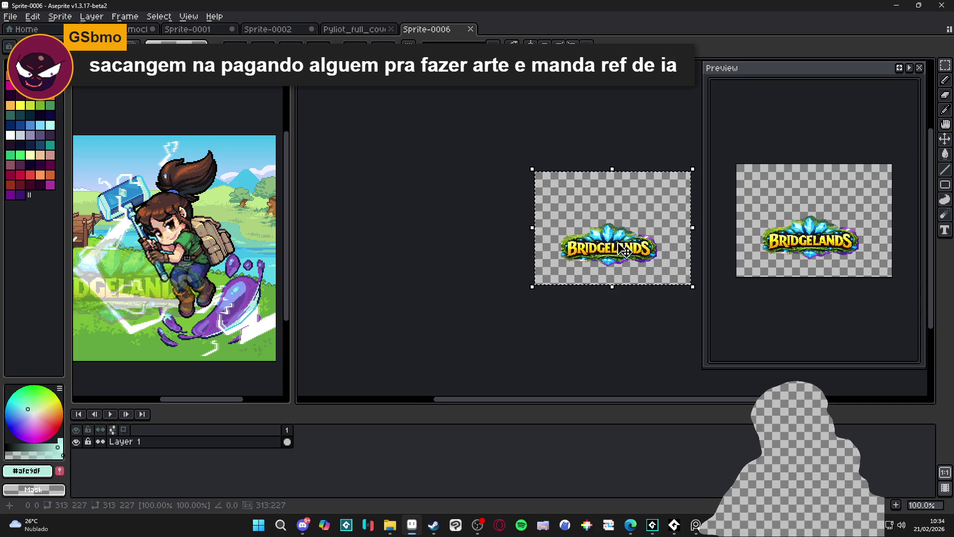
scroll(517, 286, up, 2)
key(ctrl+d)
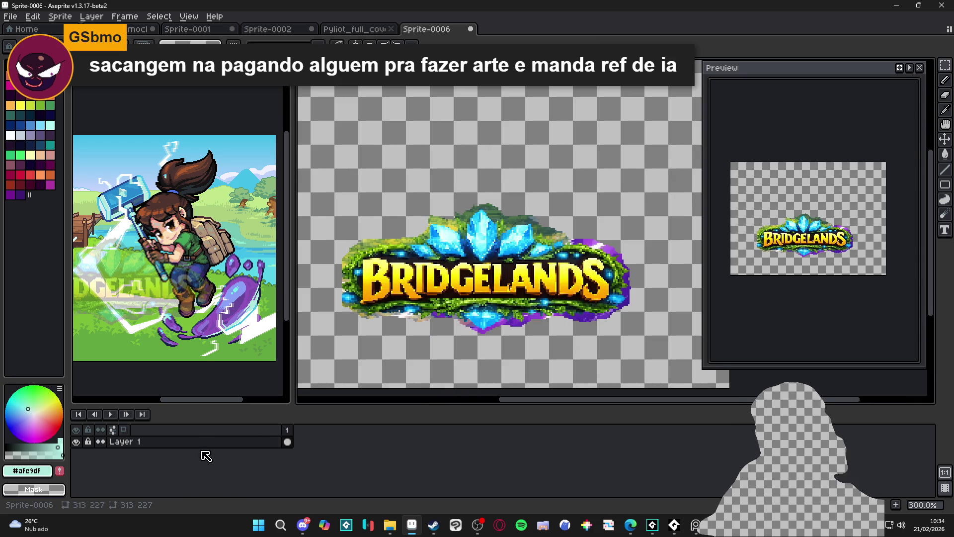
- Swap the foreground colour to white, pick the Move tool, and add Layer 2
double_click(181, 442)
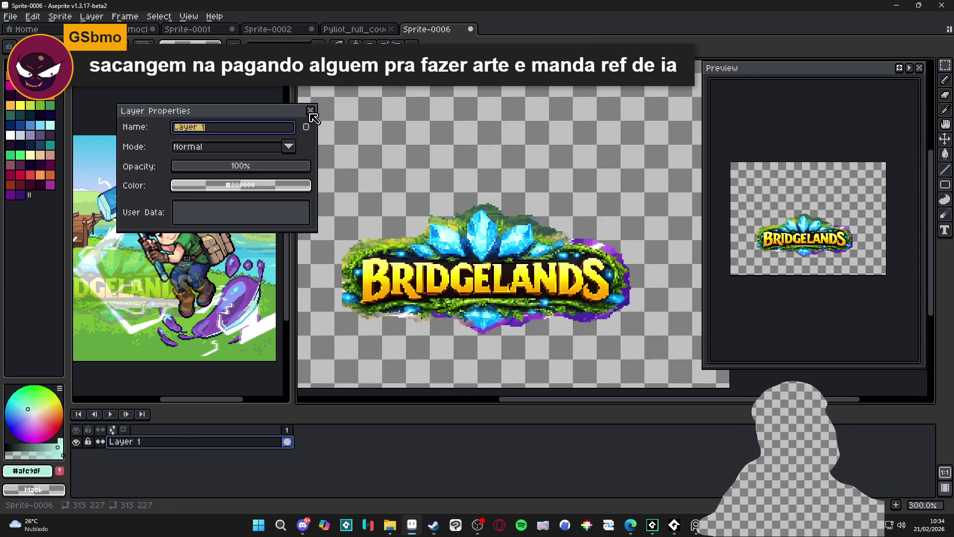
click(311, 110)
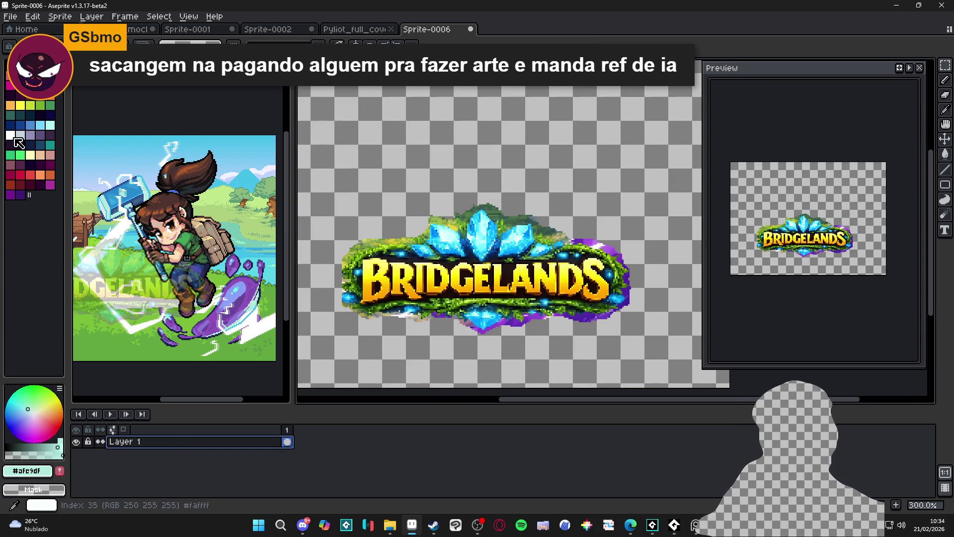
key(x)
key(v)
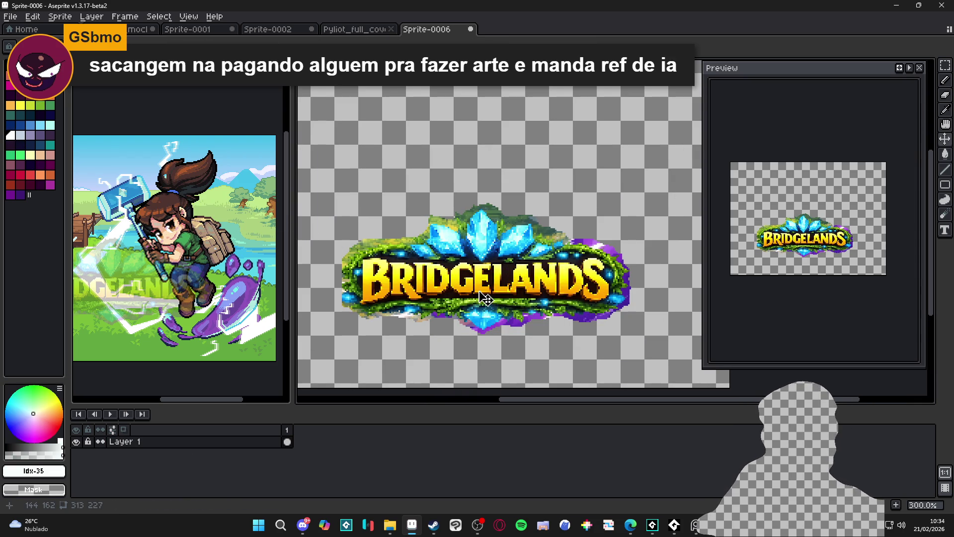
key(shift+n)
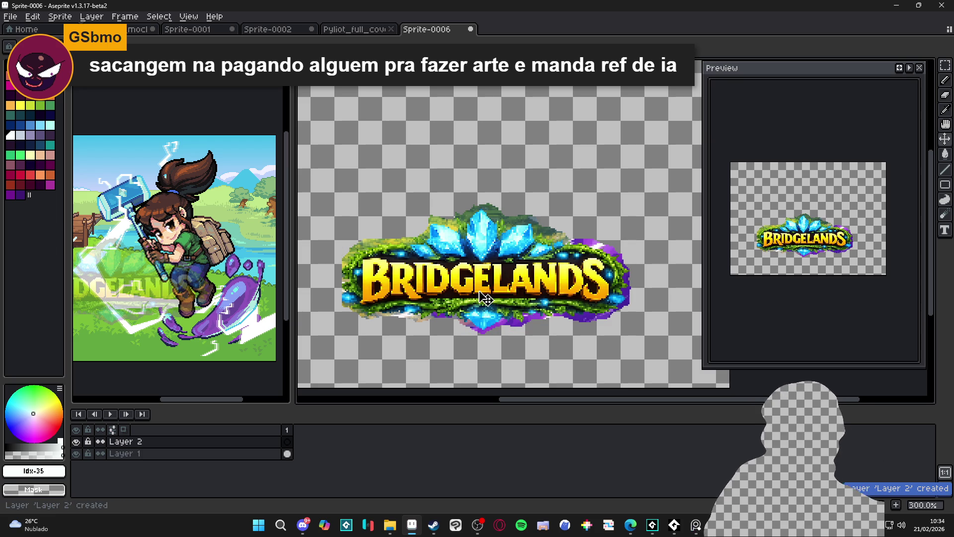
- Move Layer 2 below Layer 1, fill it white, and nudge the logo slightly
drag(260, 442, 269, 470)
key(f)
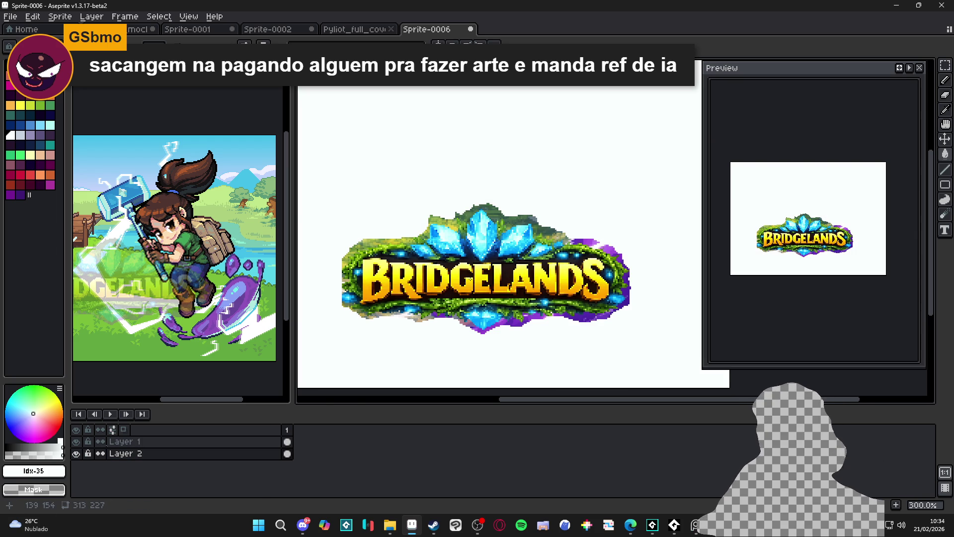
ctrl+click(478, 284)
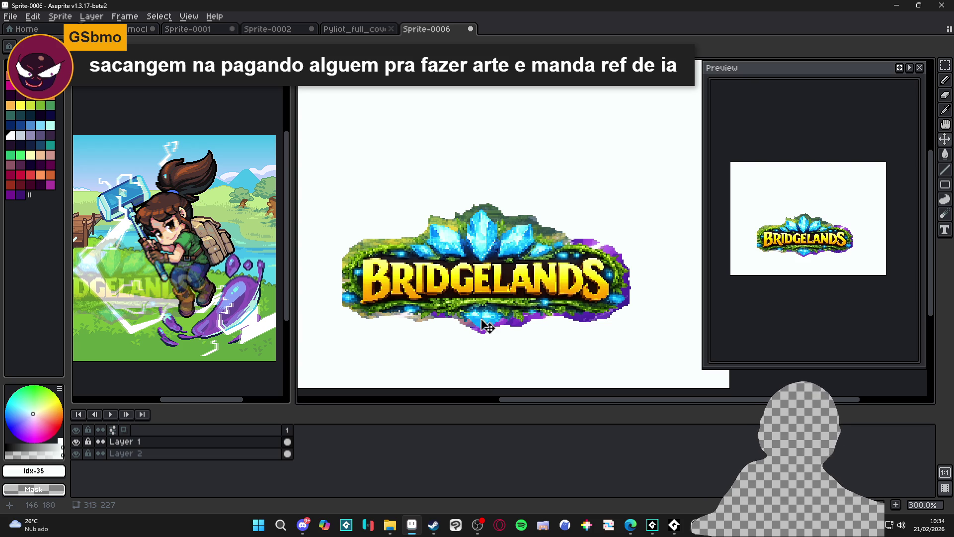
mouse_move(472, 260)
mouse_down()
mouse_move(489, 255)
mouse_move(474, 251)
mouse_up()
- Fade Layer 1 to about 19% opacity so the logo becomes a pale reference
double_click(175, 443)
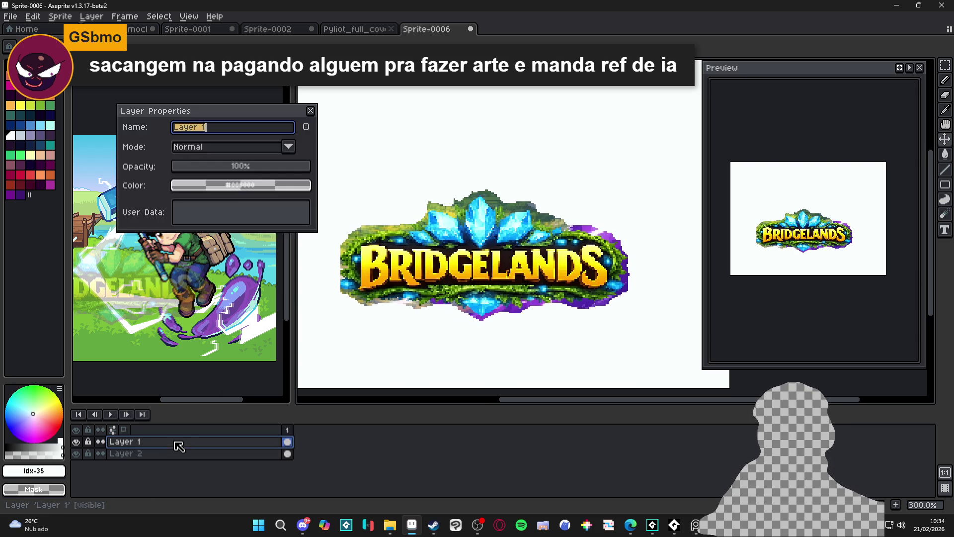
drag(209, 166, 207, 170)
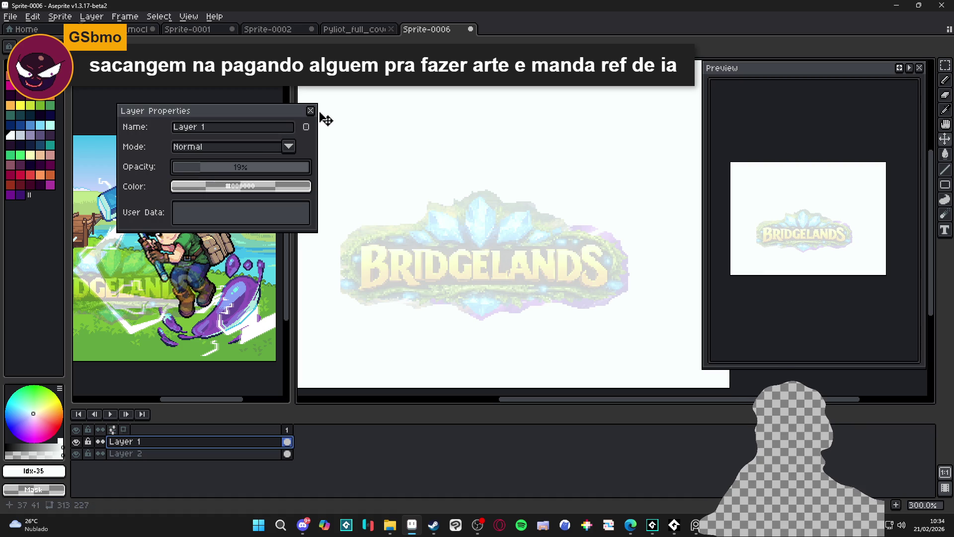
click(310, 110)
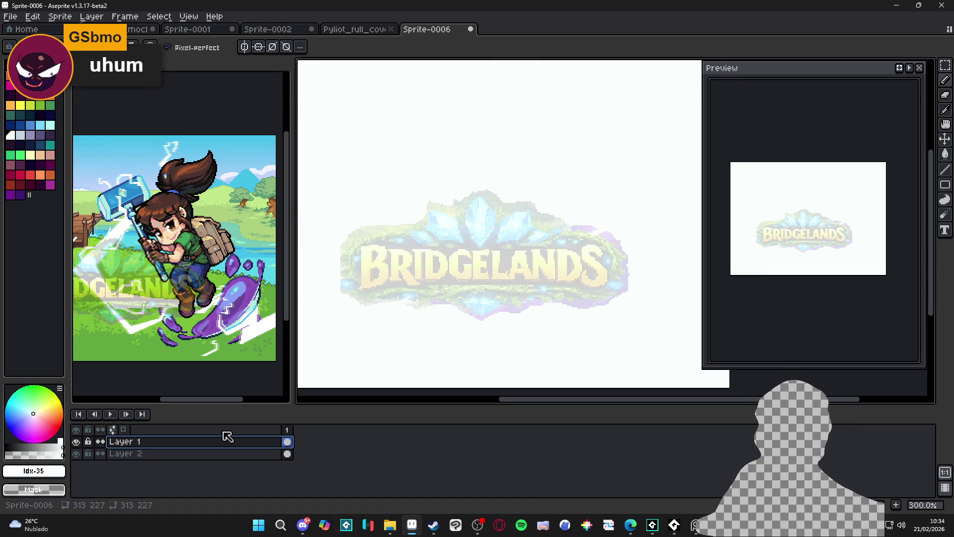
click(76, 441)
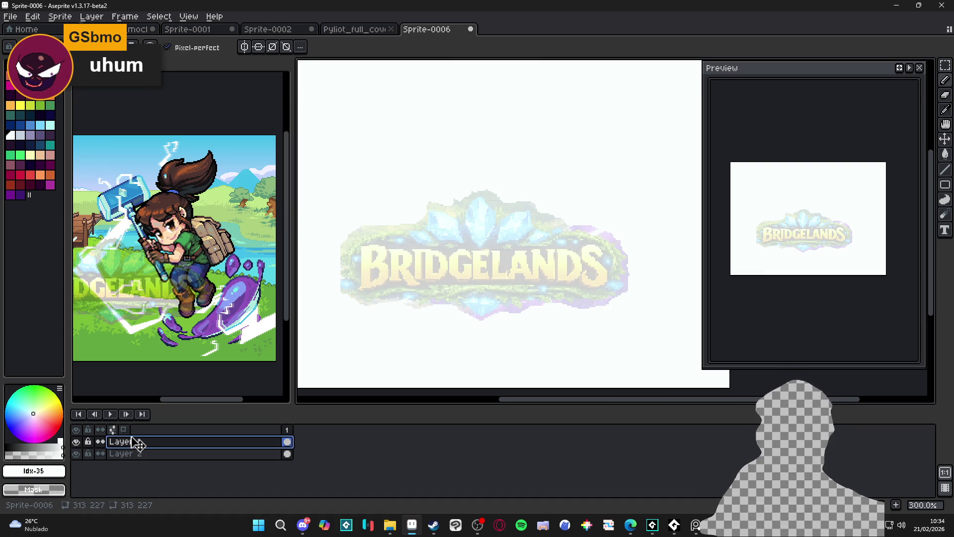
- Add Layer 3 on top and pick the crimson #9b0e3e swatch as the drawing colour
key(shift+n)
click(136, 442)
scroll(373, 239, up, 1)
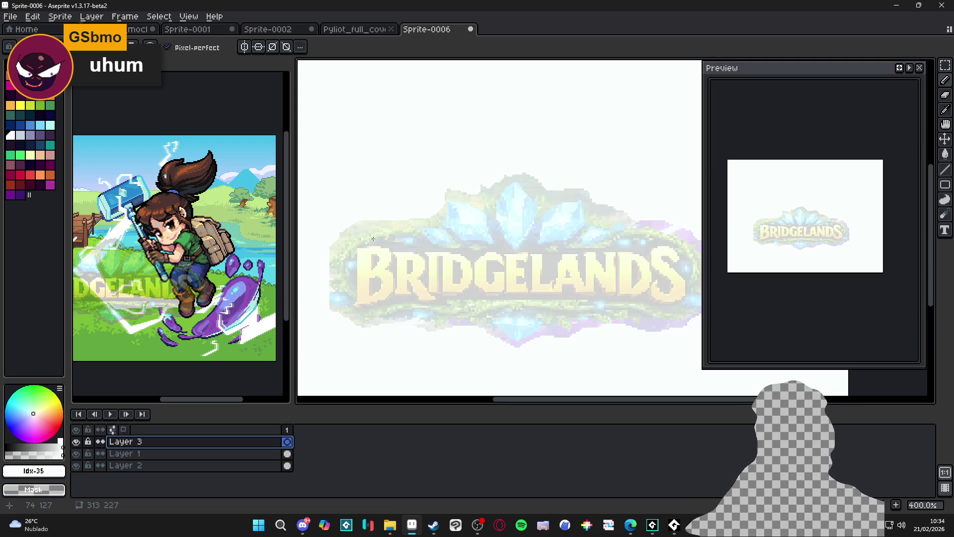
scroll(375, 256, up, 2)
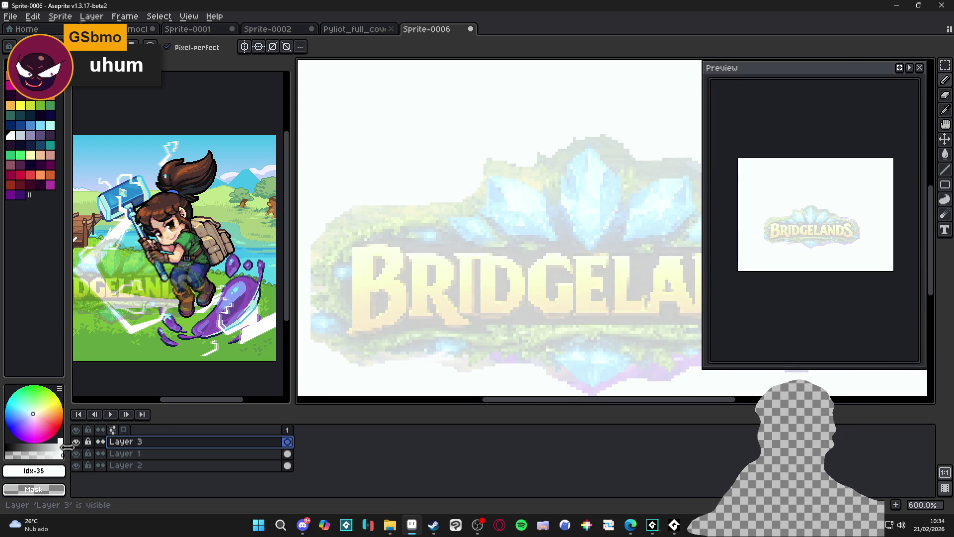
scroll(513, 300, down, 2)
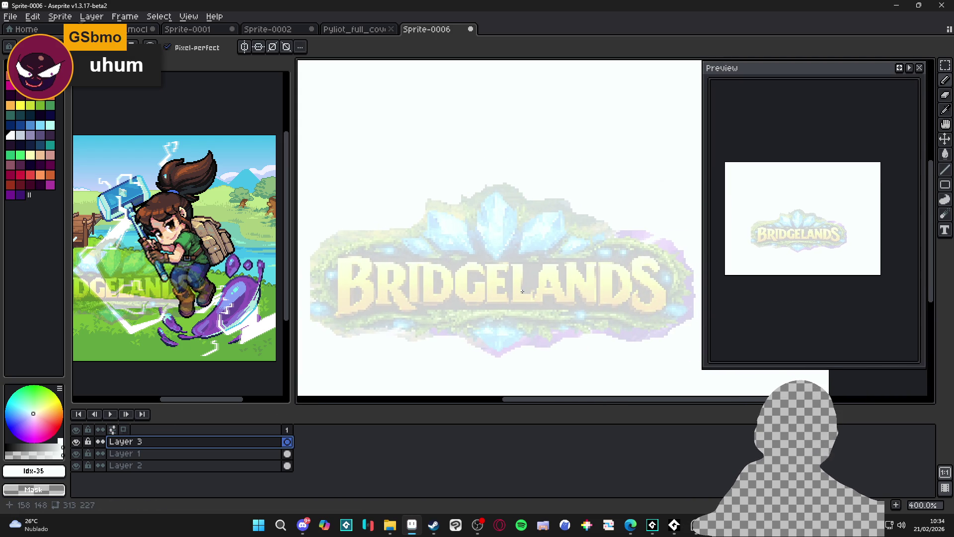
scroll(343, 261, up, 1)
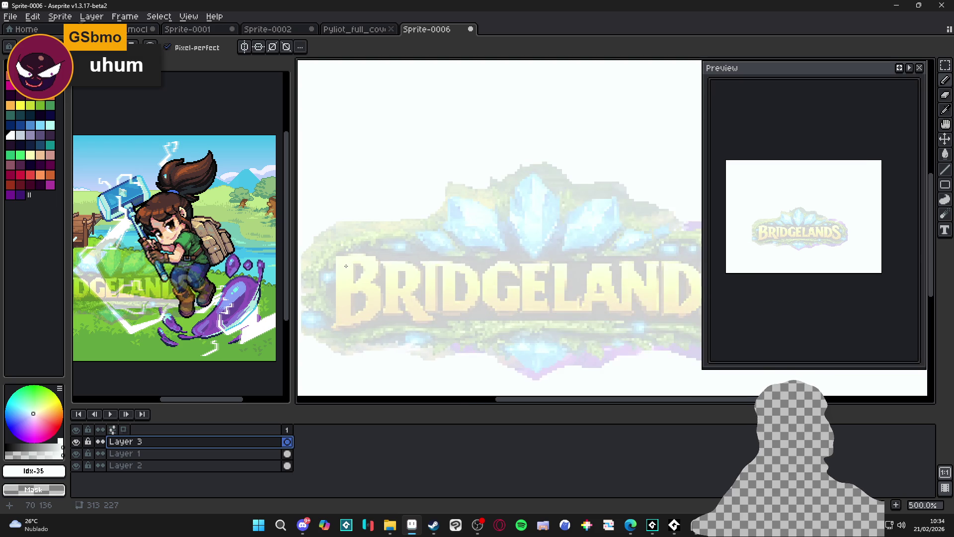
click(20, 105)
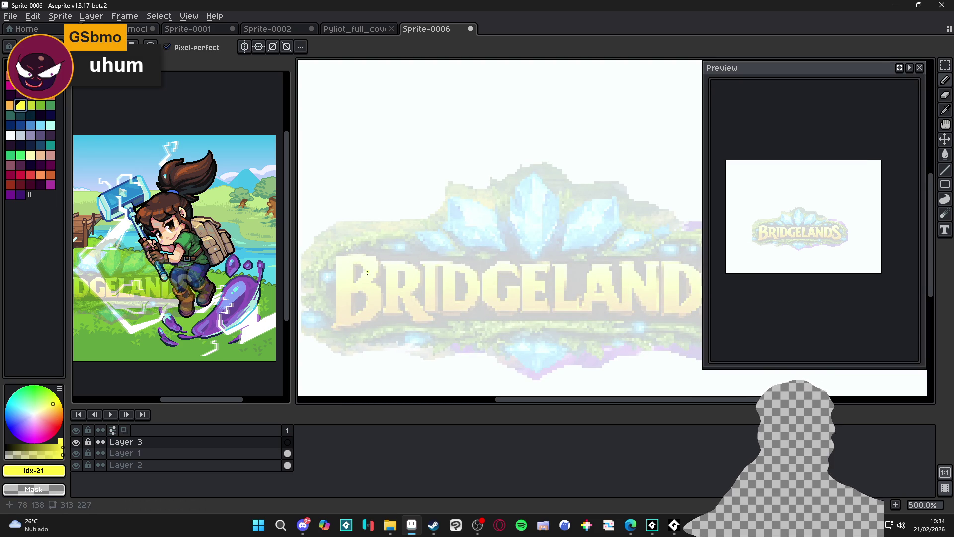
scroll(343, 258, up, 1)
click(11, 174)
scroll(333, 258, up, 1)
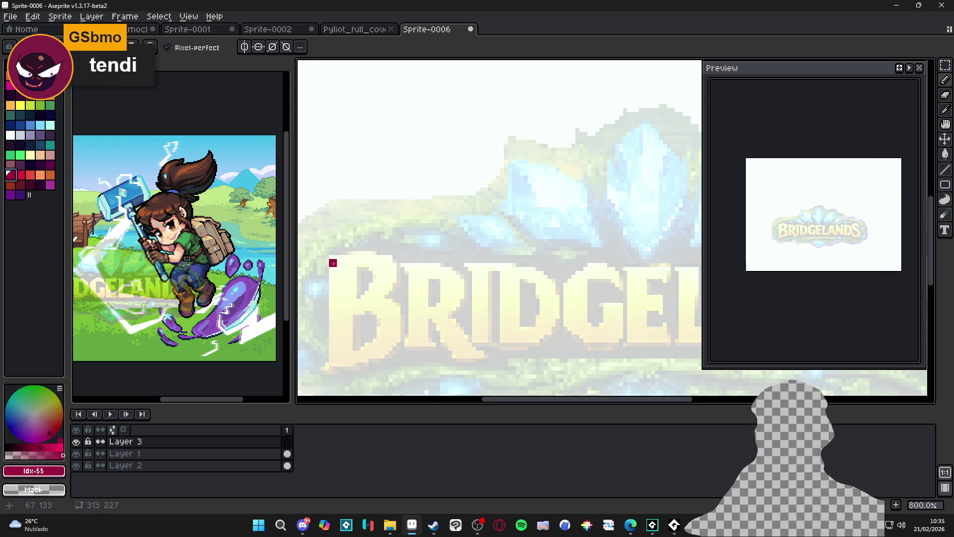
- Draw a straight crimson line down the B's left edge
click(333, 258)
drag(332, 281, 345, 259)
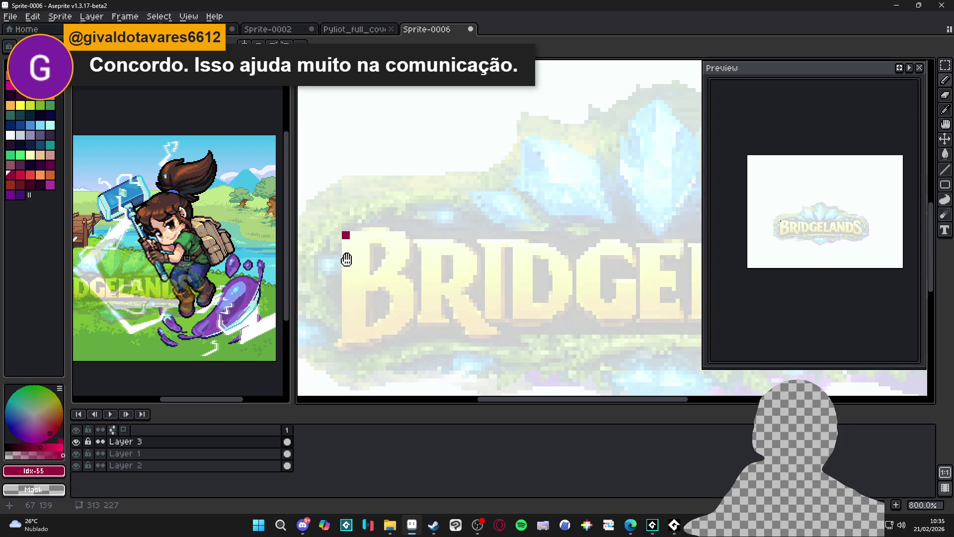
shift+click(347, 337)
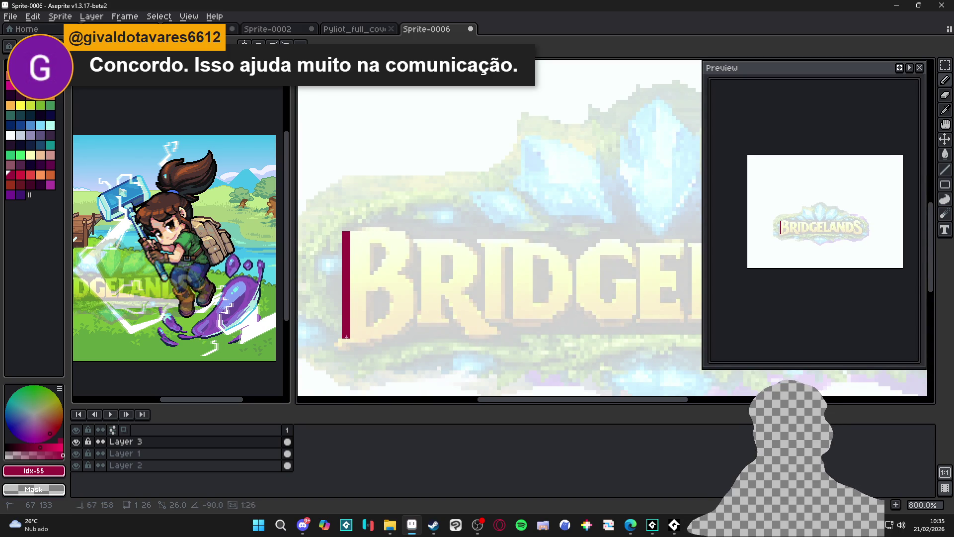
scroll(547, 323, down, 3)
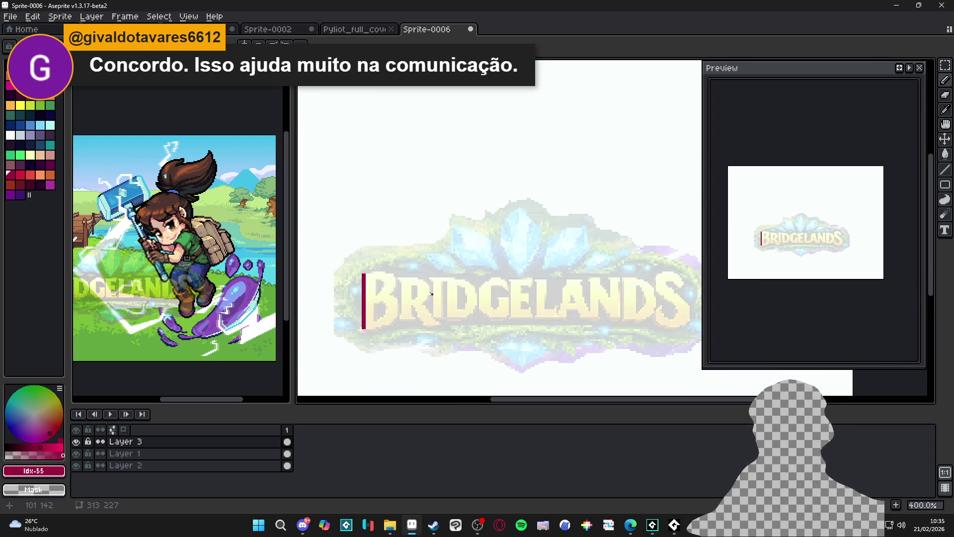
scroll(432, 294, up, 5)
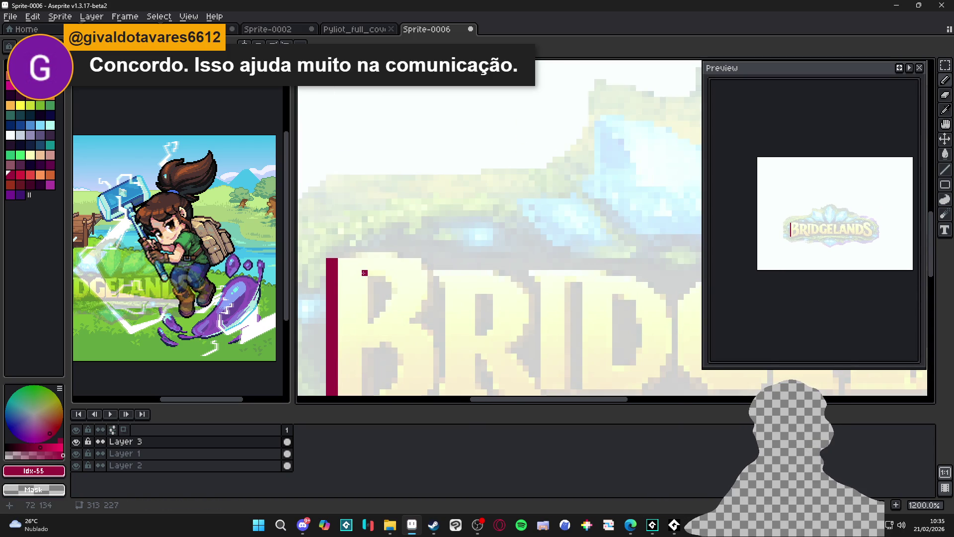
scroll(364, 272, down, 2)
- Open the save dialog and browse to the commissions folder
key(ctrl+s)
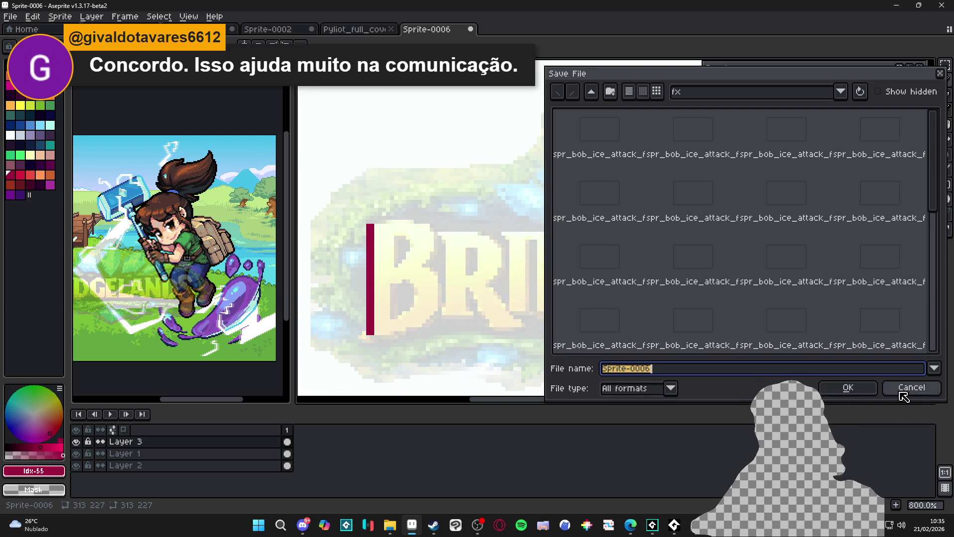
click(901, 396)
scroll(379, 275, down, 4)
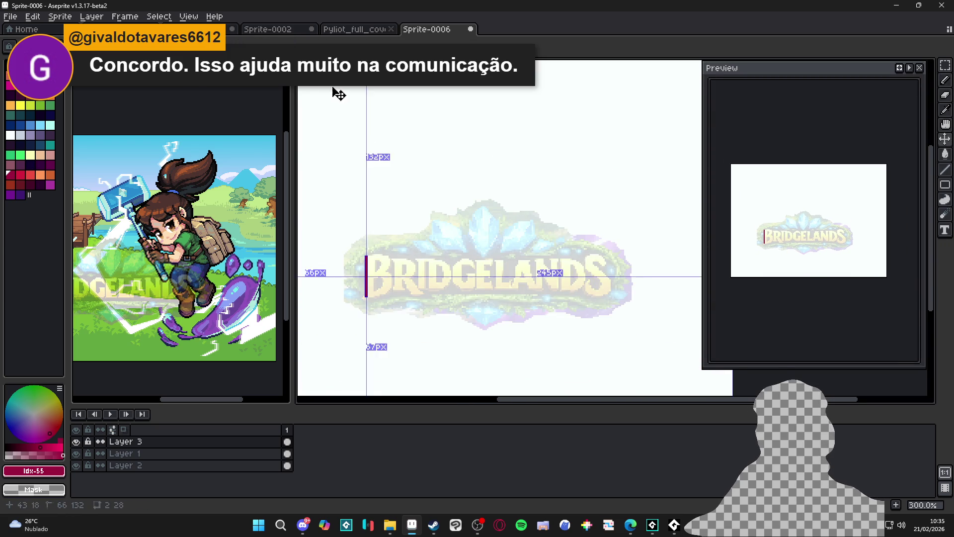
key(ctrl+s)
click(722, 93)
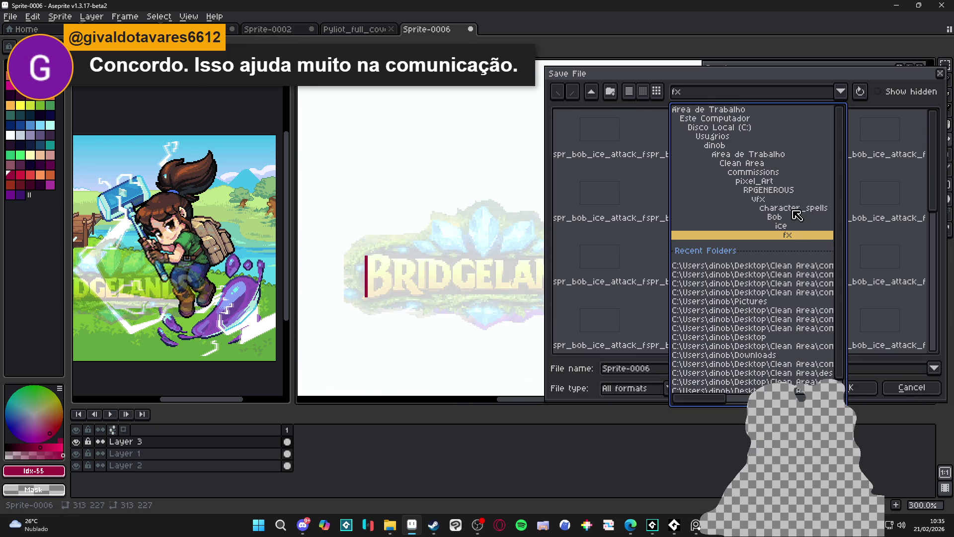
click(787, 173)
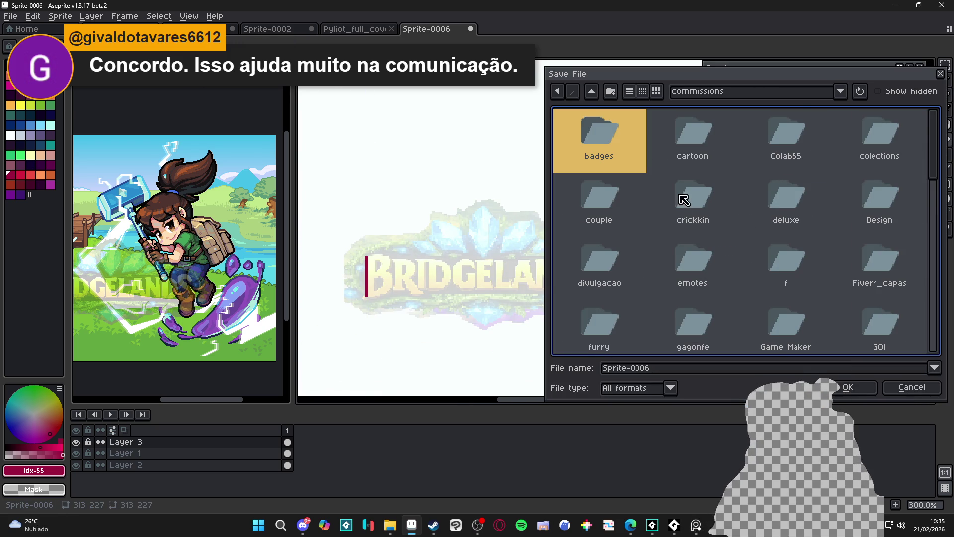
scroll(720, 204, down, 1)
scroll(721, 205, down, 1)
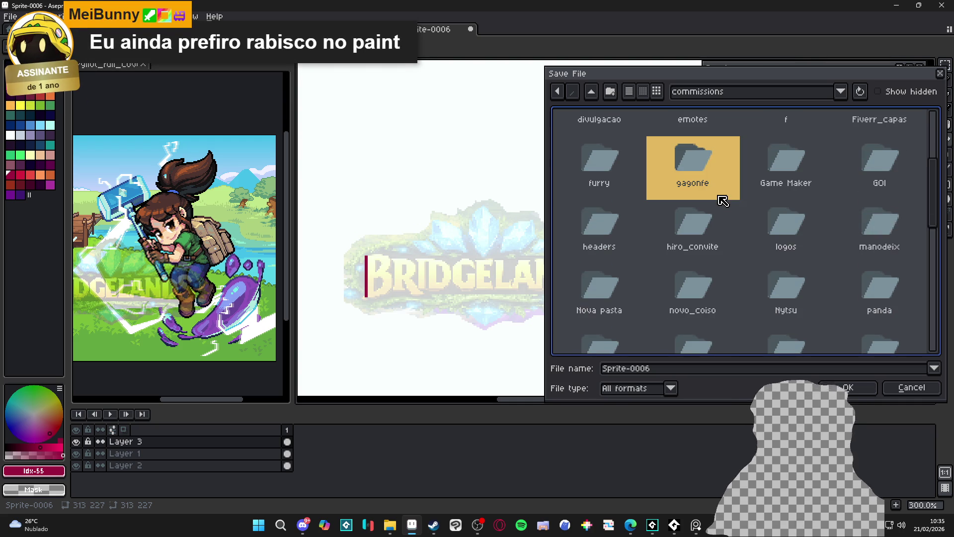
scroll(723, 200, down, 2)
key(Return)
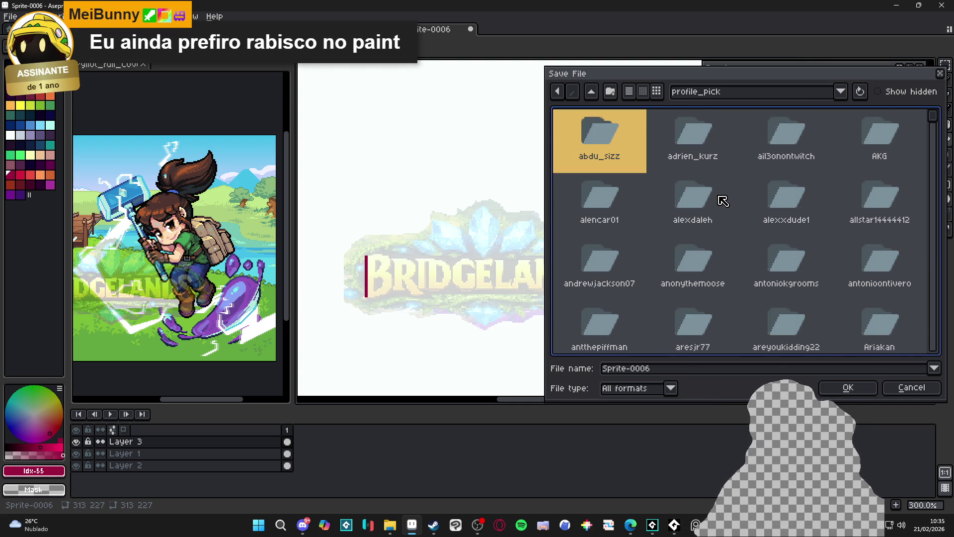
scroll(722, 198, down, 3)
scroll(722, 198, up, 3)
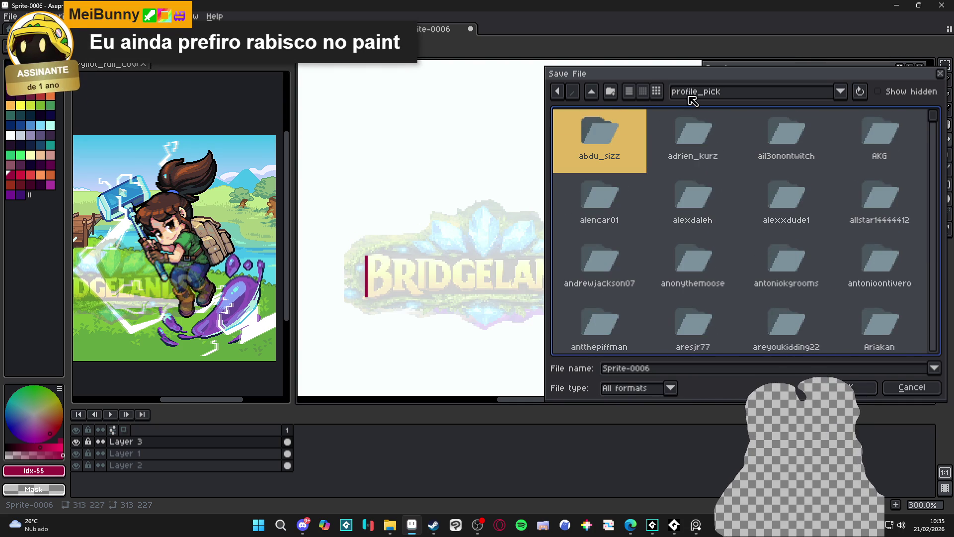
click(599, 90)
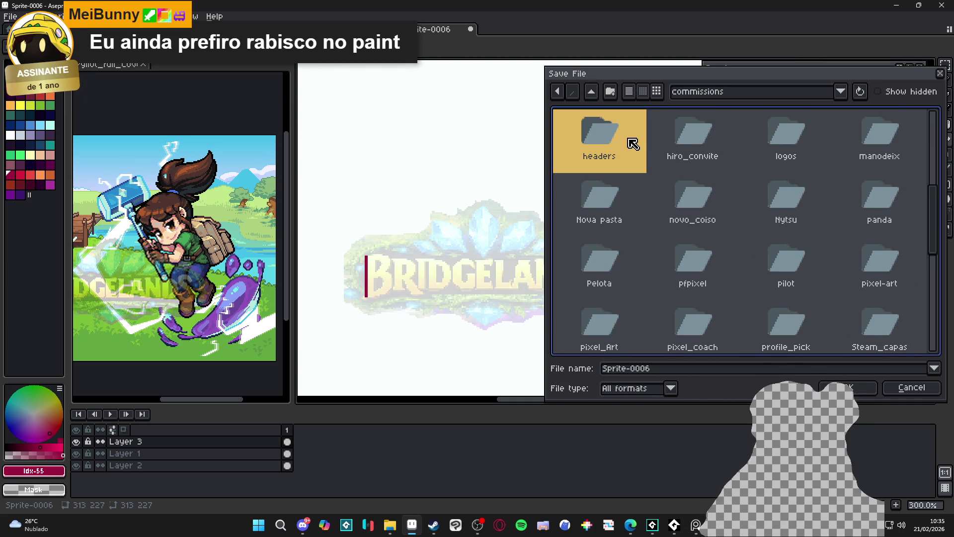
- Save into Steam_capas > Pyliot with the file name logo, producing logo_2.aseprite
text(s)
key(Return)
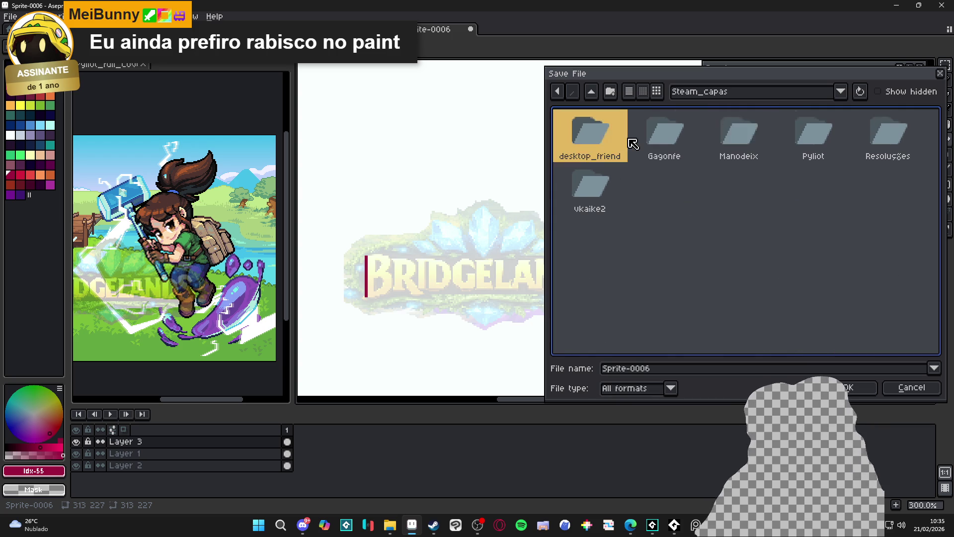
text(p)
key(Return)
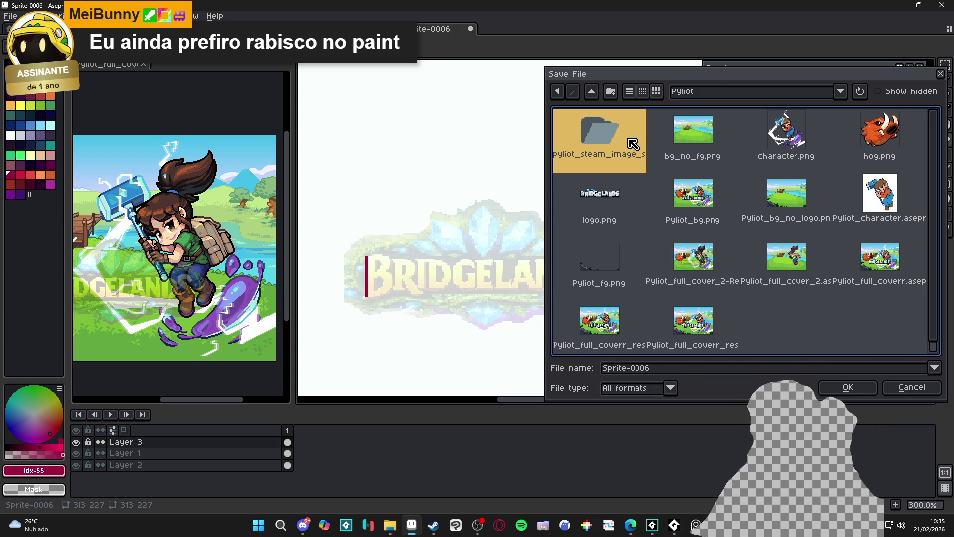
click(639, 369)
double_click(639, 369)
text(logo)
key(Return)
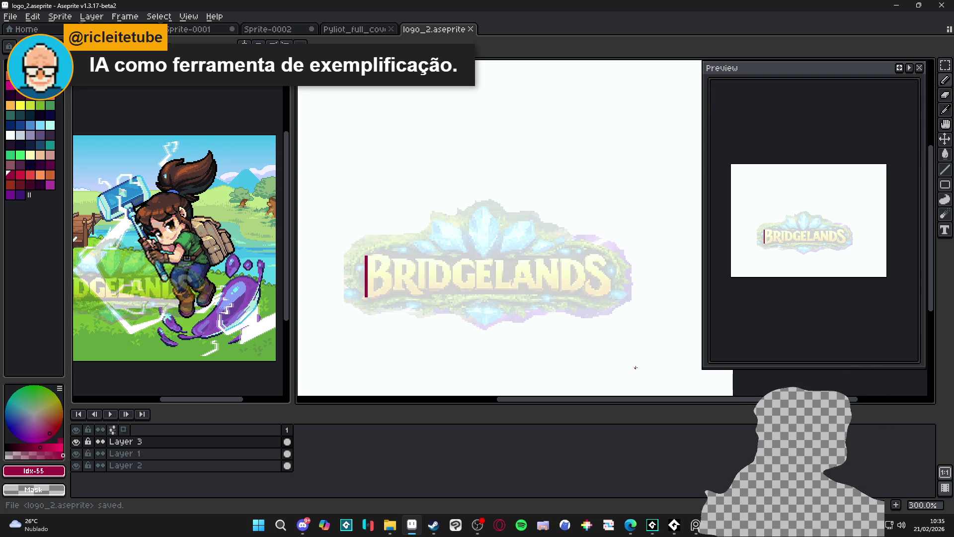
- Outline the B's top edge, upper curve and lower bowl in dark red with the Pencil
scroll(367, 266, up, 7)
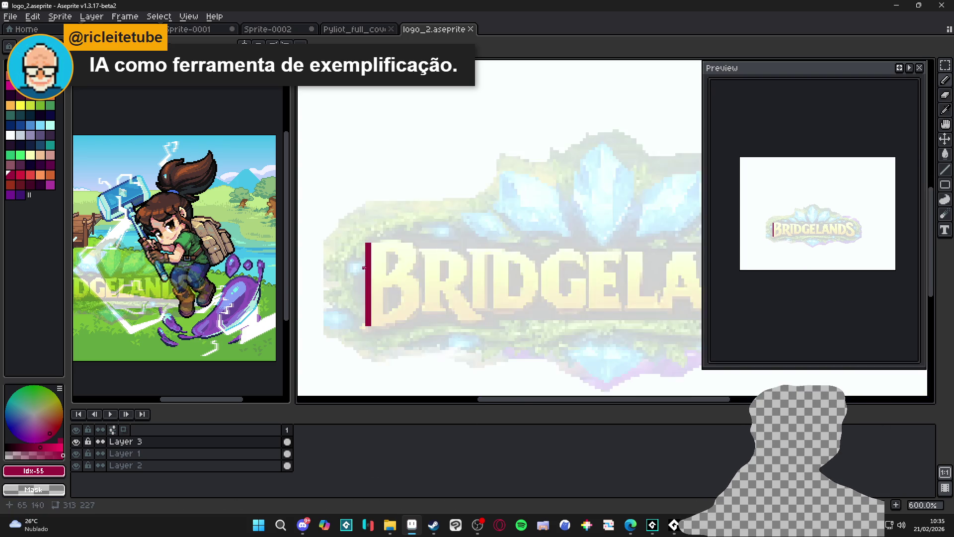
key(b)
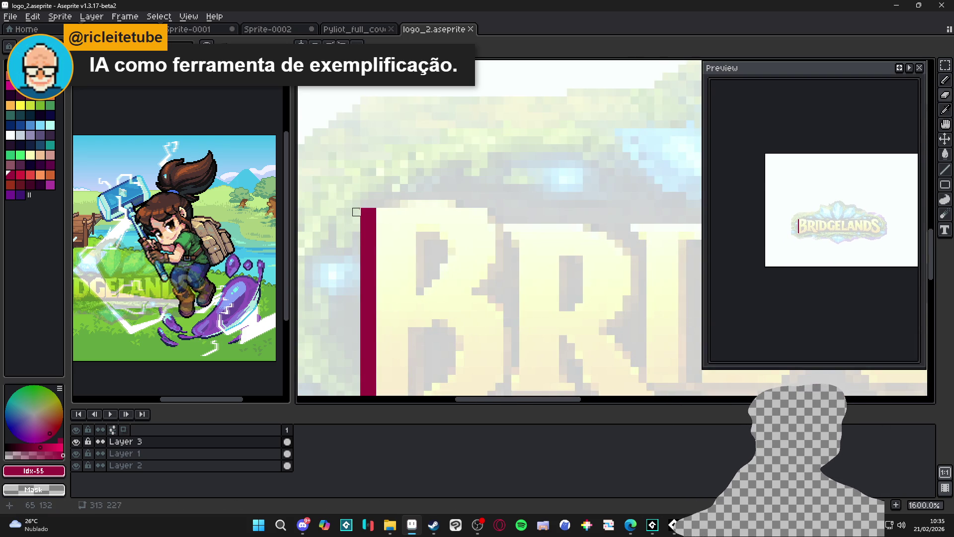
click(371, 211)
shift+click(412, 209)
mouse_move(412, 210)
mouse_down()
mouse_move(437, 203)
mouse_move(404, 204)
mouse_move(478, 219)
mouse_move(468, 211)
mouse_move(492, 234)
mouse_move(483, 266)
mouse_move(454, 299)
mouse_up()
scroll(454, 299, down, 2)
click(457, 257)
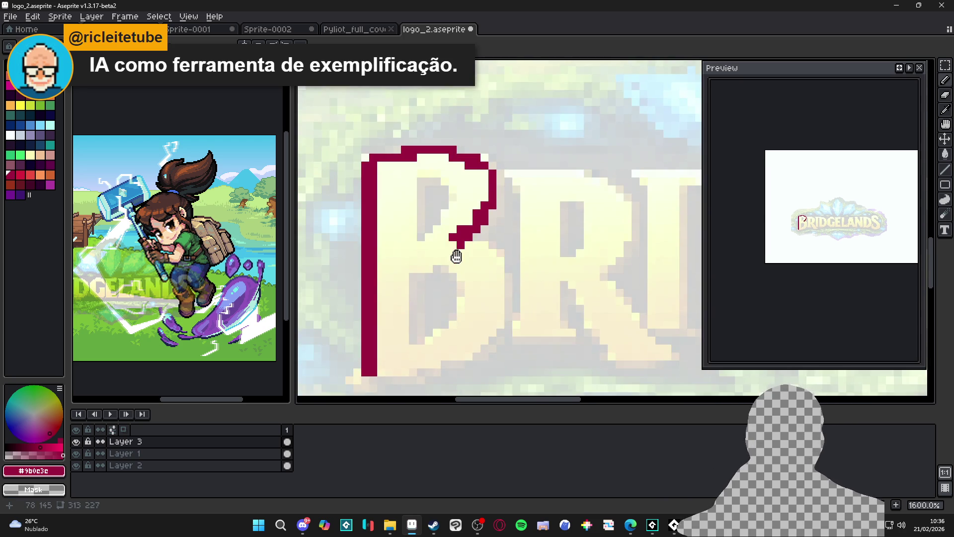
scroll(459, 200, down, 2)
mouse_move(469, 187)
mouse_down()
mouse_move(485, 195)
mouse_move(501, 268)
mouse_move(467, 298)
mouse_move(411, 298)
mouse_move(413, 314)
mouse_move(381, 313)
mouse_move(450, 294)
mouse_move(478, 267)
mouse_move(469, 222)
mouse_move(406, 219)
mouse_move(405, 293)
mouse_up()
- Finish the B's inner edge and middle notch, then fill the B solid dark red
click(421, 187)
mouse_move(428, 187)
mouse_down()
mouse_move(452, 164)
mouse_move(455, 123)
mouse_move(413, 115)
mouse_move(405, 194)
mouse_up()
key(g)
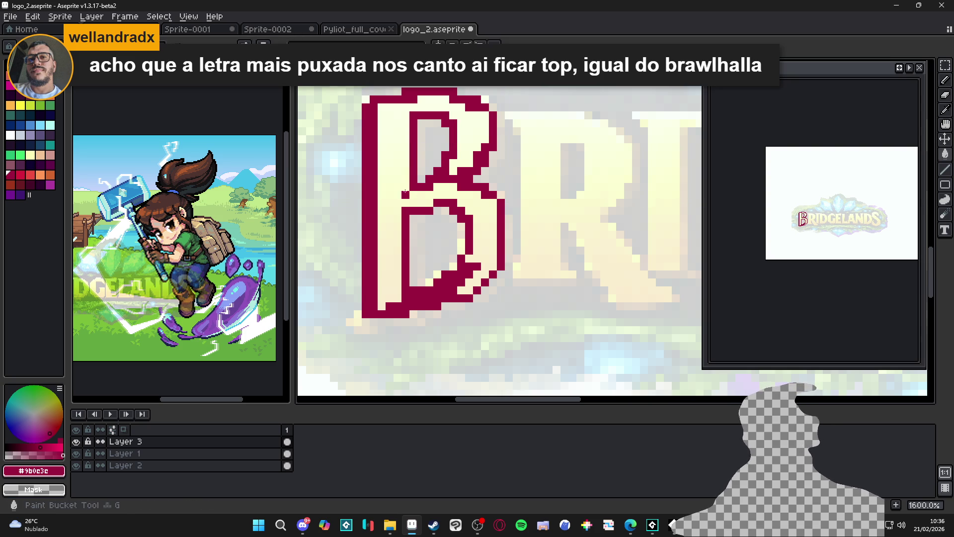
click(405, 193)
- Outline the R's left edge, top, upper right curve and foot in dark red
scroll(405, 194, down, 2)
scroll(404, 235, up, 1)
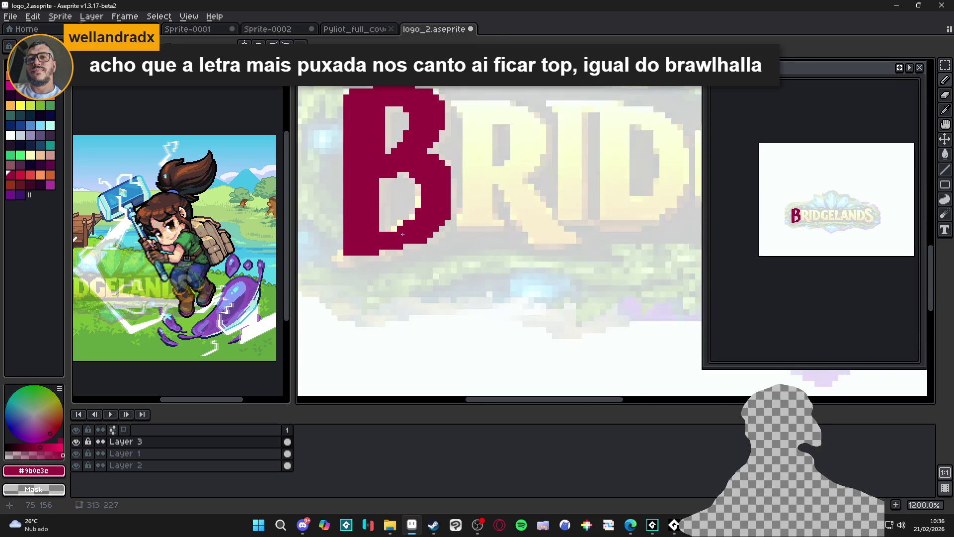
scroll(421, 245, down, 4)
drag(439, 244, 431, 259)
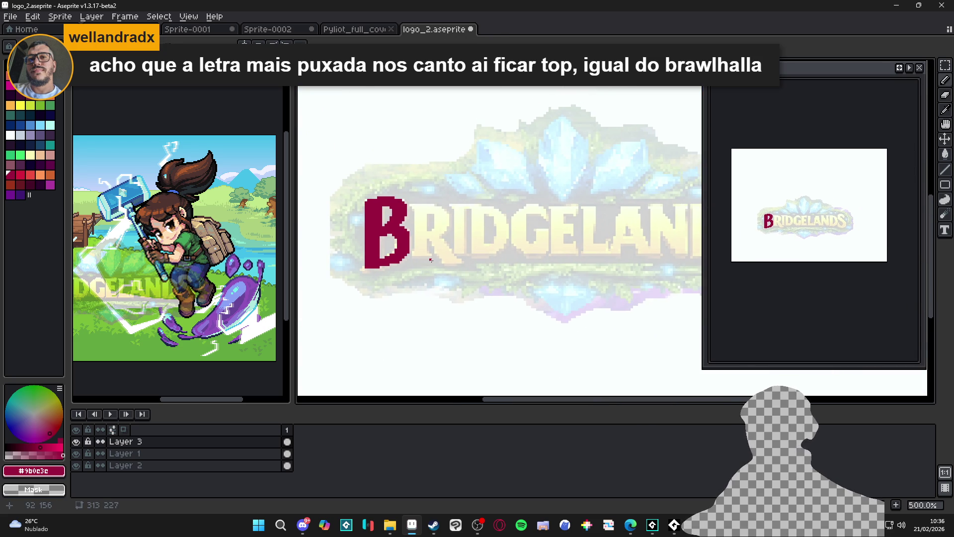
scroll(416, 213, up, 4)
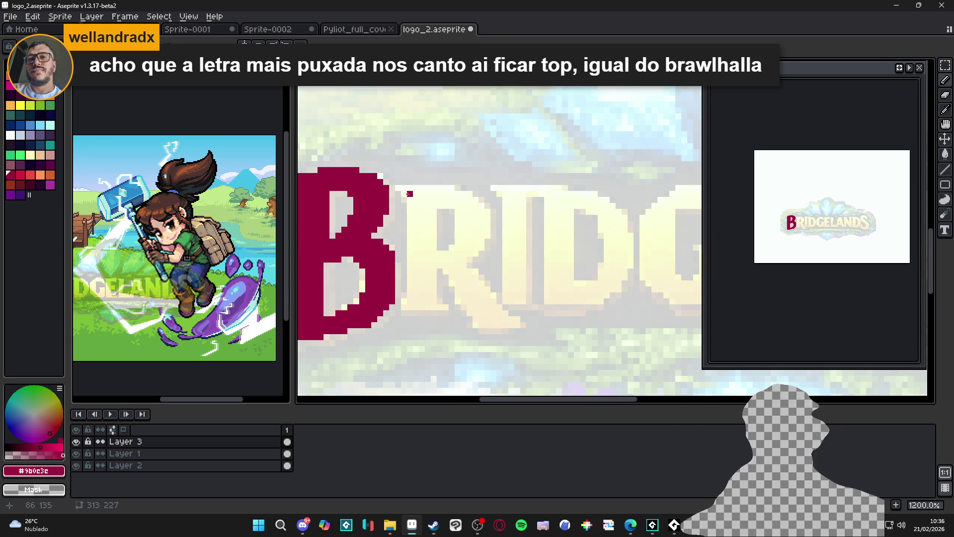
shift+click(410, 308)
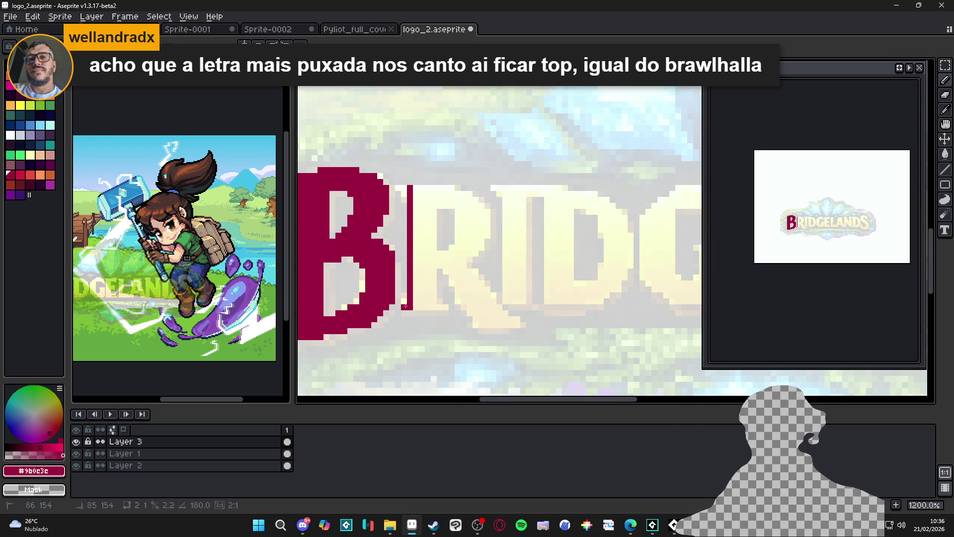
drag(397, 188, 452, 186)
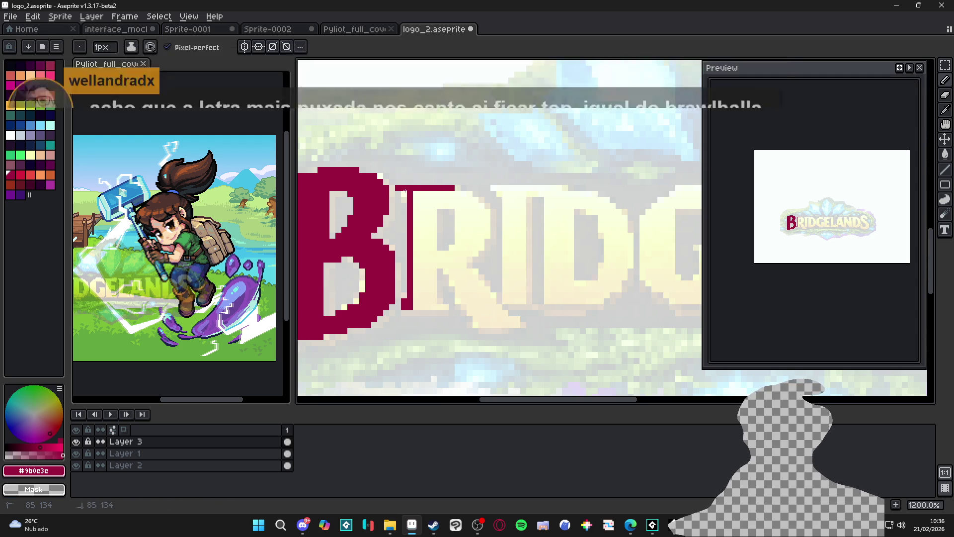
mouse_move(415, 190)
mouse_down()
mouse_move(481, 205)
mouse_move(482, 249)
mouse_move(465, 265)
mouse_move(504, 313)
mouse_move(475, 318)
mouse_up()
click(516, 324)
- Trace the R's leg and inner edges, then fill the R solid dark red
scroll(476, 318, down, 2)
scroll(477, 314, up, 3)
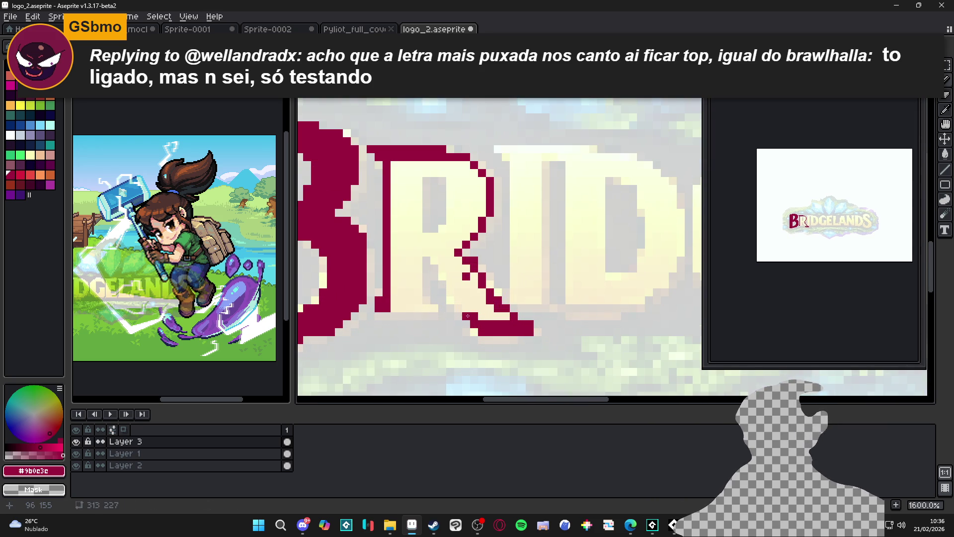
mouse_move(468, 316)
mouse_down()
mouse_move(459, 300)
mouse_move(472, 304)
mouse_up()
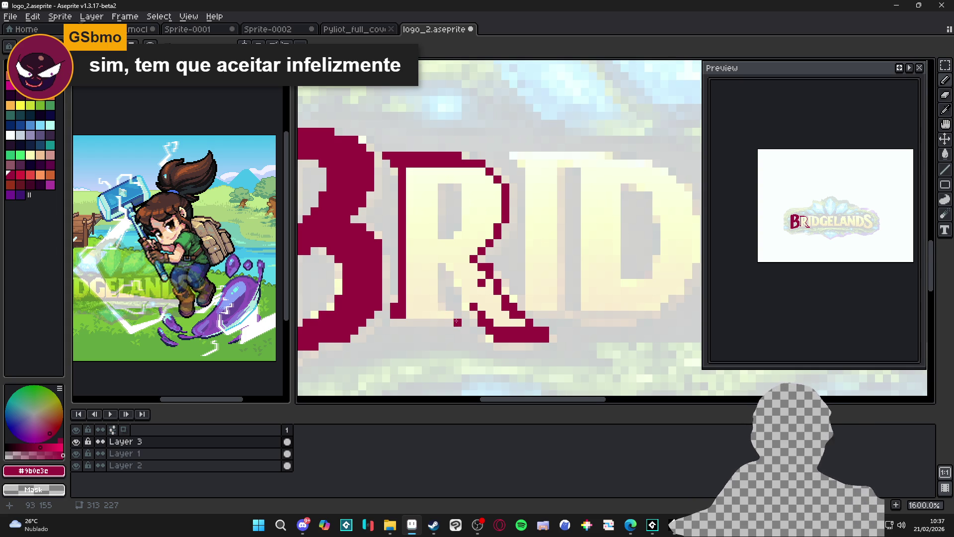
scroll(477, 291, up, 2)
mouse_move(469, 291)
mouse_down()
mouse_move(437, 234)
mouse_move(418, 234)
mouse_move(413, 302)
mouse_move(441, 318)
mouse_move(430, 306)
mouse_move(385, 317)
mouse_up()
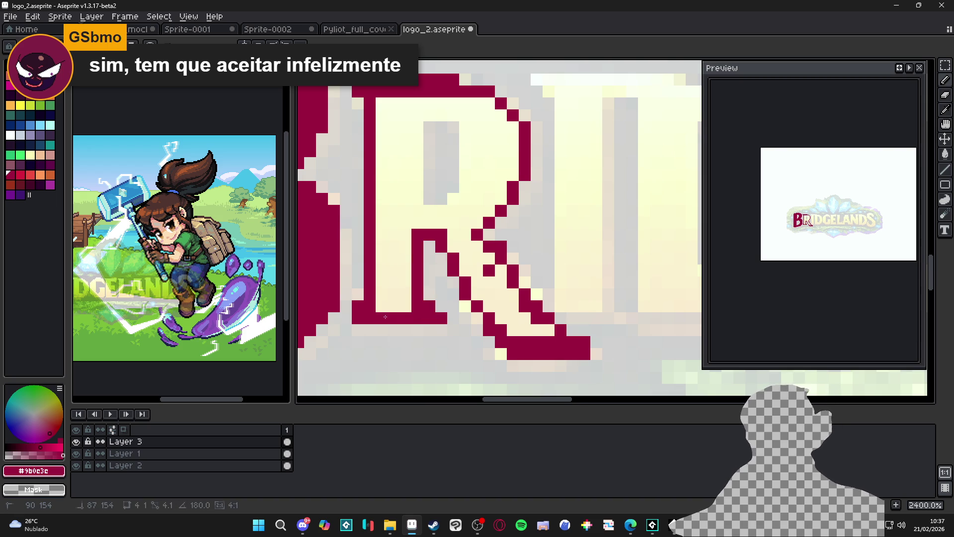
mouse_move(418, 199)
mouse_down()
mouse_move(418, 126)
mouse_move(457, 116)
mouse_move(476, 128)
mouse_move(478, 191)
mouse_move(454, 208)
mouse_move(417, 211)
mouse_up()
key(g)
click(459, 237)
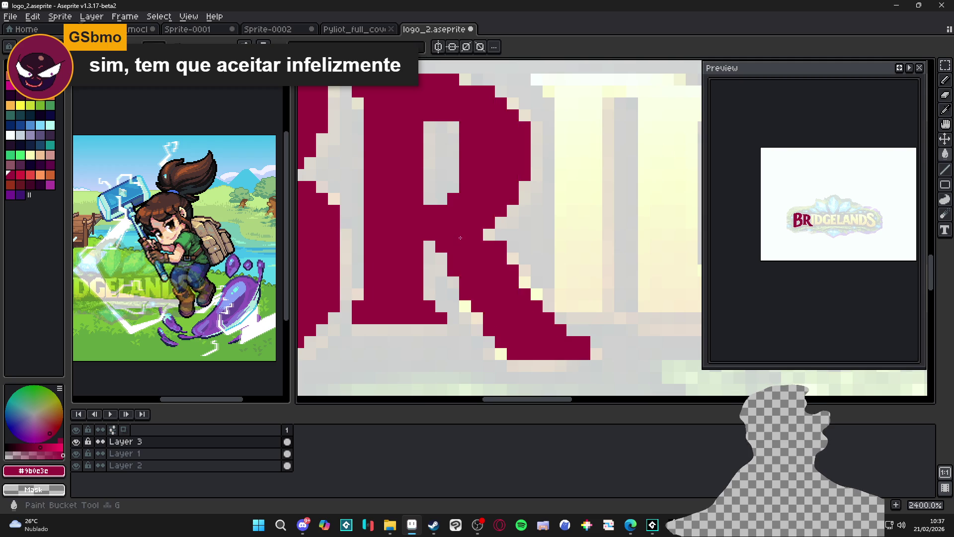
scroll(459, 237, down, 5)
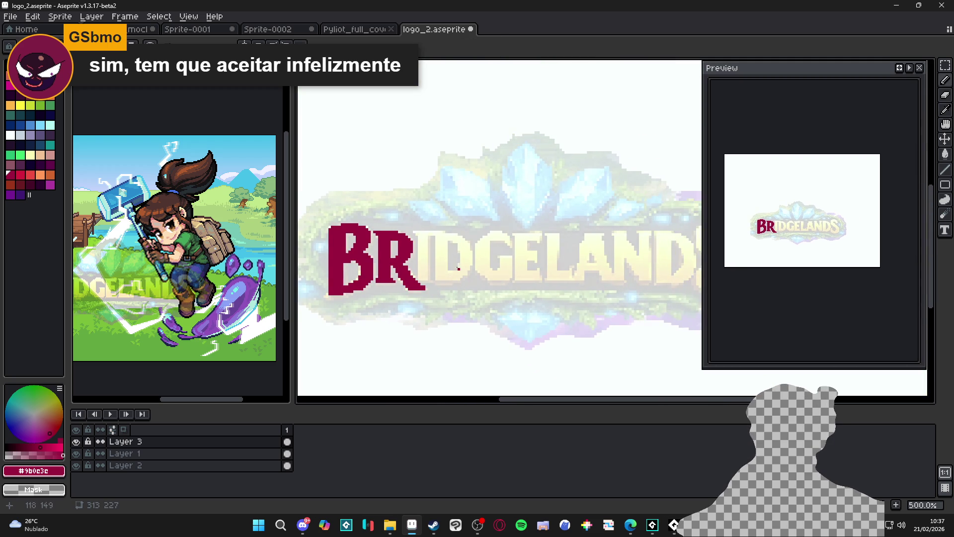
- Outline the I stroke beside the R with dark red left, bottom and right edges
scroll(444, 247, down, 1)
scroll(418, 264, up, 1)
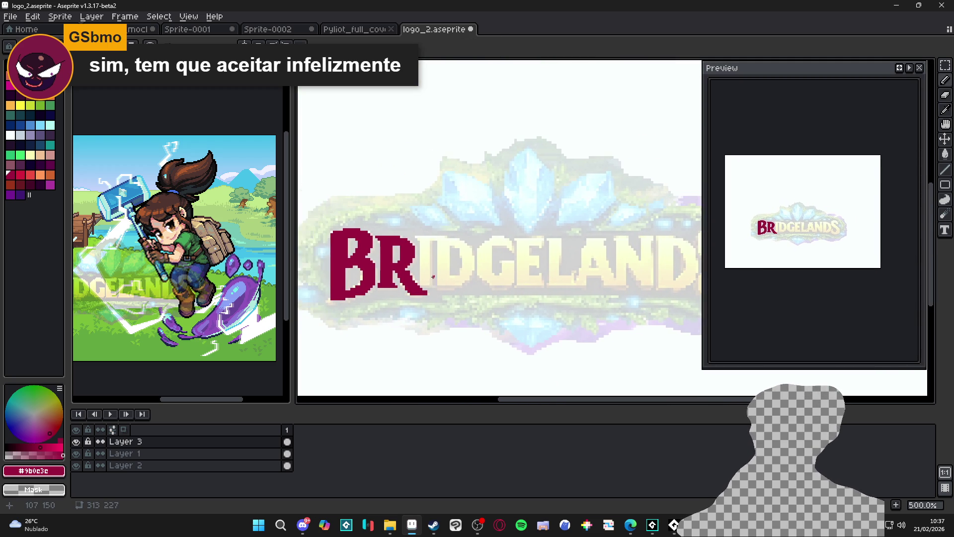
scroll(372, 266, up, 5)
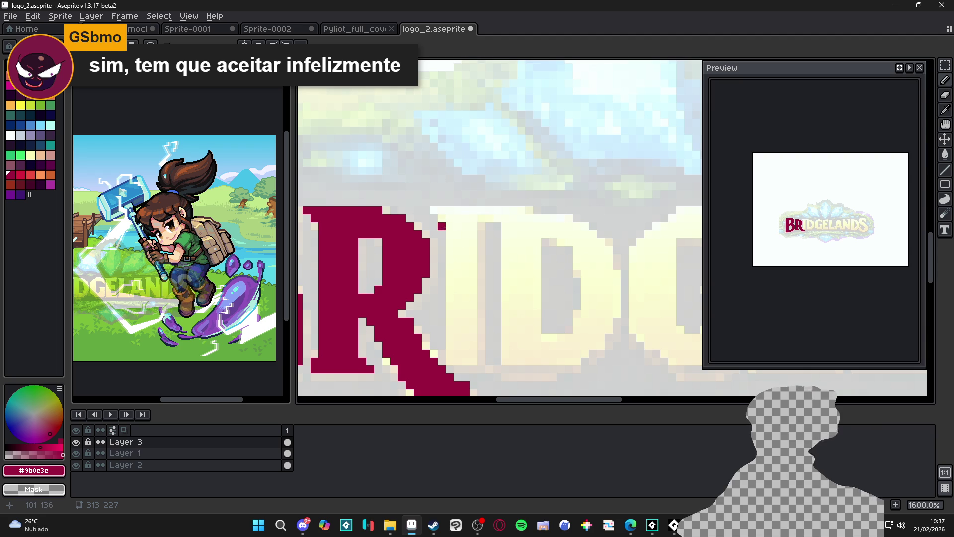
click(449, 226)
drag(449, 321, 456, 290)
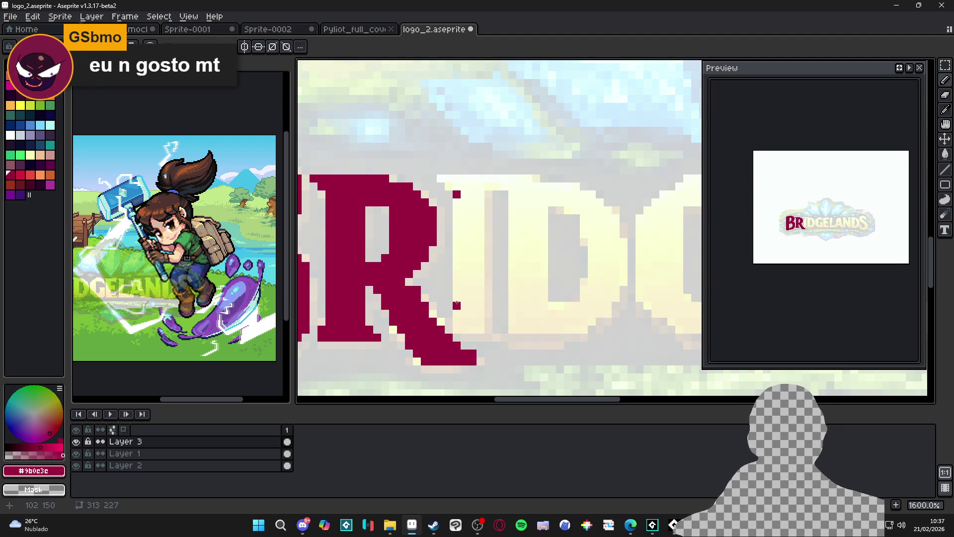
shift+click(456, 304)
shift+click(459, 327)
shift+click(485, 332)
shift+click(489, 337)
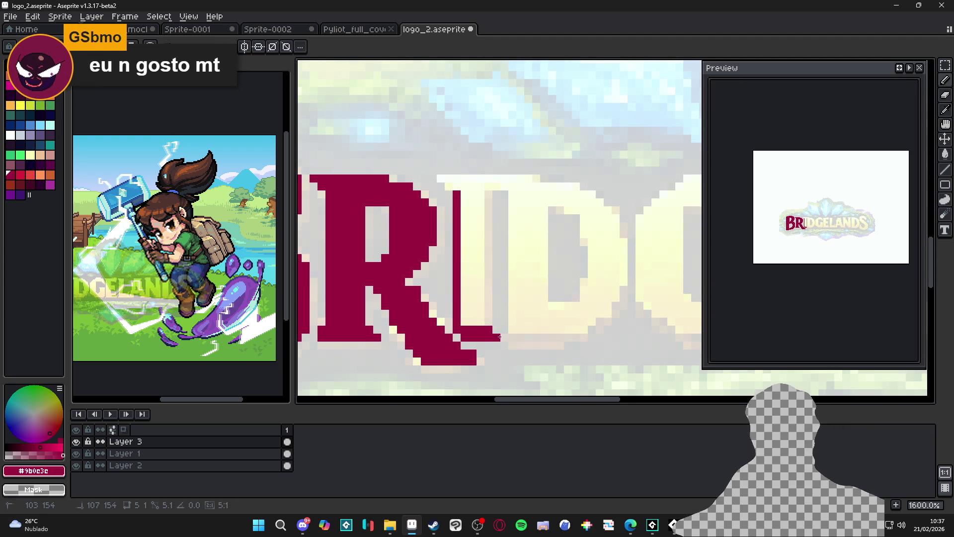
shift+click(488, 192)
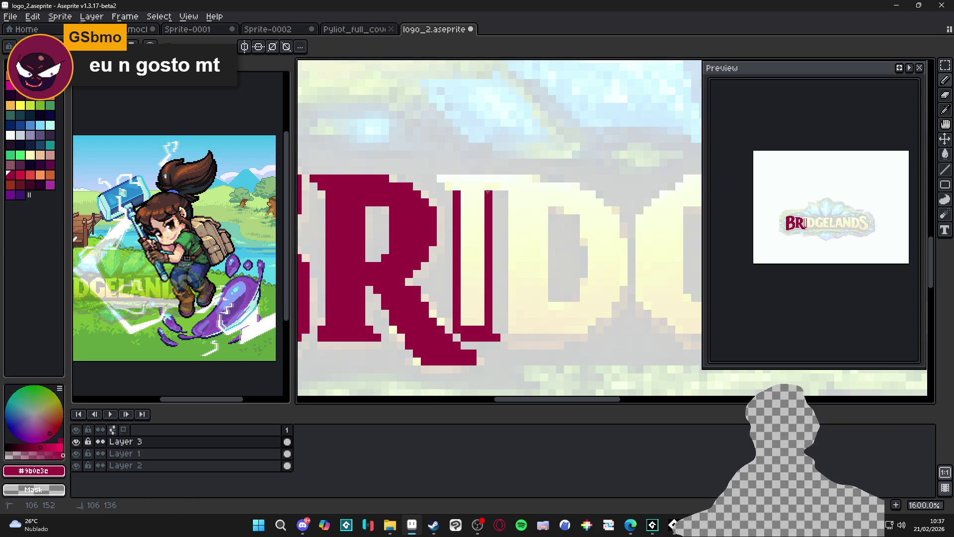
- Flood-fill the I outline dark red and complete its solid top row
key(g)
click(472, 226)
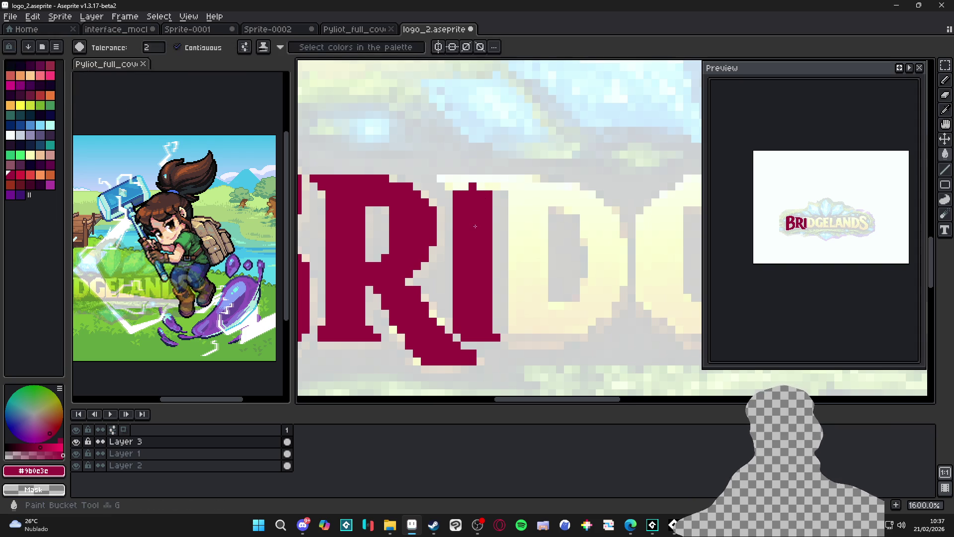
shift+click(505, 186)
shift+click(511, 179)
shift+click(440, 178)
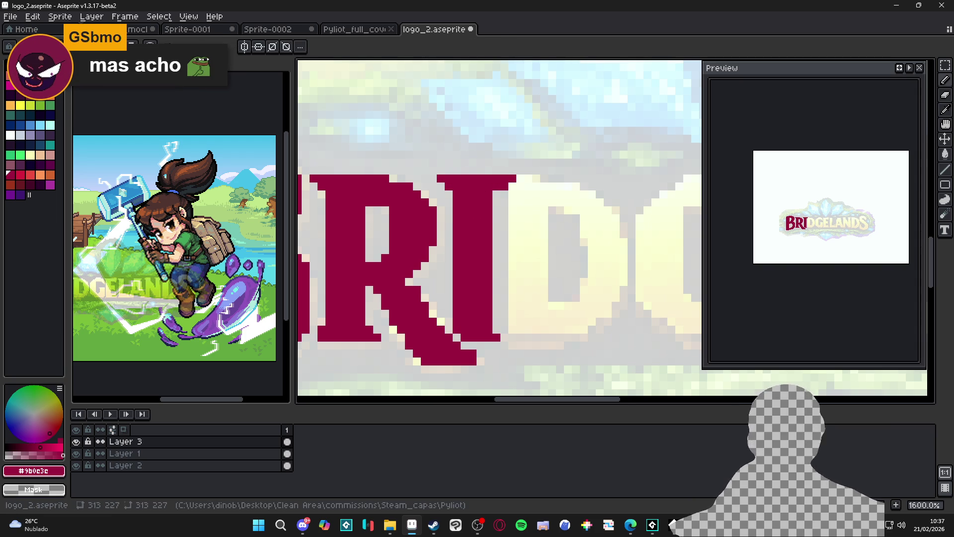
- Fill the gap right of the I and outline a wider right side, undoing a misplaced column
key(e)
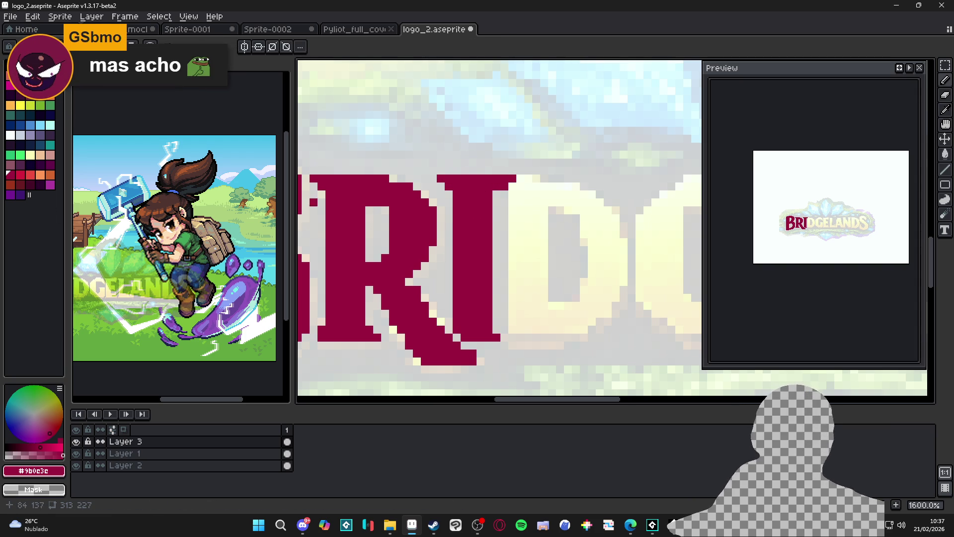
scroll(505, 198, down, 1)
scroll(505, 198, up, 1)
key(b)
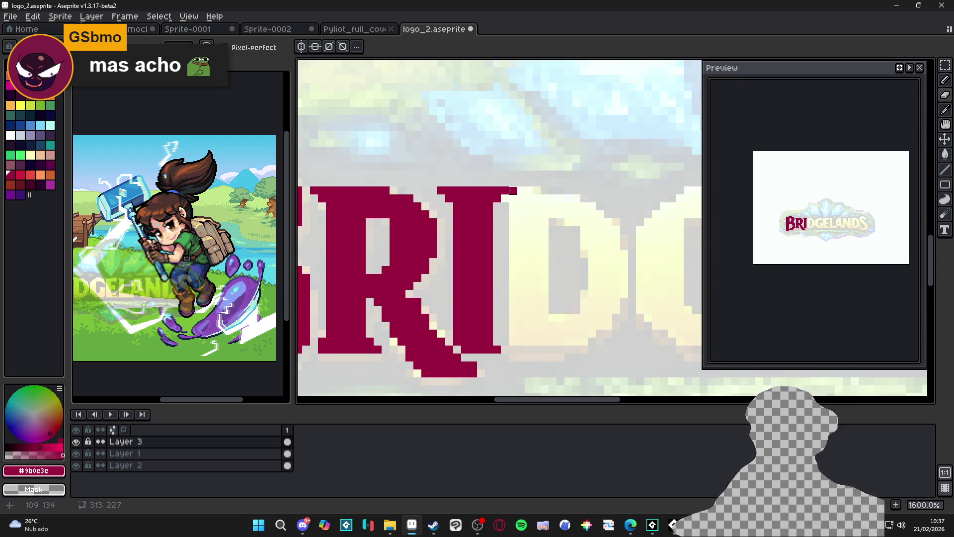
scroll(503, 257, down, 3)
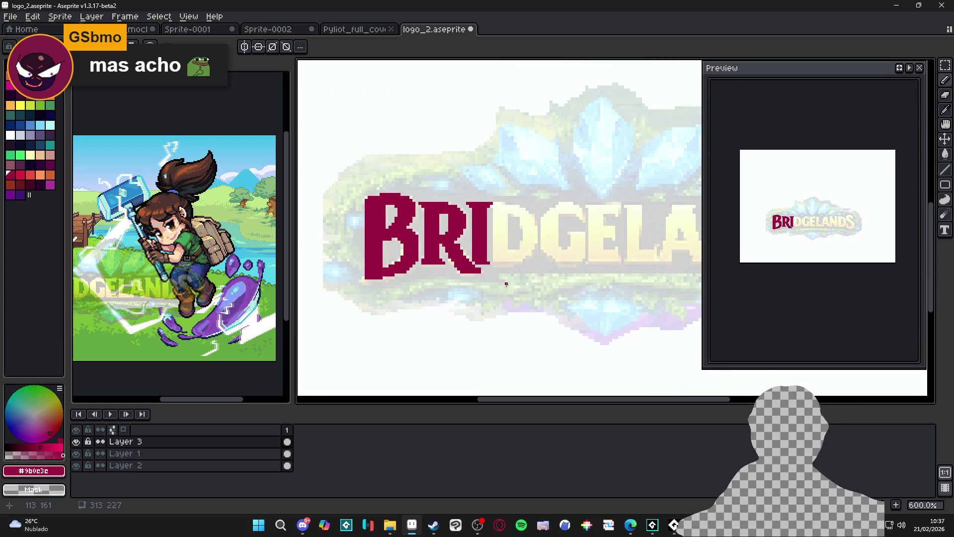
scroll(477, 270, right, 1)
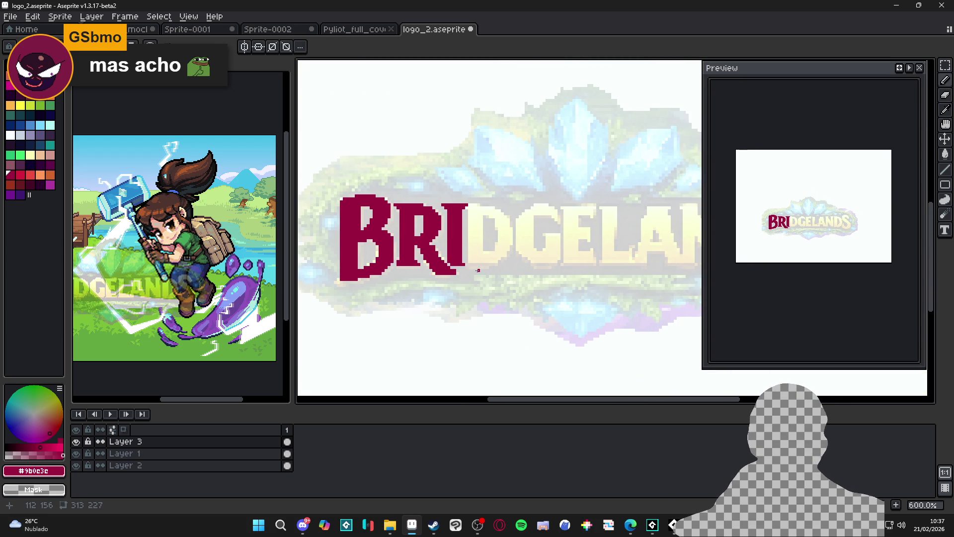
scroll(455, 208, up, 4)
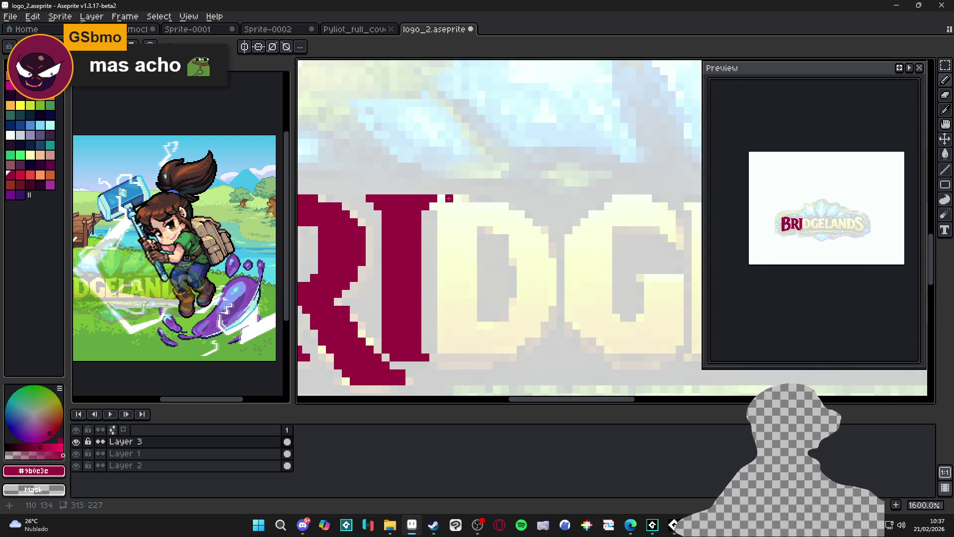
drag(441, 199, 441, 350)
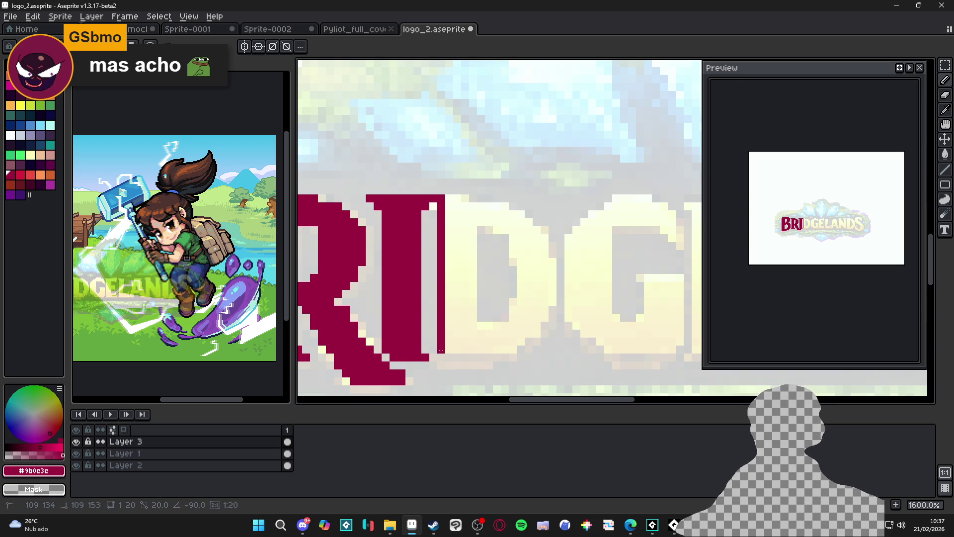
drag(473, 207, 474, 359)
click(458, 350)
key(ctrl+z)
key(ctrl+z)
- Redraw the widened I's right edge and close its top and bottom edges
click(473, 318)
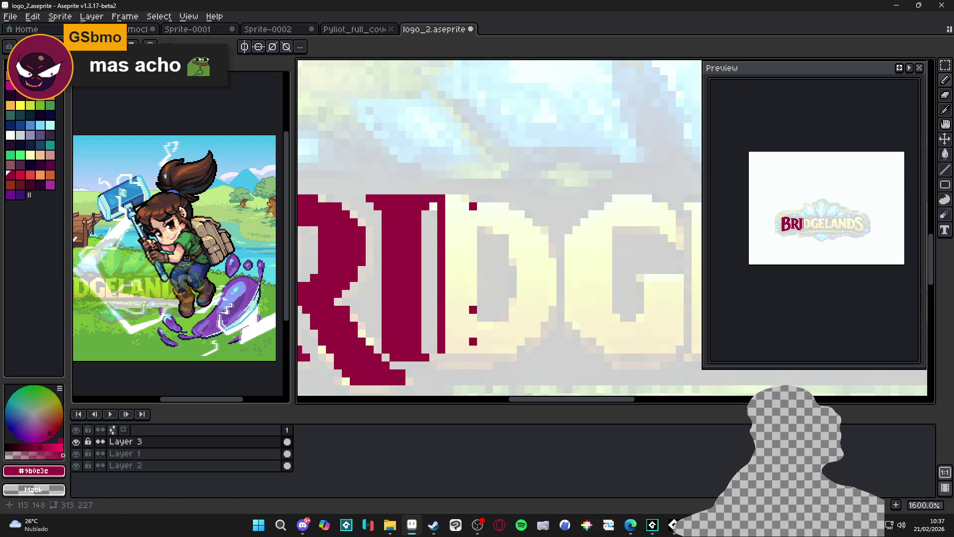
shift+click(473, 207)
drag(460, 200, 449, 198)
drag(449, 348, 460, 348)
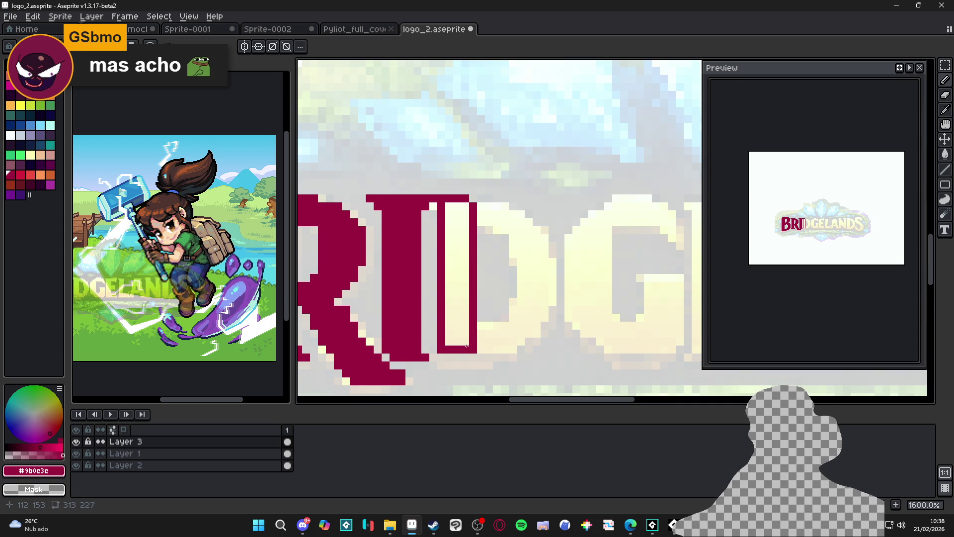
- Flood-fill the hollow inside the I stroke with dark red
key(g)
click(458, 325)
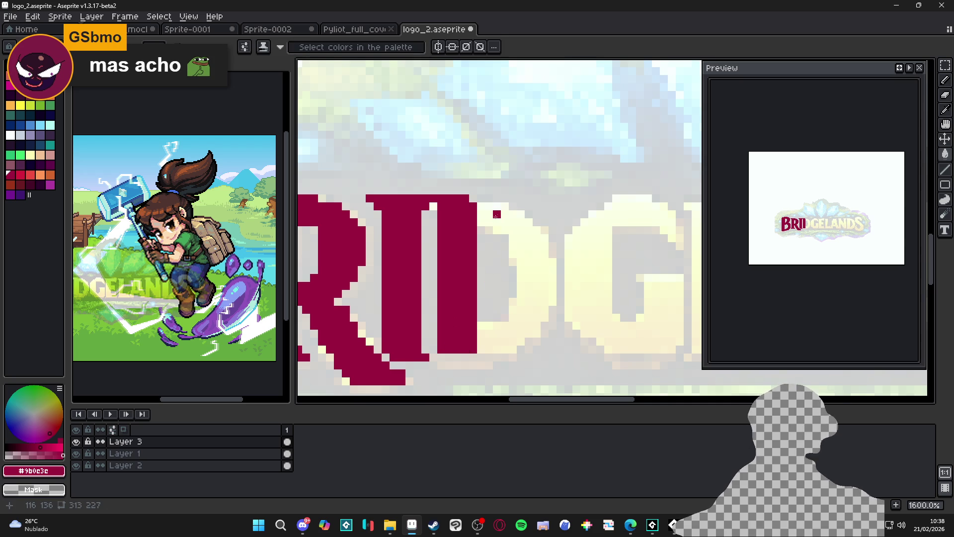
click(505, 238)
scroll(502, 256, down, 1)
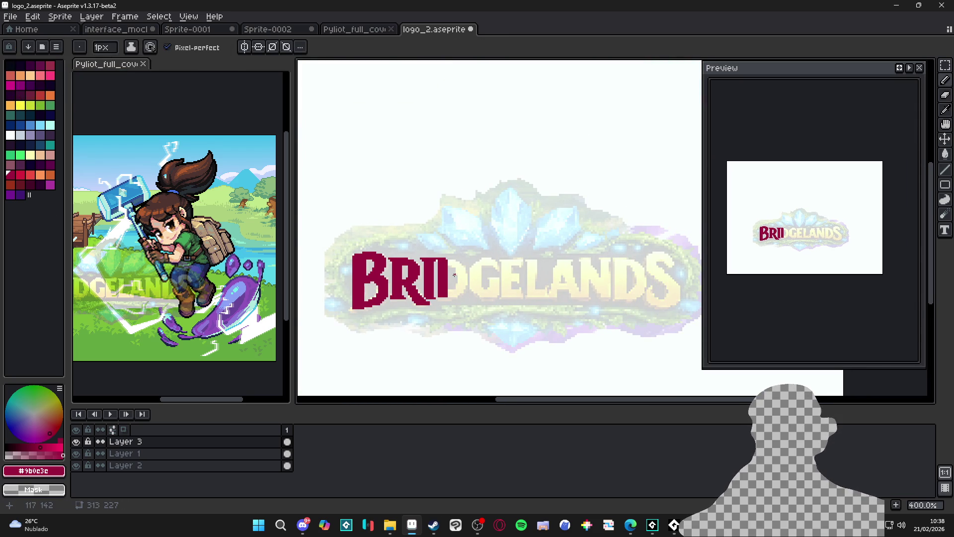
- Extend the second I into a solid red D, adding its lower tail and filling the gap pixel
scroll(454, 261, up, 6)
mouse_move(457, 260)
mouse_down()
mouse_move(447, 256)
mouse_move(467, 258)
mouse_move(447, 247)
mouse_move(469, 268)
mouse_move(488, 268)
mouse_move(482, 287)
mouse_move(490, 279)
mouse_move(508, 295)
mouse_move(485, 351)
mouse_move(513, 315)
mouse_move(514, 329)
mouse_move(503, 359)
mouse_move(487, 359)
mouse_up()
scroll(492, 359, up, 2)
mouse_move(512, 286)
mouse_down()
mouse_move(513, 294)
mouse_move(448, 293)
mouse_move(438, 310)
mouse_move(495, 310)
mouse_move(430, 323)
mouse_move(482, 314)
mouse_up()
scroll(461, 319, down, 5)
scroll(462, 319, up, 2)
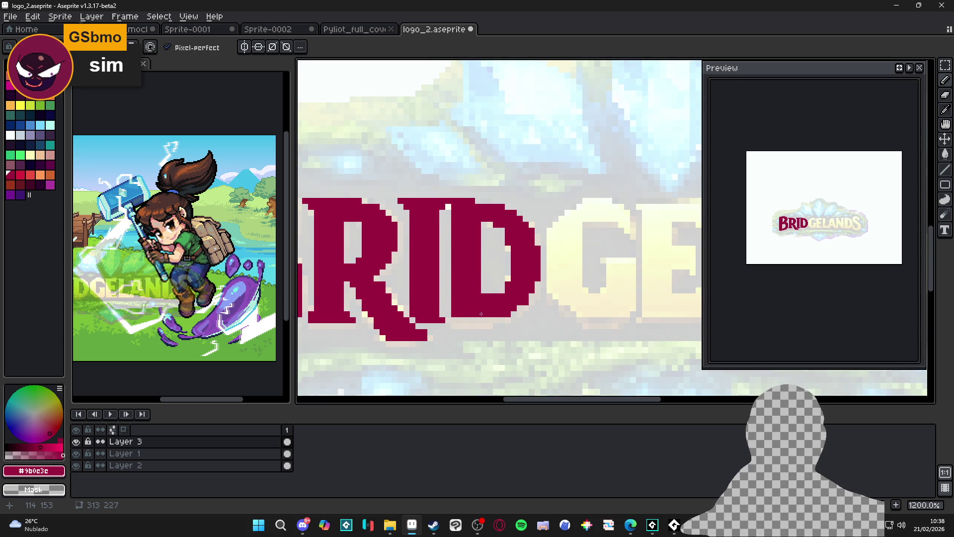
click(452, 315)
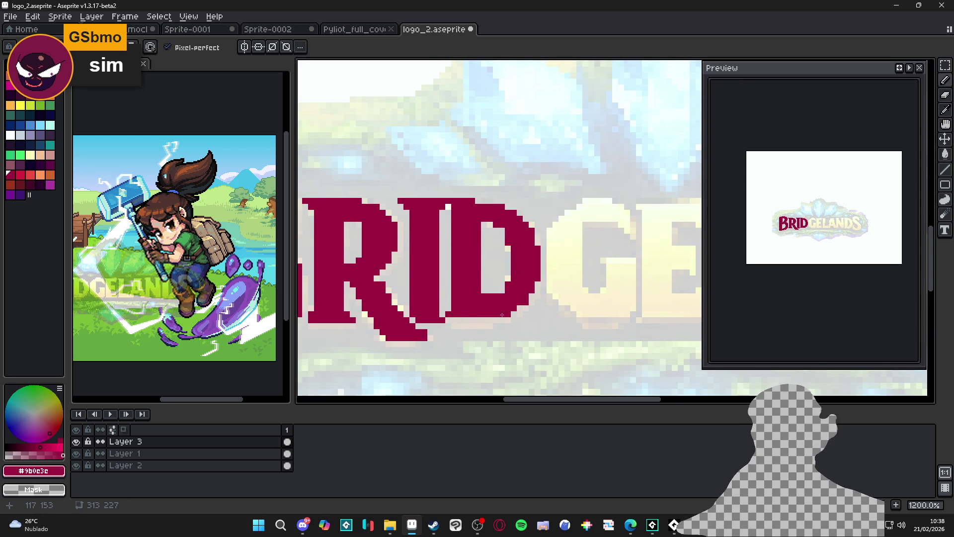
- Draw the G's red top arc and extend it down and to the left
scroll(505, 314, down, 3)
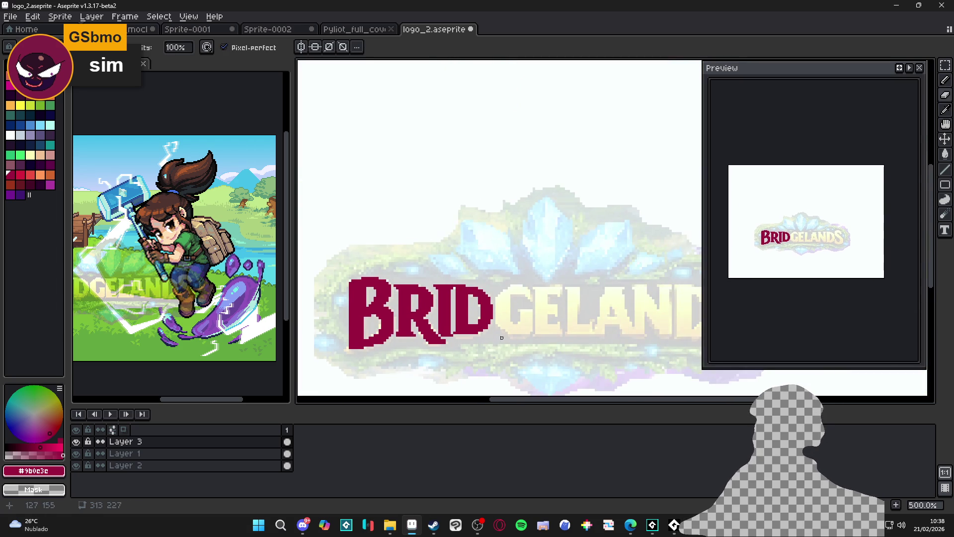
scroll(524, 288, up, 3)
scroll(523, 287, up, 1)
mouse_move(541, 304)
mouse_down()
mouse_move(533, 289)
mouse_move(482, 283)
mouse_move(490, 274)
mouse_move(515, 276)
mouse_move(514, 297)
mouse_move(461, 293)
mouse_move(467, 305)
mouse_move(446, 320)
mouse_up()
click(526, 281)
scroll(446, 320, down, 2)
mouse_move(438, 277)
mouse_down()
mouse_move(427, 266)
mouse_move(440, 282)
mouse_move(421, 298)
mouse_move(420, 233)
mouse_up()
scroll(441, 282, down, 2)
click(434, 265)
- Draw the G's left and bottom strokes and fill its remaining cream gap pixels red
drag(428, 298, 455, 324)
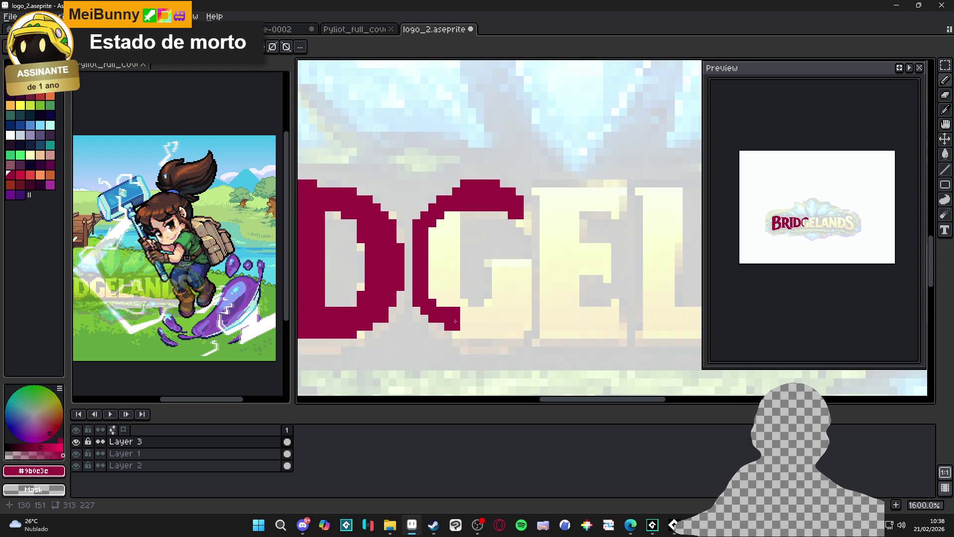
mouse_move(464, 334)
mouse_down()
mouse_move(517, 330)
mouse_move(528, 318)
mouse_move(528, 274)
mouse_move(488, 262)
mouse_move(496, 304)
mouse_move(465, 311)
mouse_move(454, 214)
mouse_move(441, 313)
mouse_move(507, 298)
mouse_up()
click(441, 246)
scroll(506, 277, down, 1)
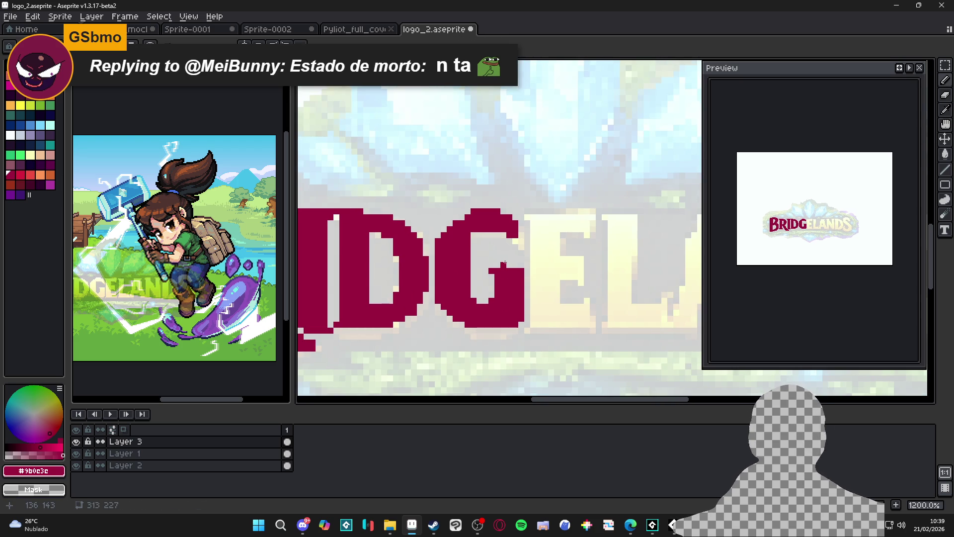
scroll(529, 252, up, 2)
click(529, 252)
key(ctrl+z)
click(529, 232)
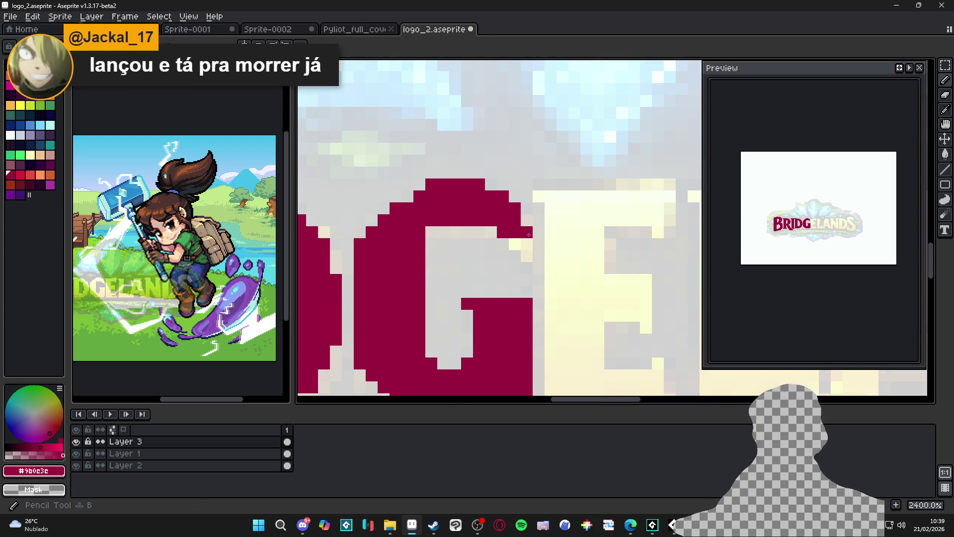
click(515, 243)
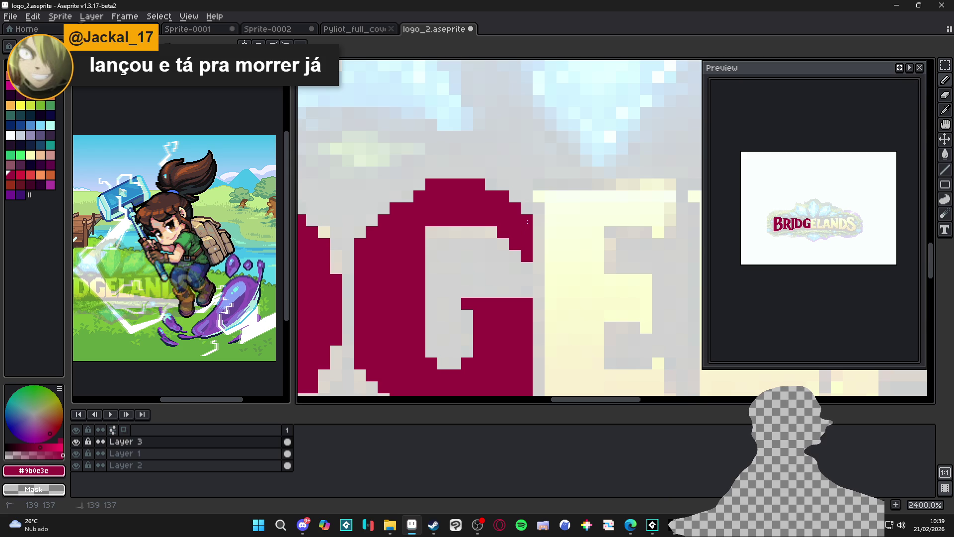
click(497, 228)
- Outline the E in red: top edge, right side and middle bar
scroll(507, 245, down, 4)
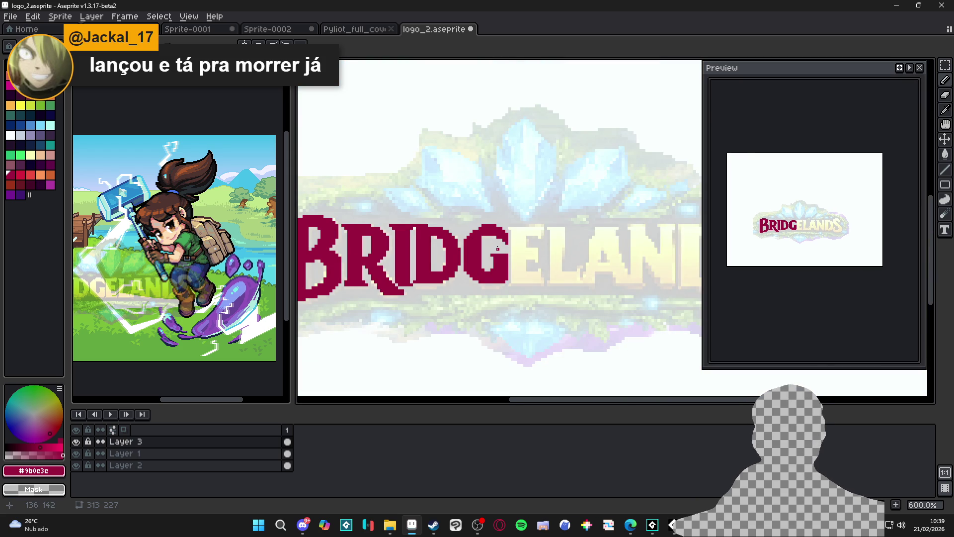
scroll(503, 248, up, 1)
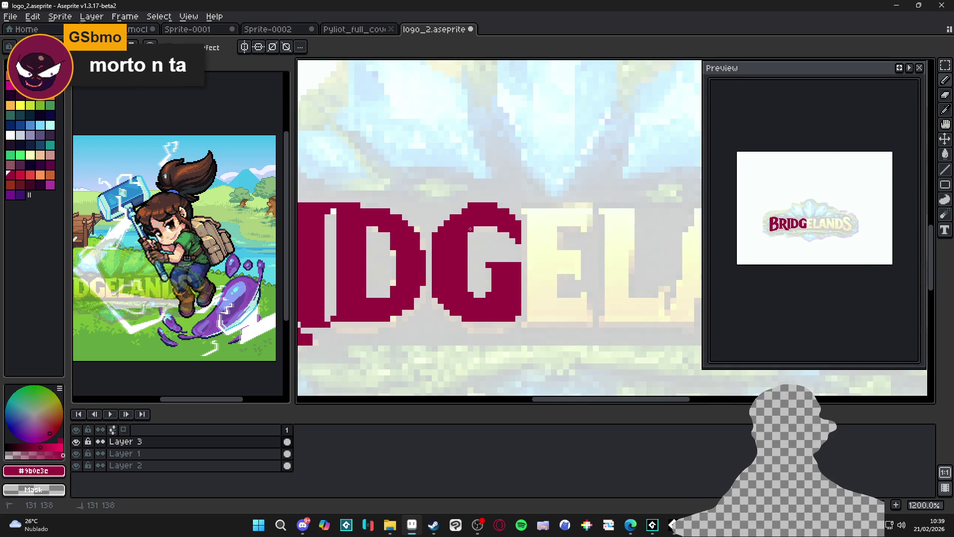
scroll(478, 241, down, 2)
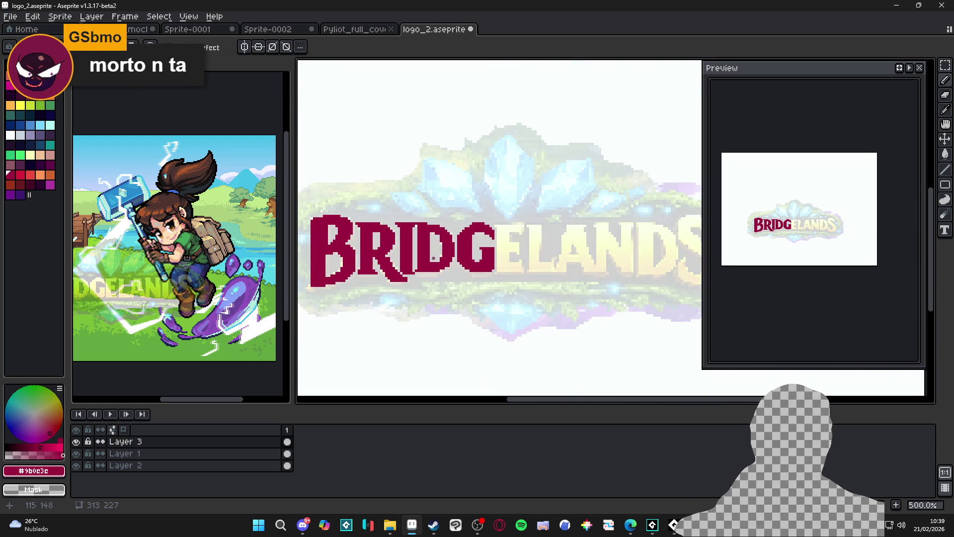
scroll(476, 227, up, 4)
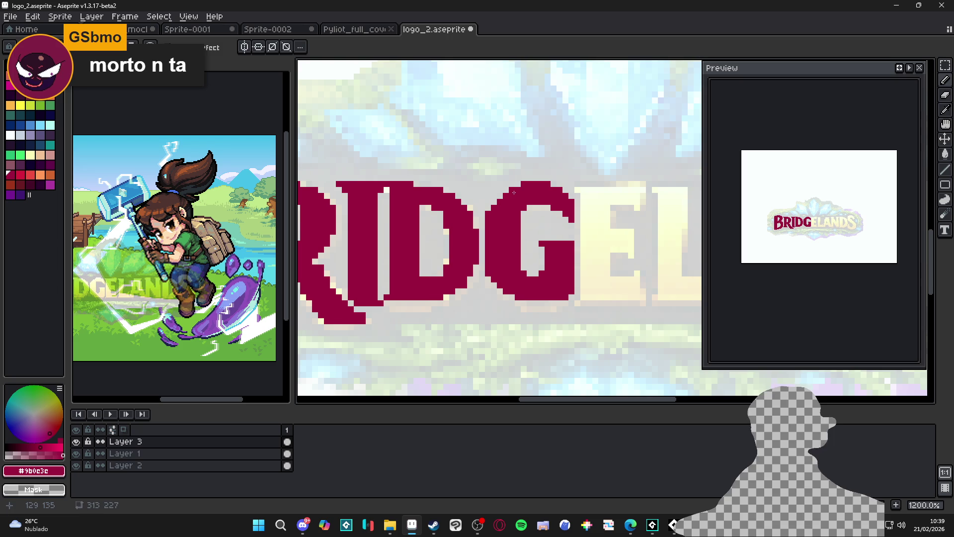
scroll(508, 244, down, 4)
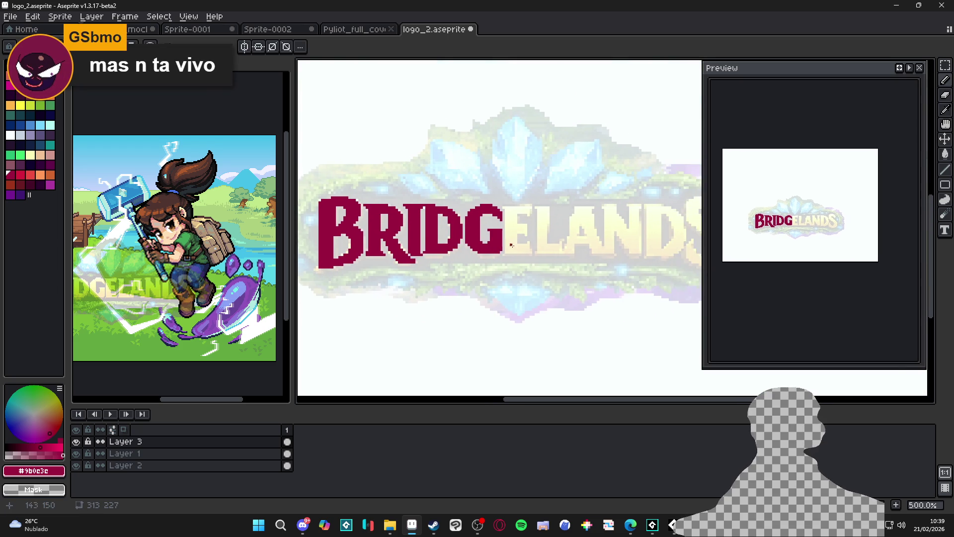
drag(508, 245, 487, 277)
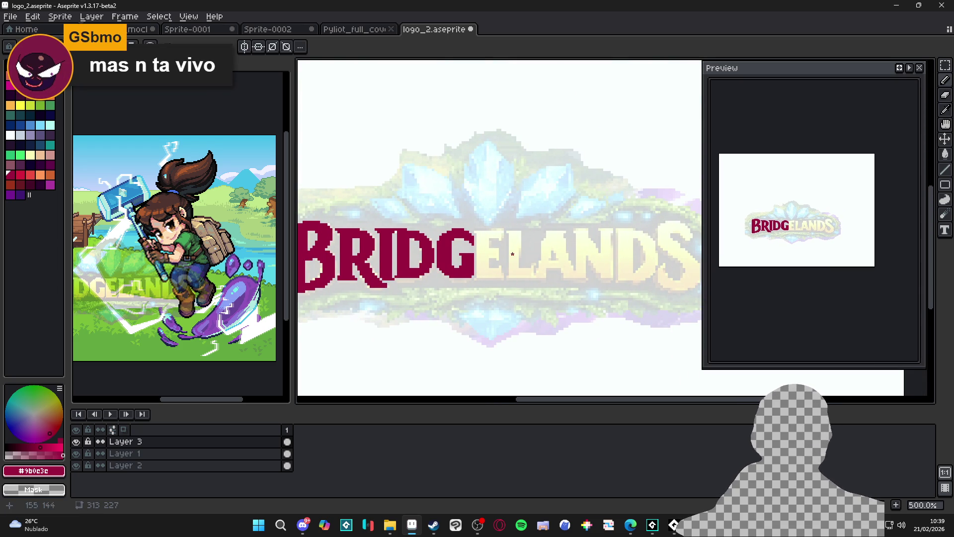
scroll(478, 231, up, 4)
mouse_move(472, 231)
mouse_down()
mouse_move(483, 245)
mouse_move(453, 242)
mouse_up()
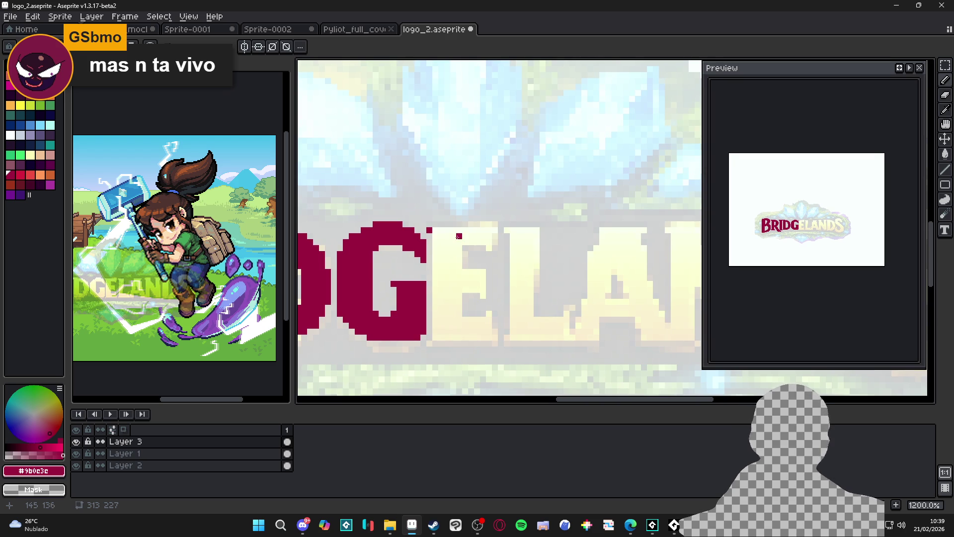
scroll(458, 236, up, 3)
shift+click(530, 224)
scroll(527, 229, down, 5)
scroll(522, 241, up, 2)
shift+click(523, 235)
mouse_move(492, 229)
mouse_down()
mouse_move(517, 229)
mouse_move(487, 264)
mouse_move(512, 259)
mouse_move(512, 285)
mouse_move(485, 277)
mouse_move(487, 305)
mouse_move(519, 300)
mouse_move(519, 328)
mouse_move(463, 328)
mouse_move(464, 224)
mouse_up()
- Flood-fill the outlined E solid dark red
key(g)
click(469, 230)
scroll(477, 269, left, 1)
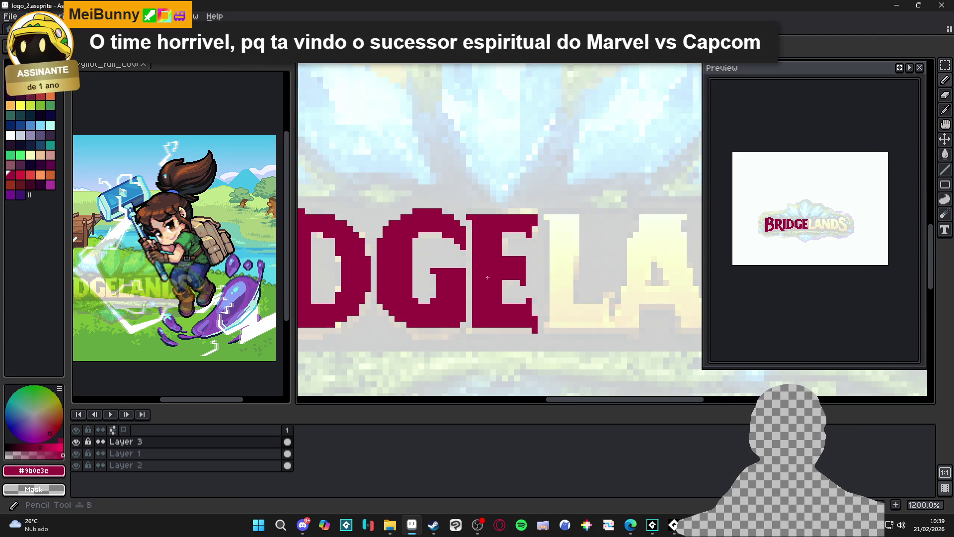
scroll(479, 321, up, 1)
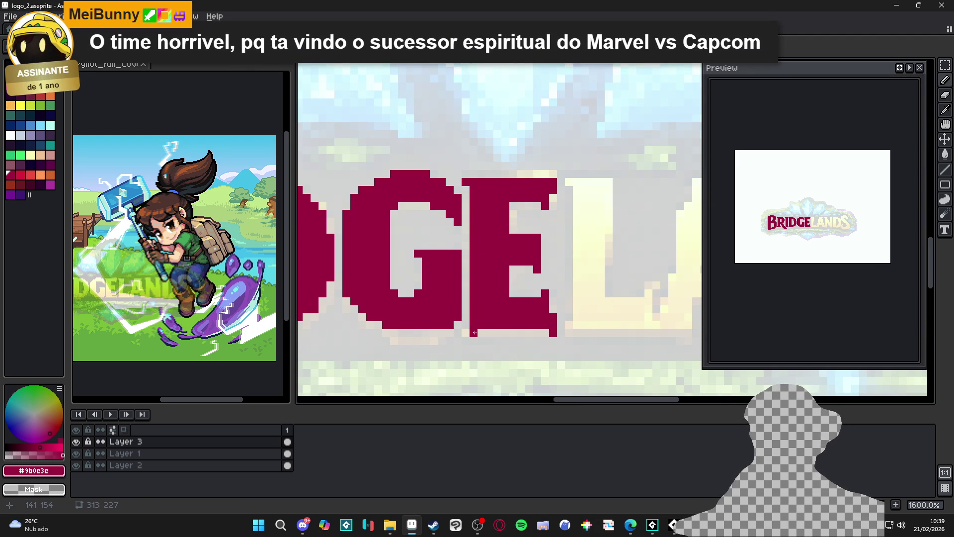
- Hide Layer 7's faded logo in the Pyliot cover, then save logo_2.aseprite
click(168, 294)
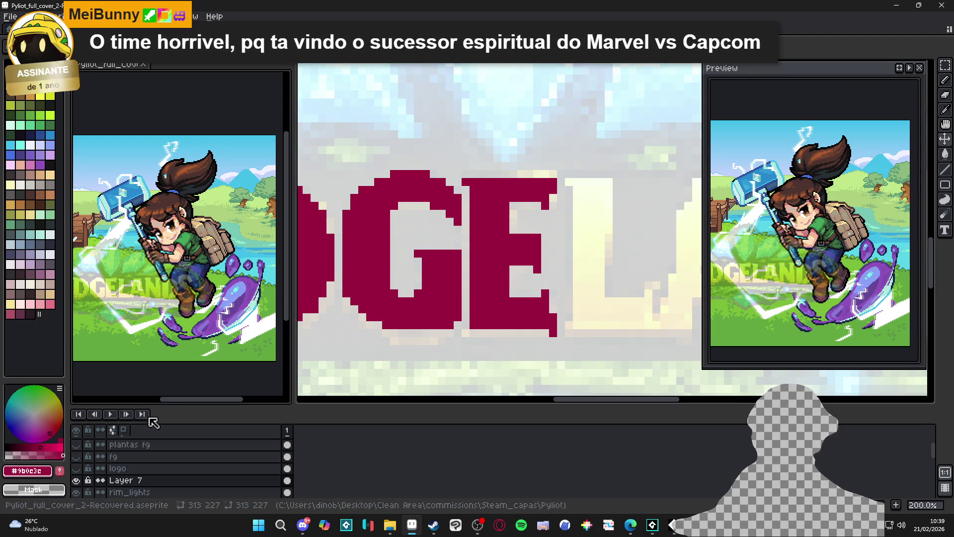
click(78, 481)
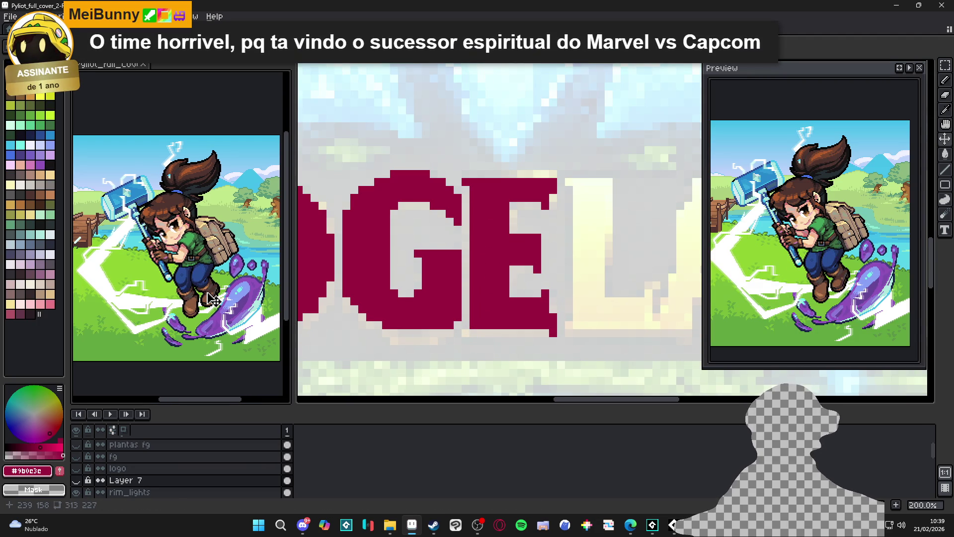
scroll(211, 299, up, 1)
drag(214, 302, 226, 304)
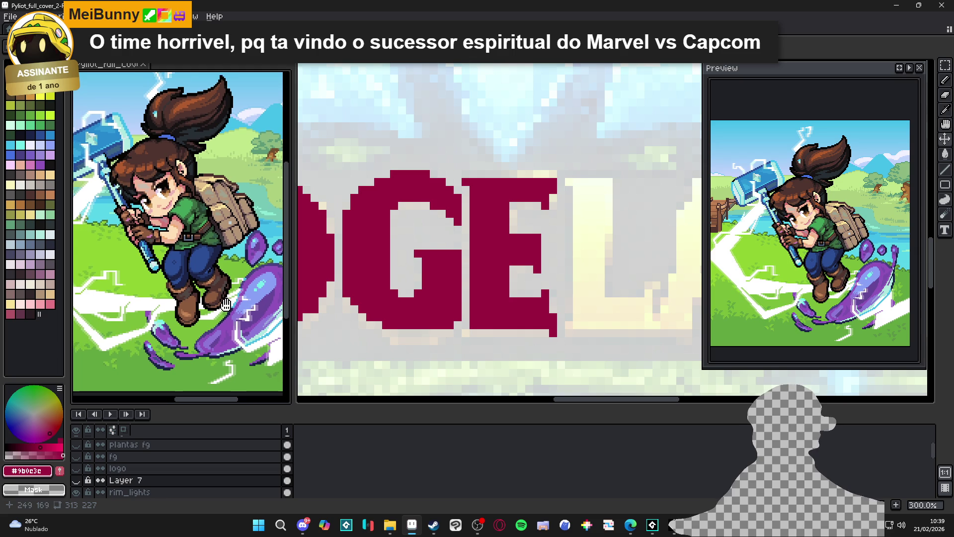
scroll(226, 304, down, 1)
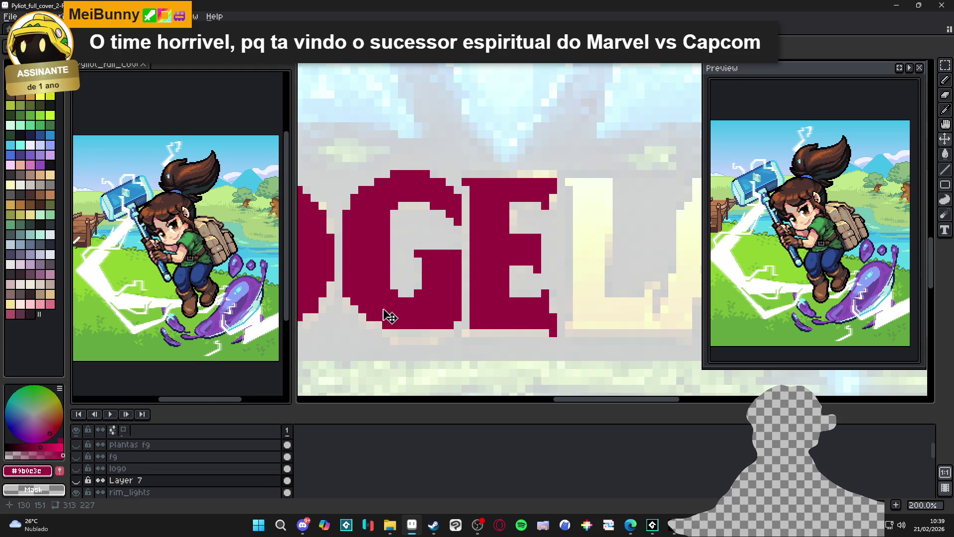
click(390, 317)
key(ctrl+s)
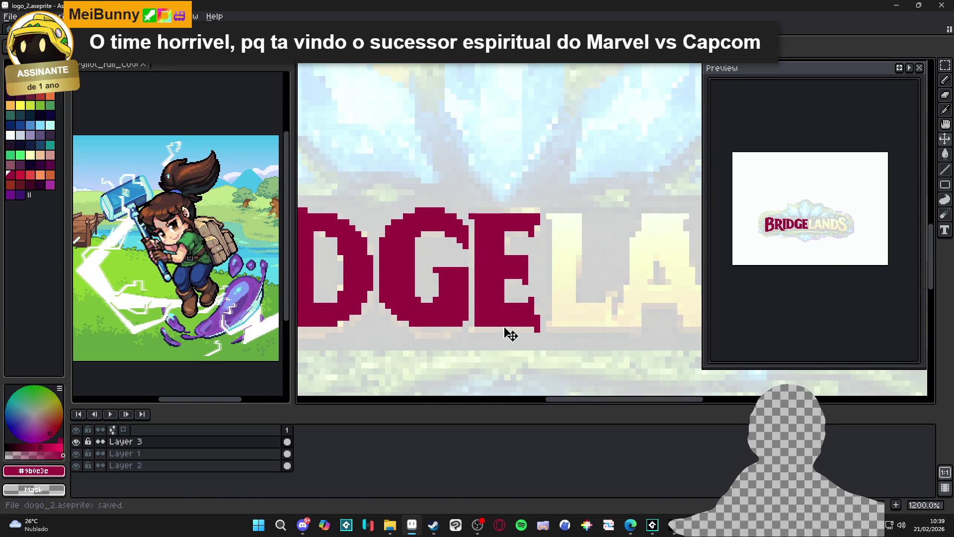
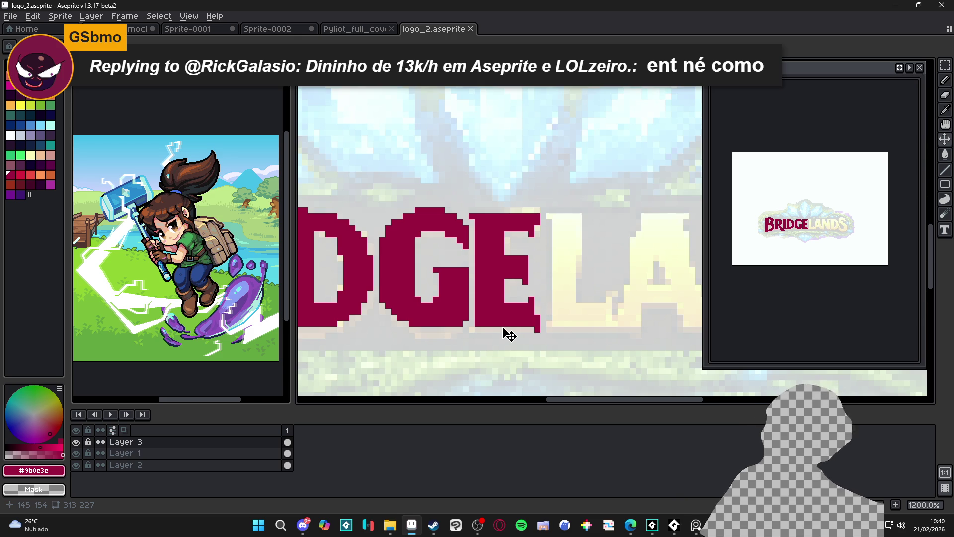
- Save the logo file and bring the space after GE into view
key(ctrl+s)
drag(550, 239, 511, 239)
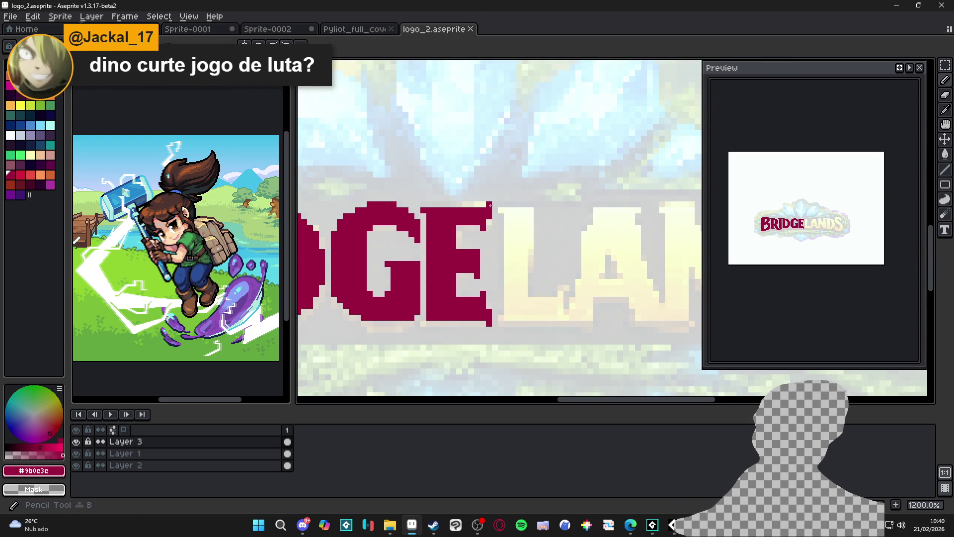
scroll(506, 217, up, 1)
- Trace the outline of the letter L over the faded reference
shift+click(508, 352)
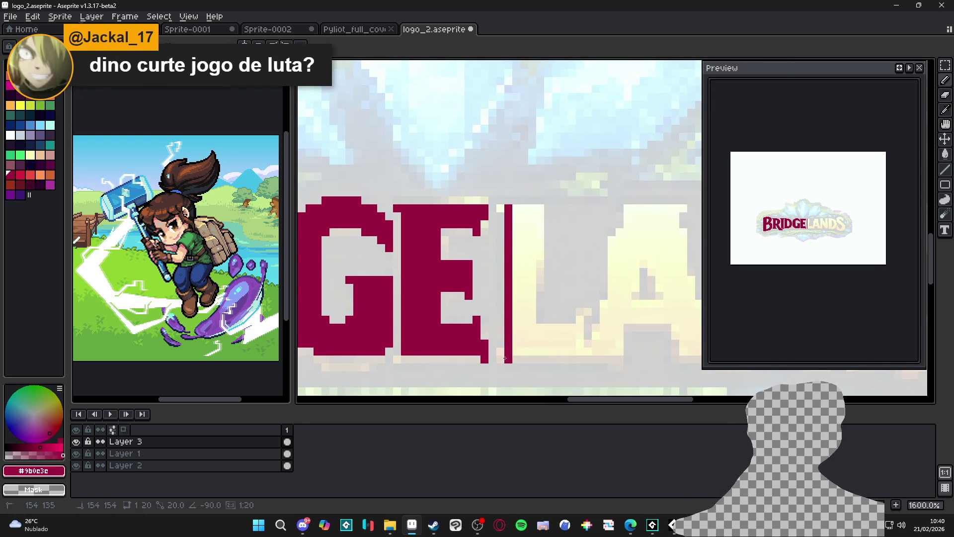
drag(503, 208, 542, 208)
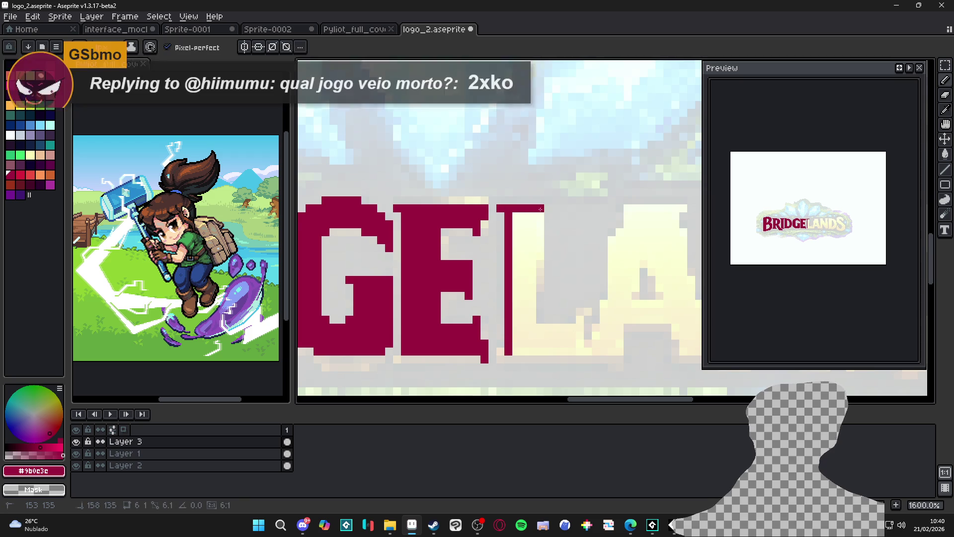
shift+click(532, 336)
mouse_move(535, 328)
mouse_down()
mouse_move(577, 328)
mouse_move(581, 319)
mouse_up()
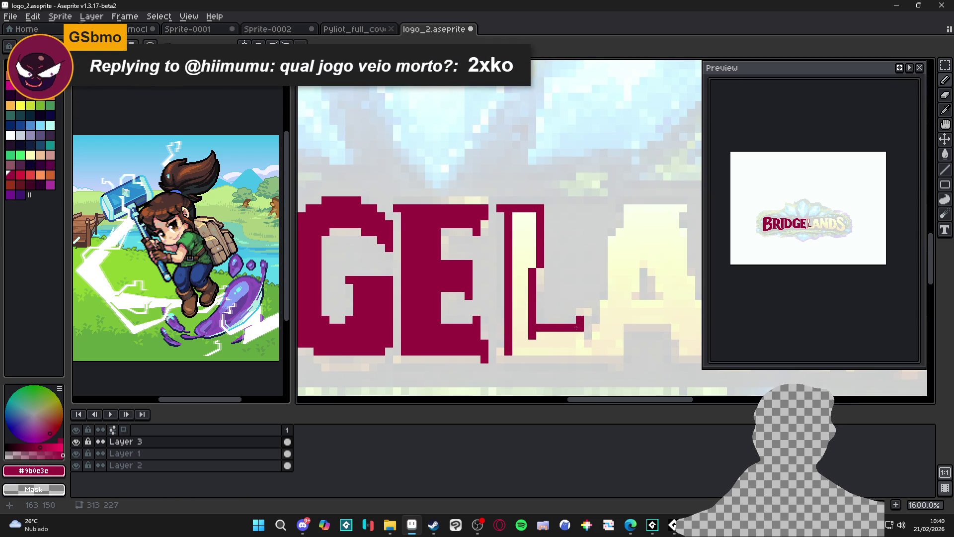
drag(587, 312, 581, 351)
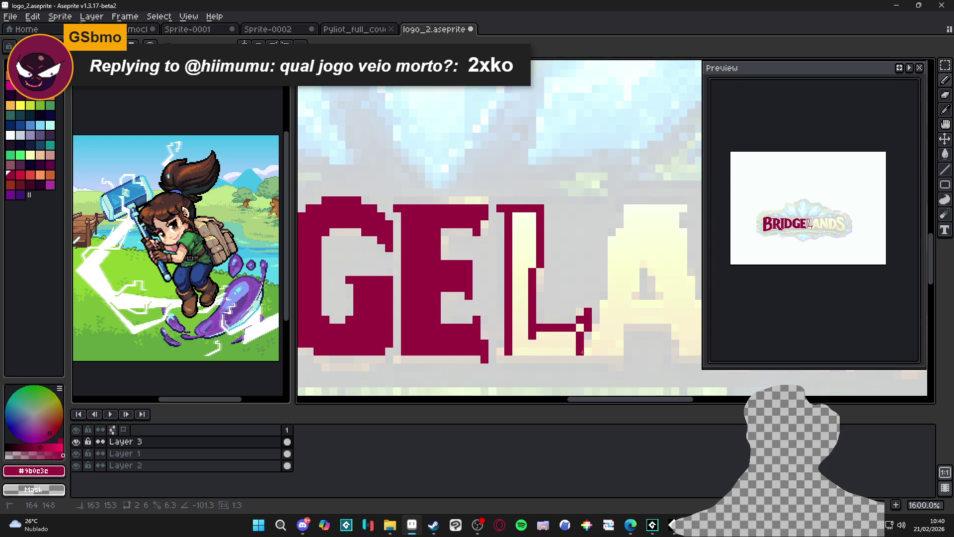
shift+click(507, 352)
- Fill the L outline solid crimson with the Paint Bucket
key(g)
click(549, 335)
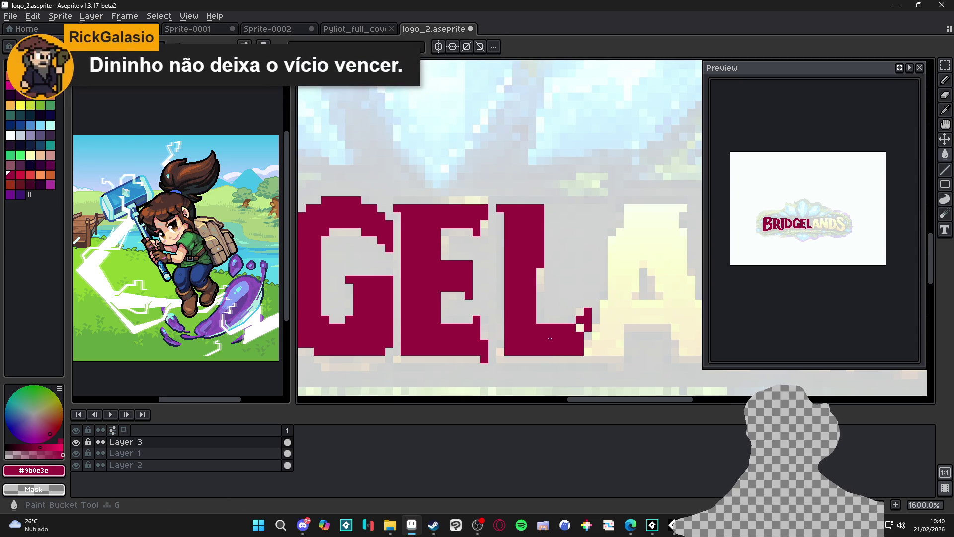
scroll(584, 327, down, 2)
scroll(537, 351, up, 1)
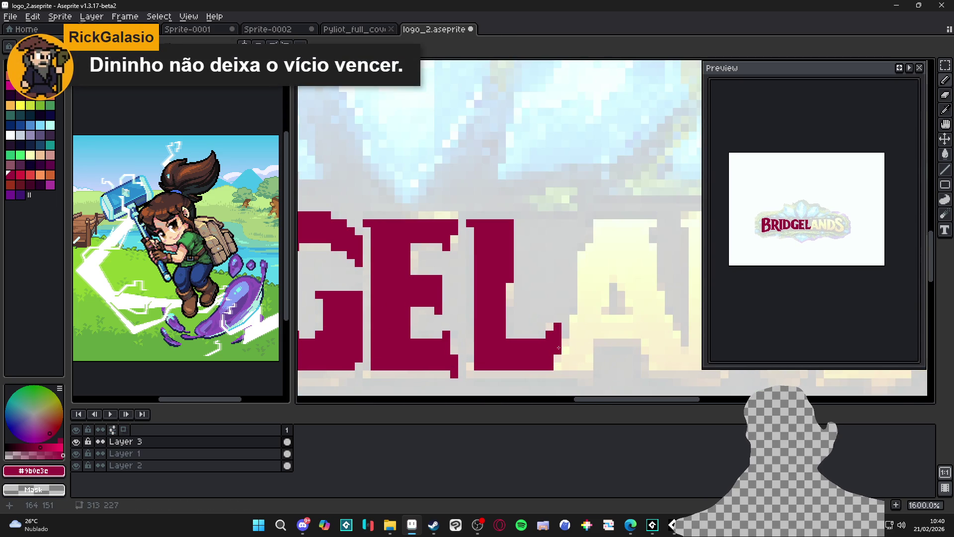
scroll(573, 356, down, 1)
scroll(548, 337, down, 1)
scroll(552, 336, up, 3)
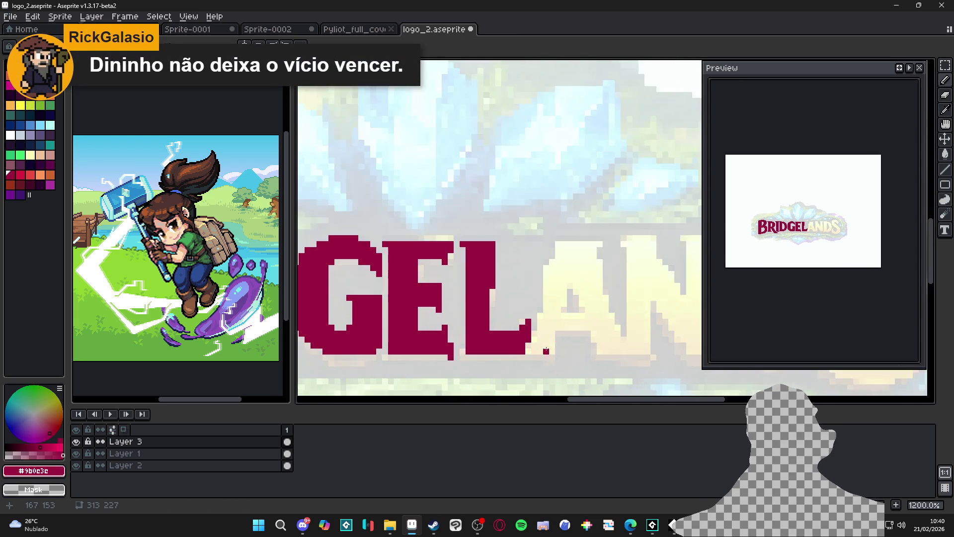
scroll(556, 336, down, 2)
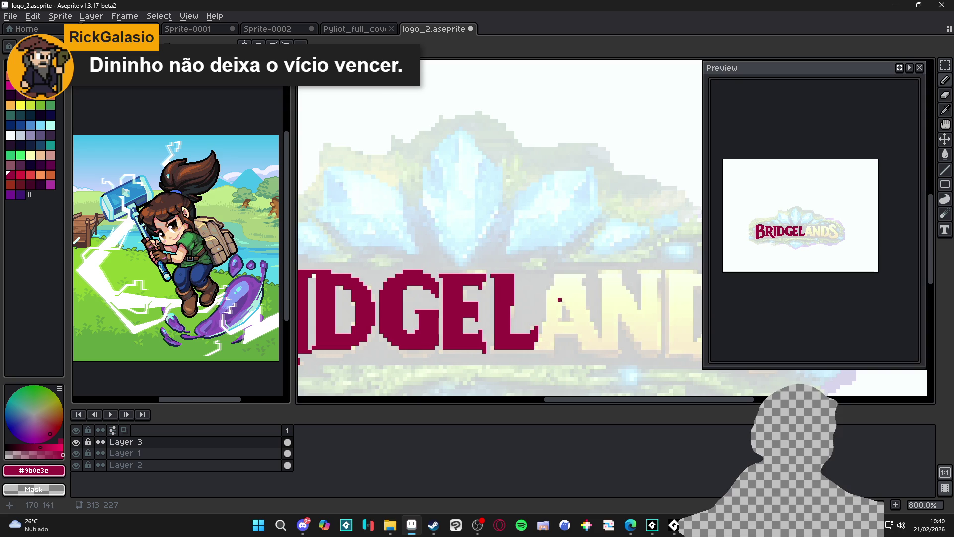
scroll(563, 299, up, 2)
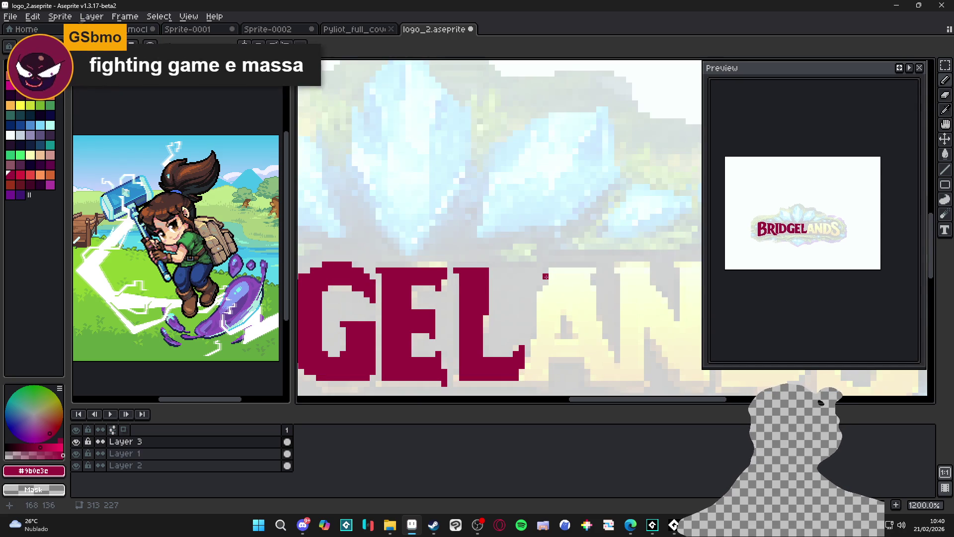
key(shift)
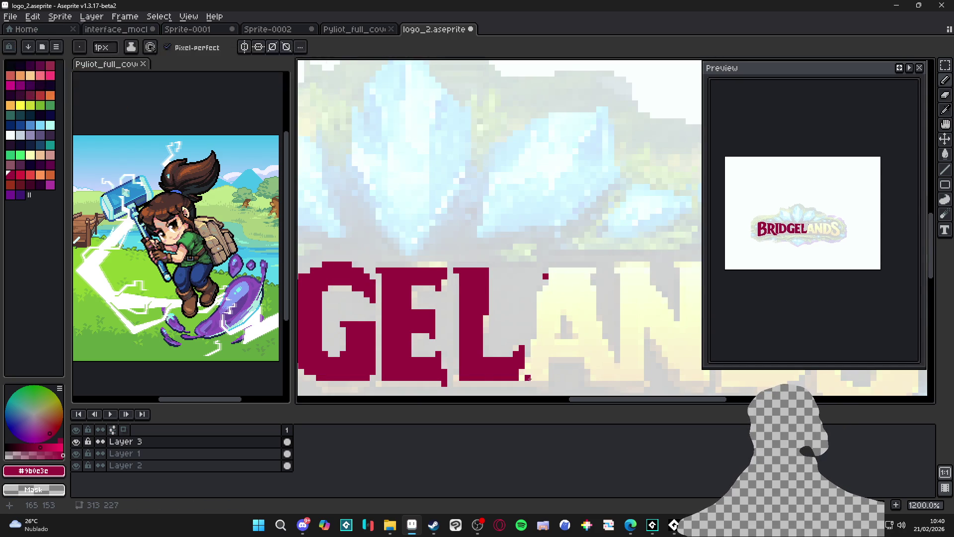
scroll(528, 378, down, 1)
- Save the logo file and shift the view slightly left
scroll(527, 376, up, 1)
scroll(526, 375, down, 1)
scroll(507, 326, up, 1)
scroll(497, 327, down, 2)
scroll(495, 327, up, 2)
scroll(495, 327, down, 3)
key(ctrl+s)
drag(535, 319, 523, 314)
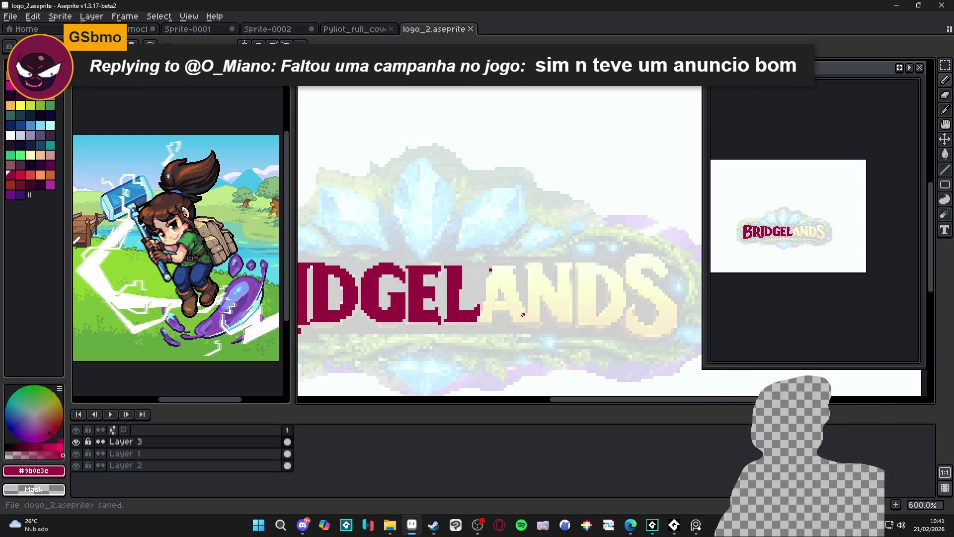
- Undo the stray crimson pencil lines drawn beside the L
key(ctrl+z)
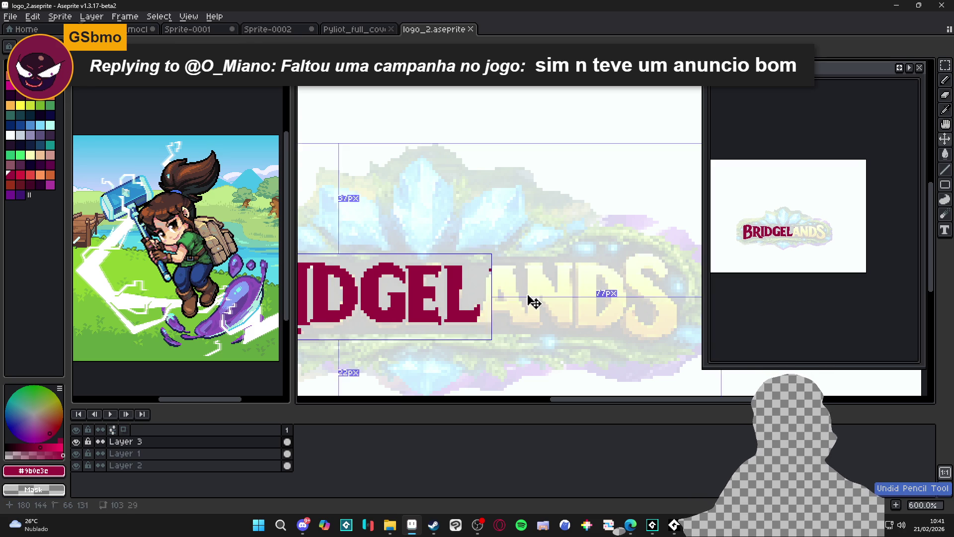
scroll(525, 293, up, 3)
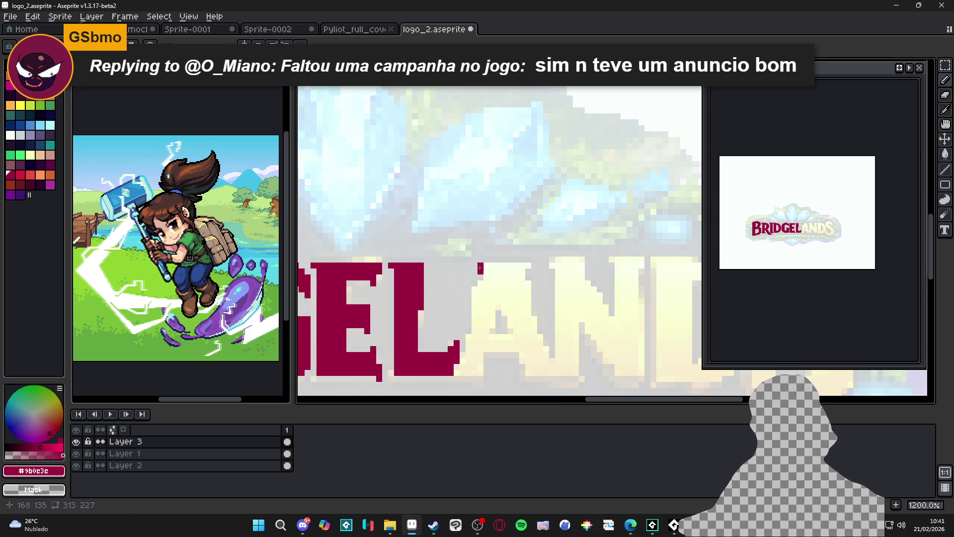
drag(474, 365, 468, 372)
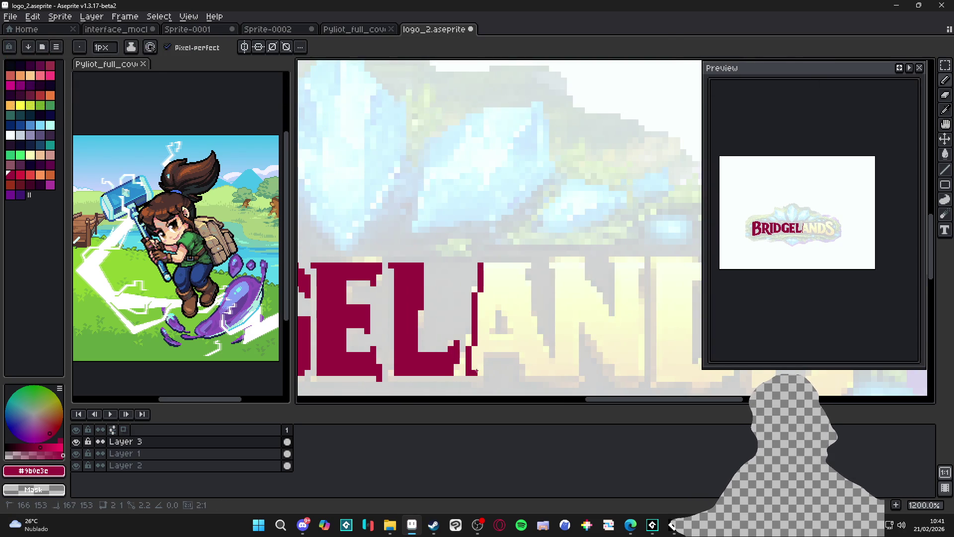
key(ctrl+z)
scroll(468, 372, down, 4)
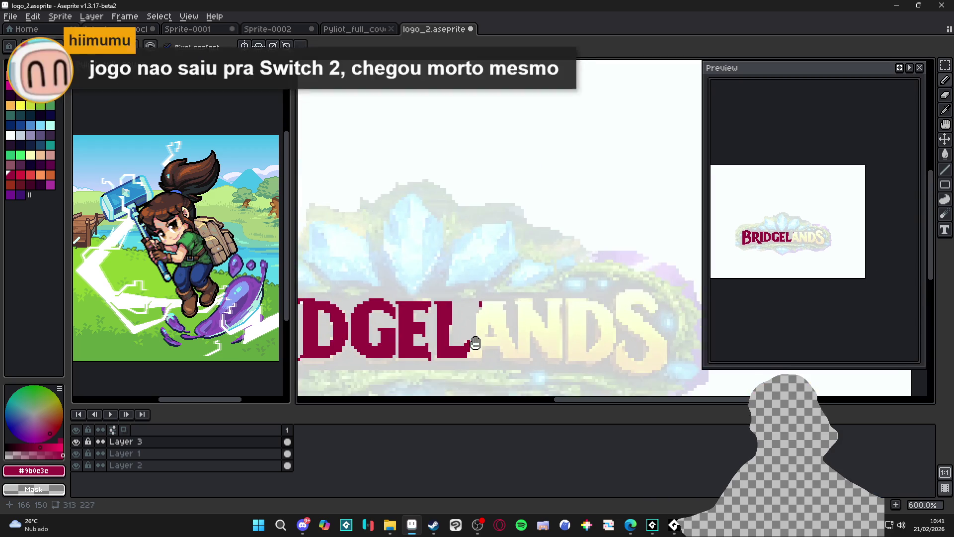
- Check the reference on Layer 1, then return to Layer 3 with the Pencil
ctrl+click(505, 310)
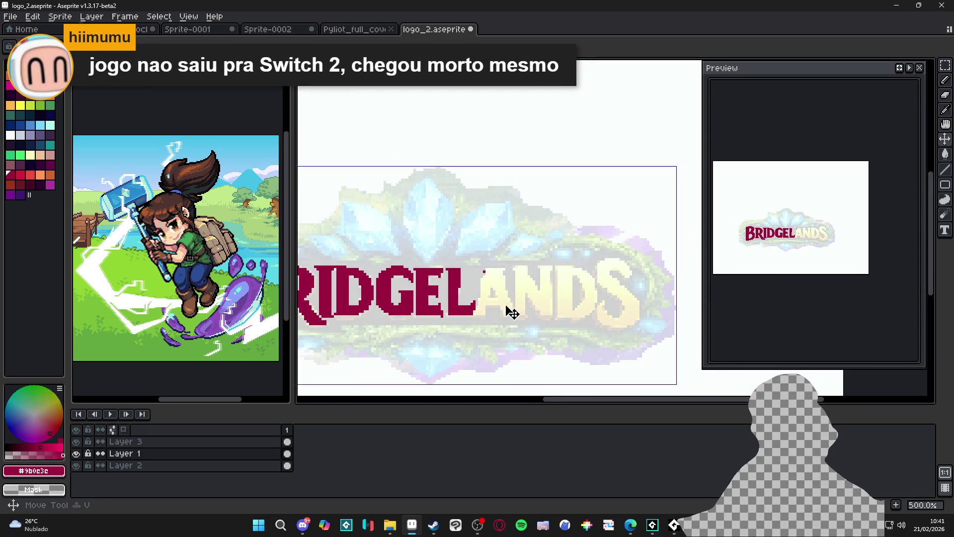
scroll(490, 283, up, 4)
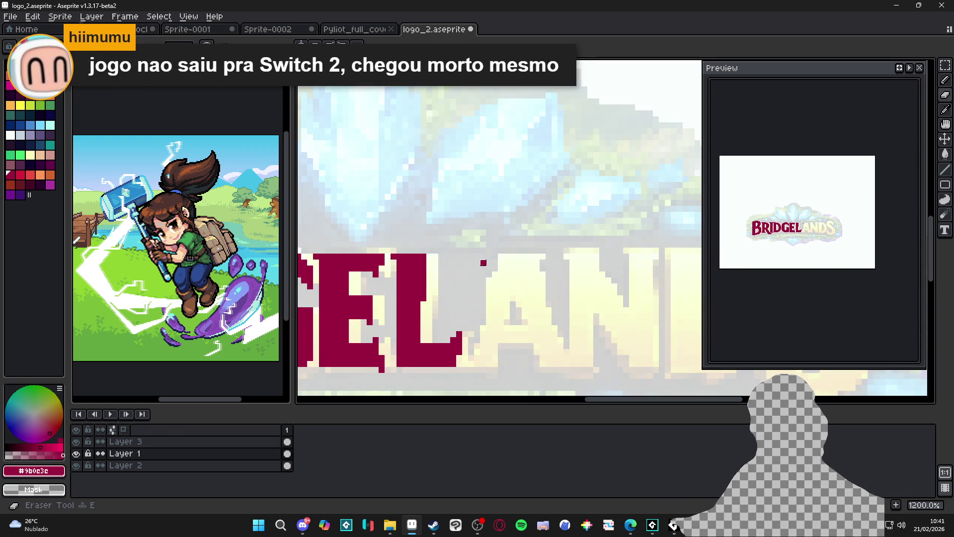
key(e)
ctrl+click(483, 263)
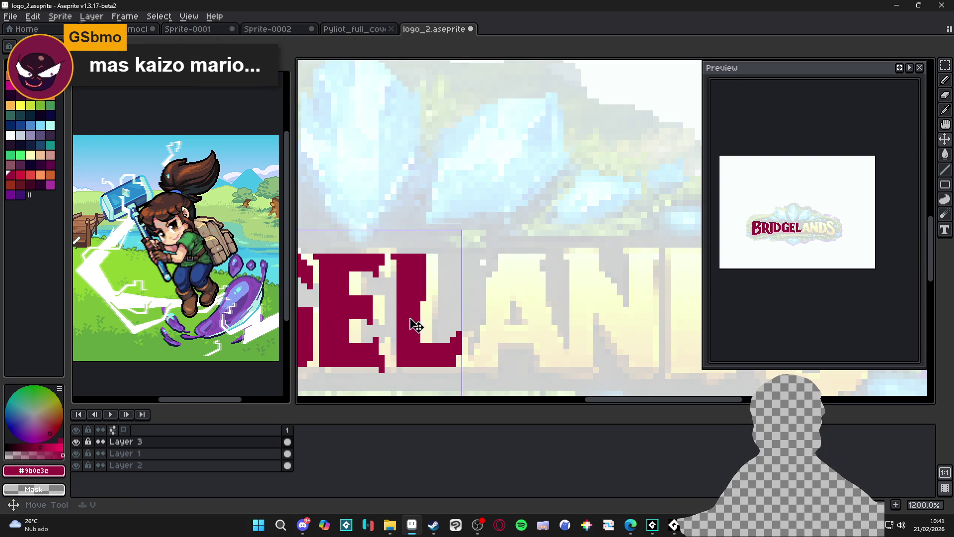
key(b)
scroll(465, 303, up, 1)
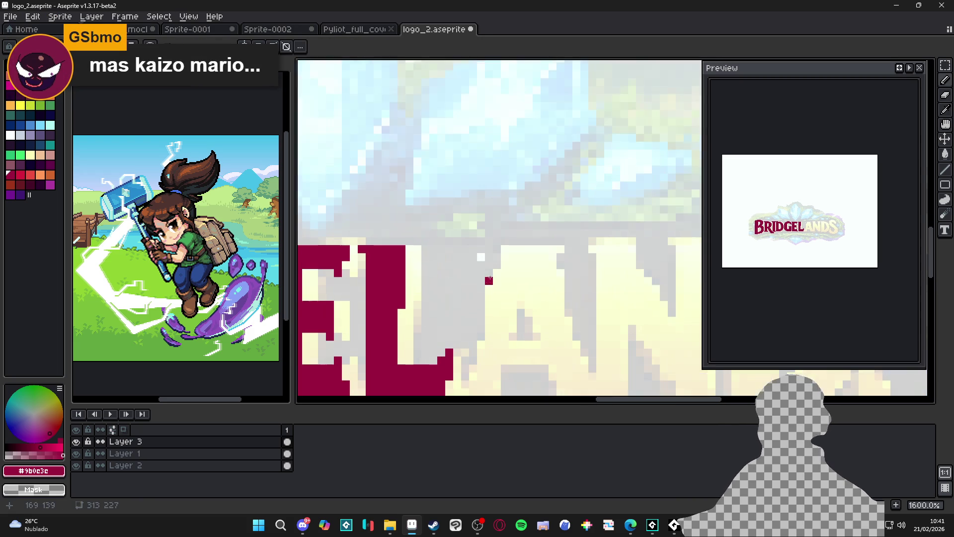
- Trace the A's left side, top, right side and inner bottom edge in crimson
scroll(498, 251, down, 1)
mouse_move(495, 273)
mouse_down()
mouse_move(476, 344)
mouse_move(497, 345)
mouse_move(500, 320)
mouse_move(544, 322)
mouse_up()
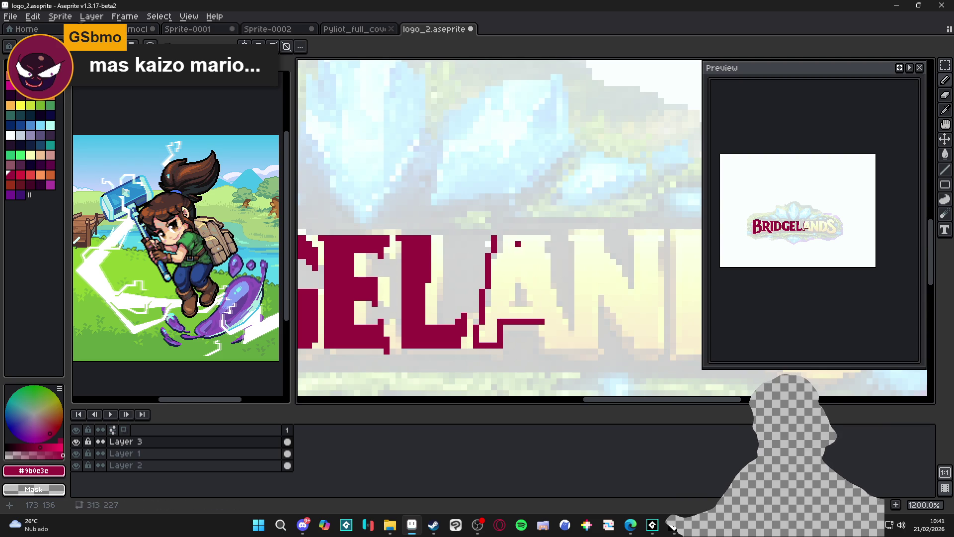
drag(499, 238, 544, 239)
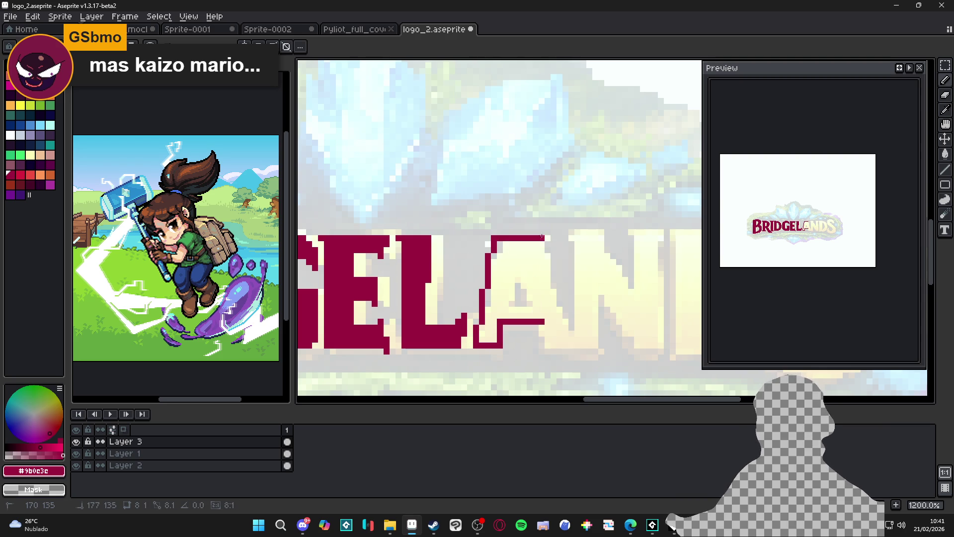
shift+click(572, 345)
drag(542, 345, 541, 326)
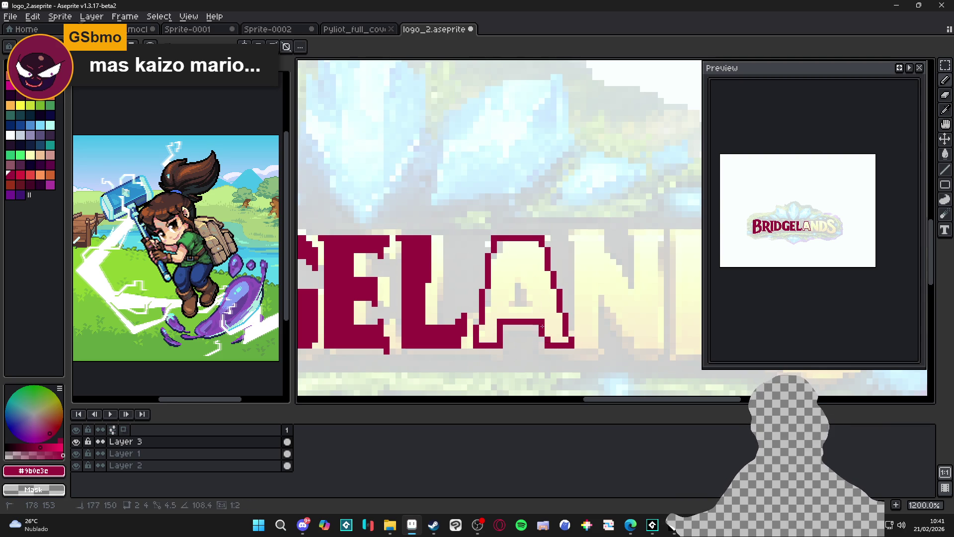
scroll(527, 305, up, 1)
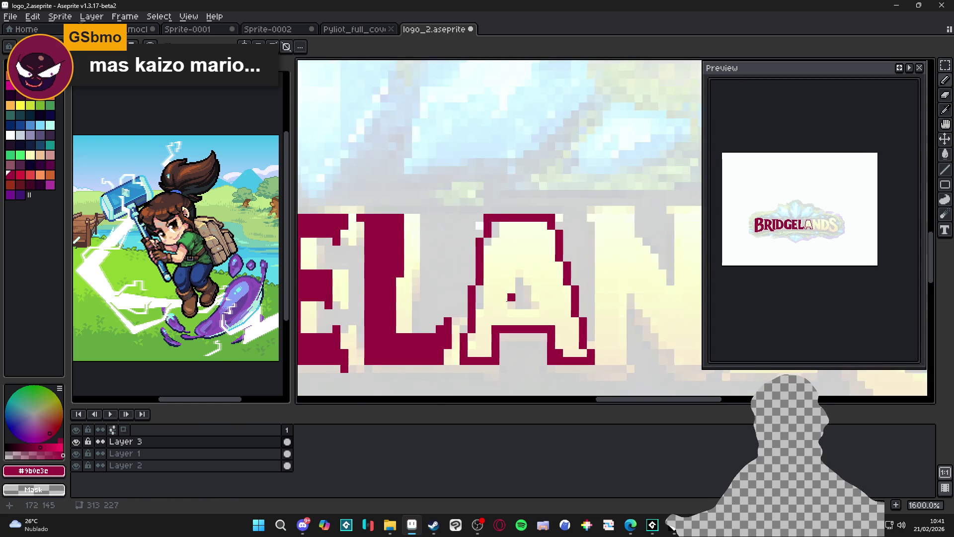
- Trace the edges of the counter inside the A
mouse_move(512, 306)
mouse_down()
mouse_move(521, 271)
mouse_move(510, 284)
mouse_move(523, 277)
mouse_move(535, 288)
mouse_up()
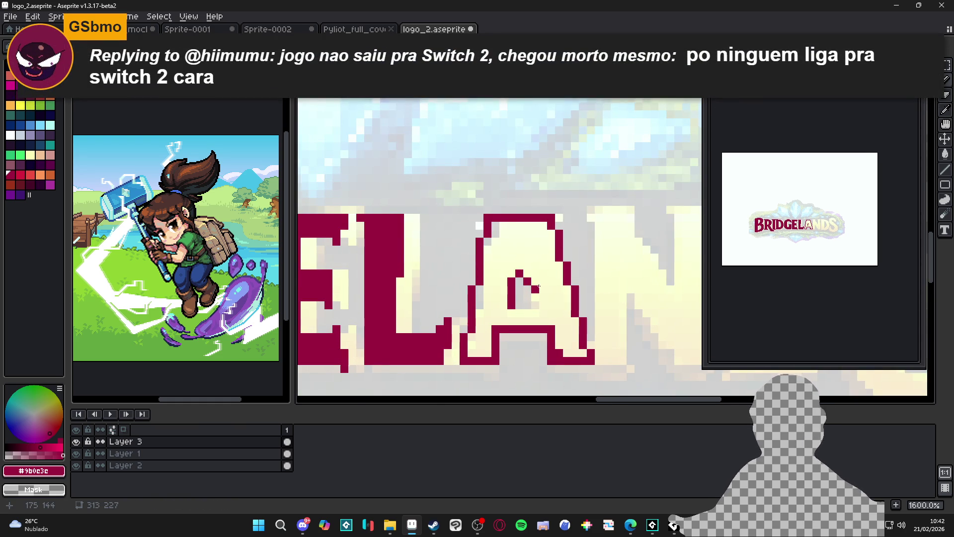
drag(539, 304, 546, 297)
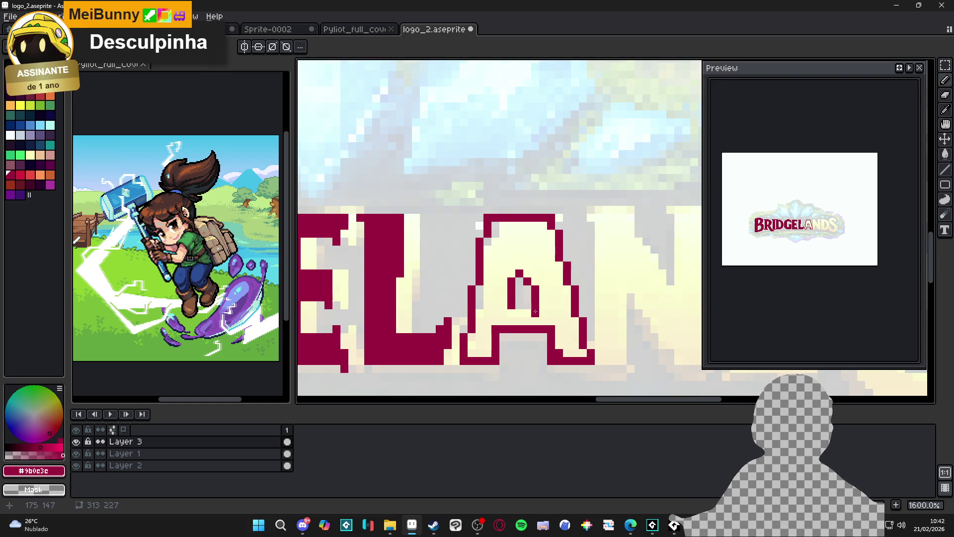
mouse_move(535, 312)
mouse_down()
mouse_move(515, 316)
mouse_move(542, 311)
mouse_up()
scroll(544, 313, down, 4)
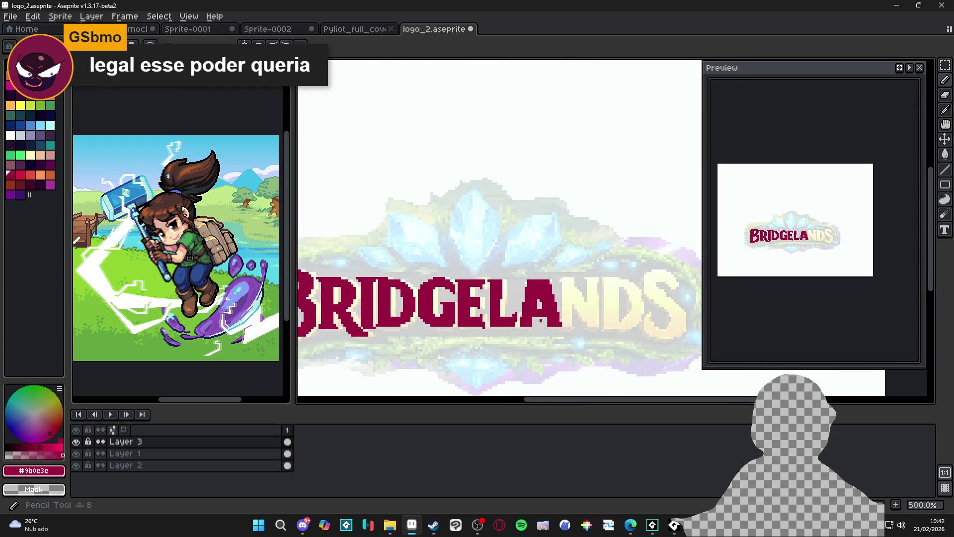
scroll(521, 324, up, 1)
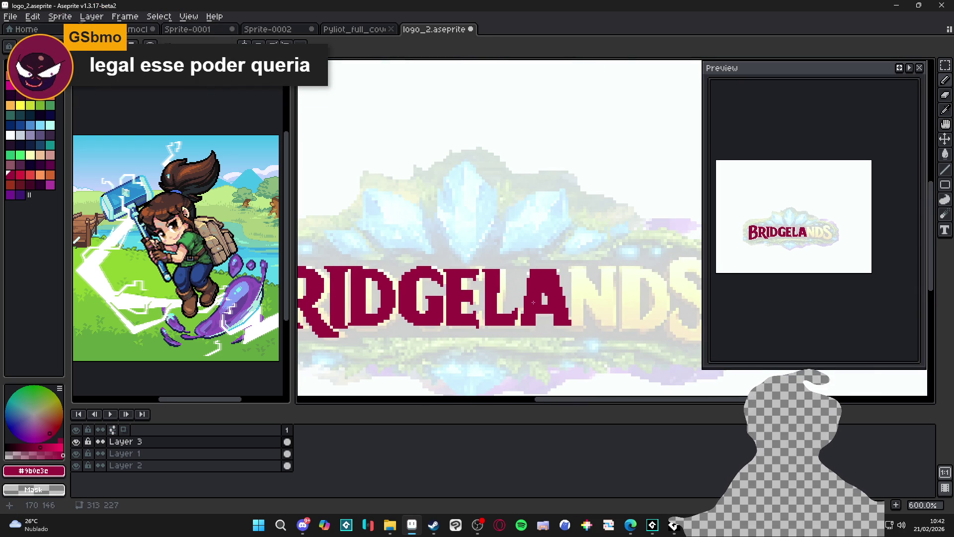
scroll(536, 302, up, 3)
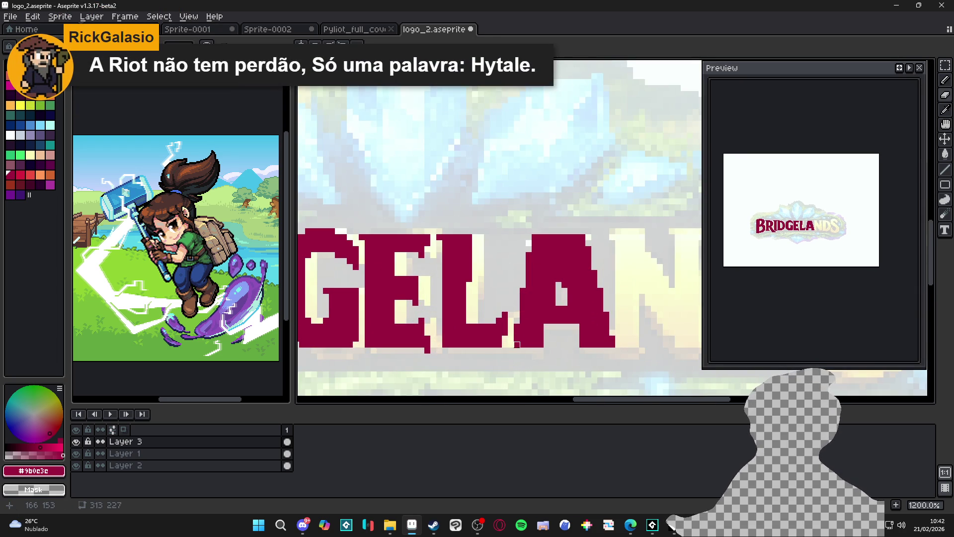
- Undo stray crimson pixels on the A's edges and save logo_2.aseprite
key(ctrl+z)
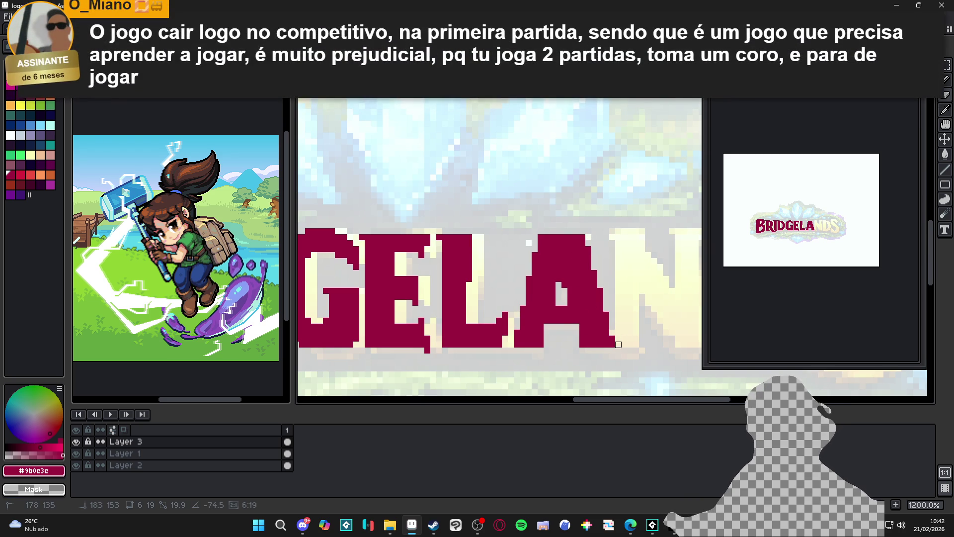
key(ctrl+z)
key(ctrl+s)
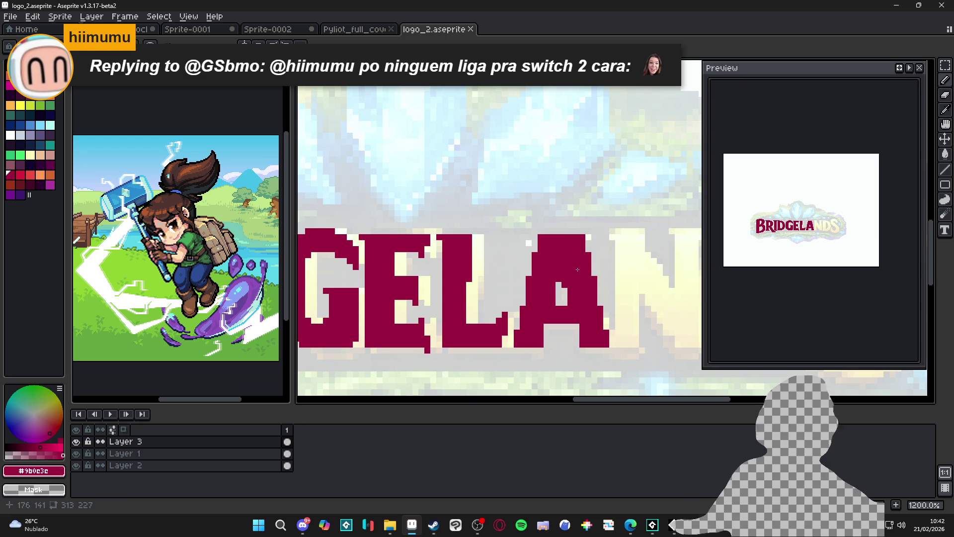
drag(292, 262, 571, 263)
- Pan around the Pyliot_full_cover_2-Recovered artwork and save it
scroll(396, 255, up, 1)
scroll(400, 248, up, 1)
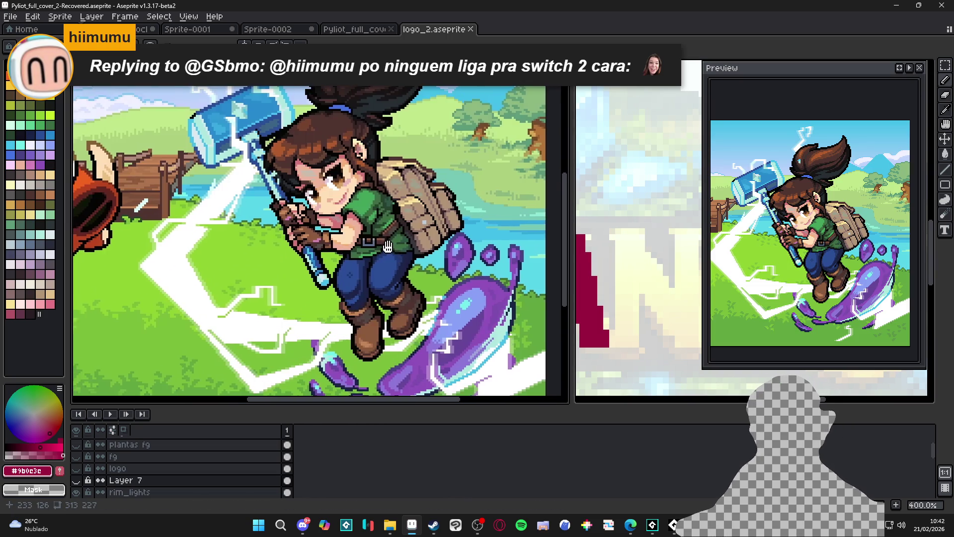
scroll(406, 234, down, 1)
drag(480, 281, 506, 285)
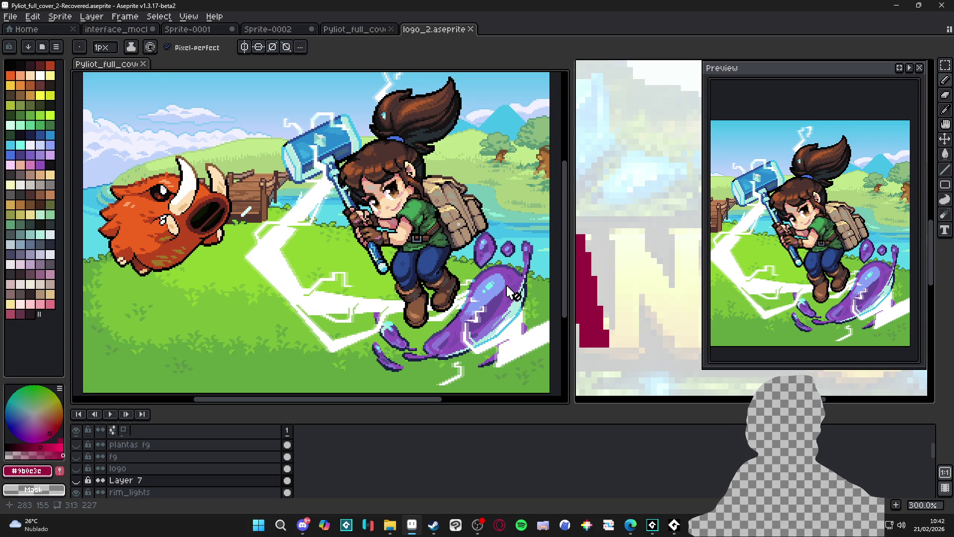
mouse_move(507, 289)
mouse_down()
mouse_move(495, 301)
mouse_move(527, 298)
mouse_move(559, 313)
mouse_move(450, 304)
mouse_up()
key(ctrl+s)
- Widen the logo view beside the cover art
scroll(408, 278, right, 5)
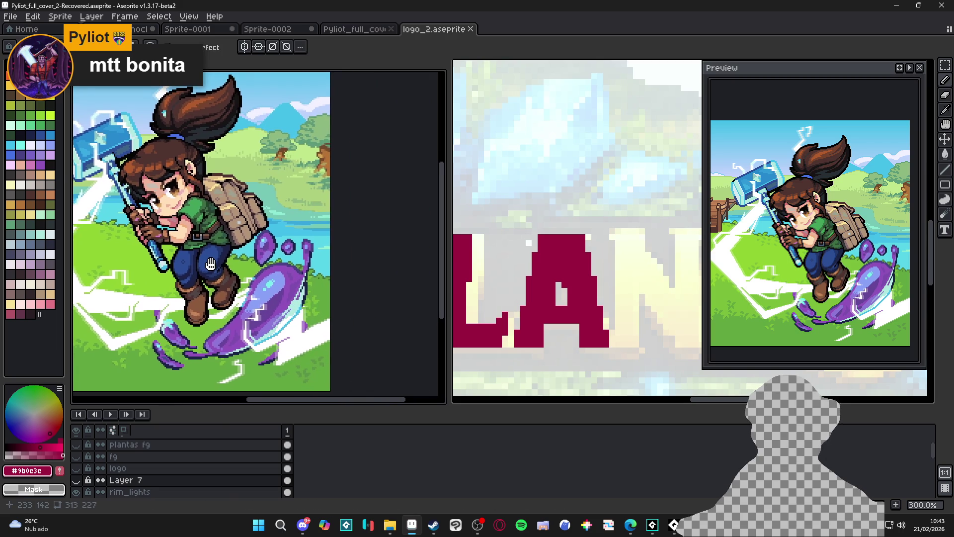
drag(449, 284, 300, 282)
scroll(259, 281, right, 2)
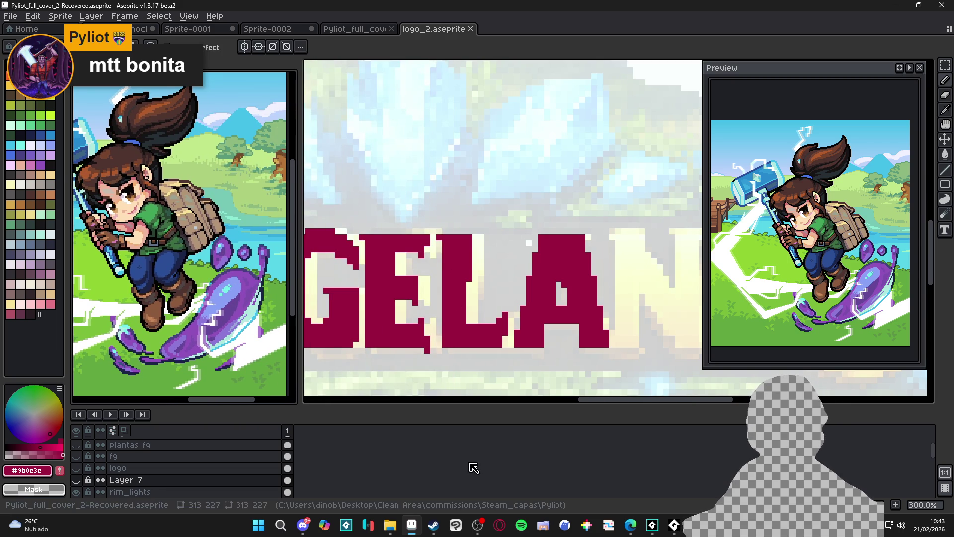
click(433, 524)
- Search the Steam store for 'bridgelands' and open the Bridgelands store page
click(538, 64)
text(b)
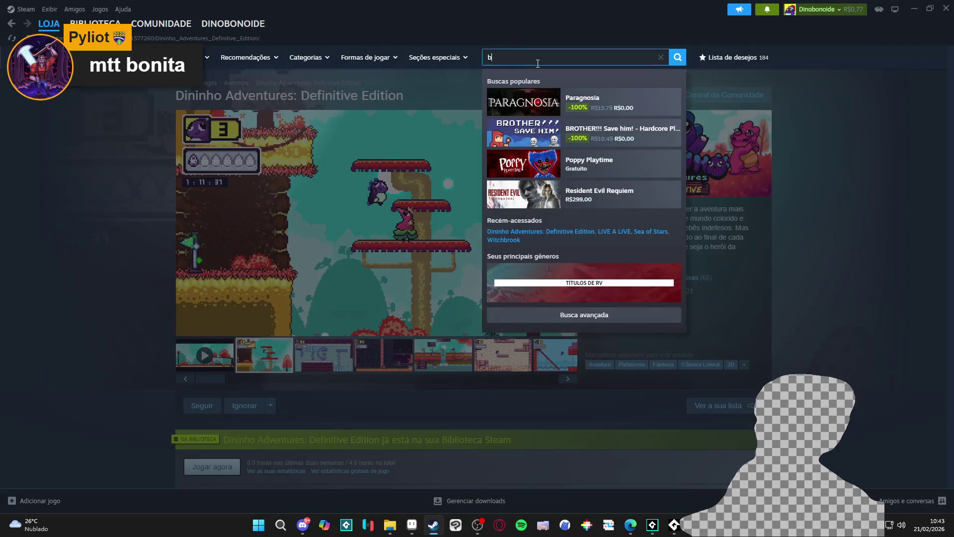
text(ridgelands)
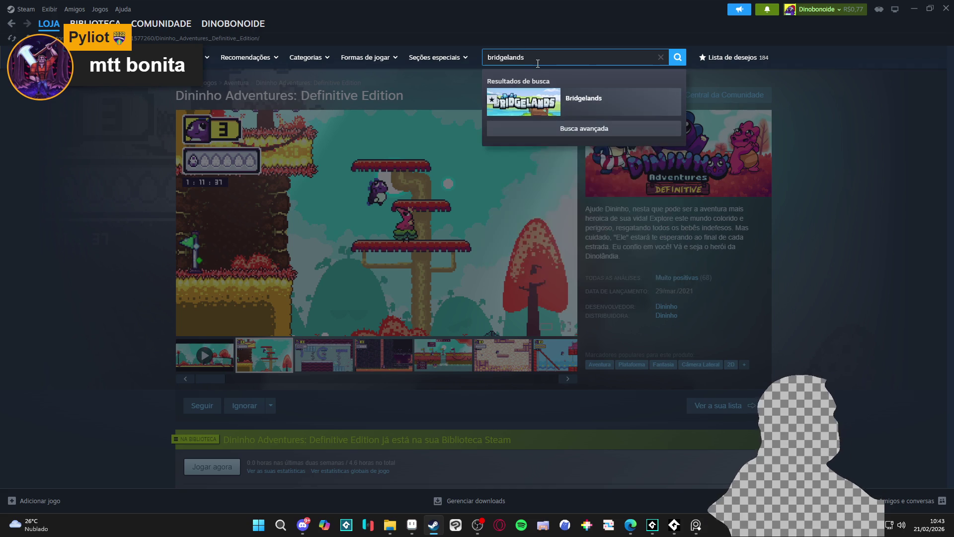
click(613, 111)
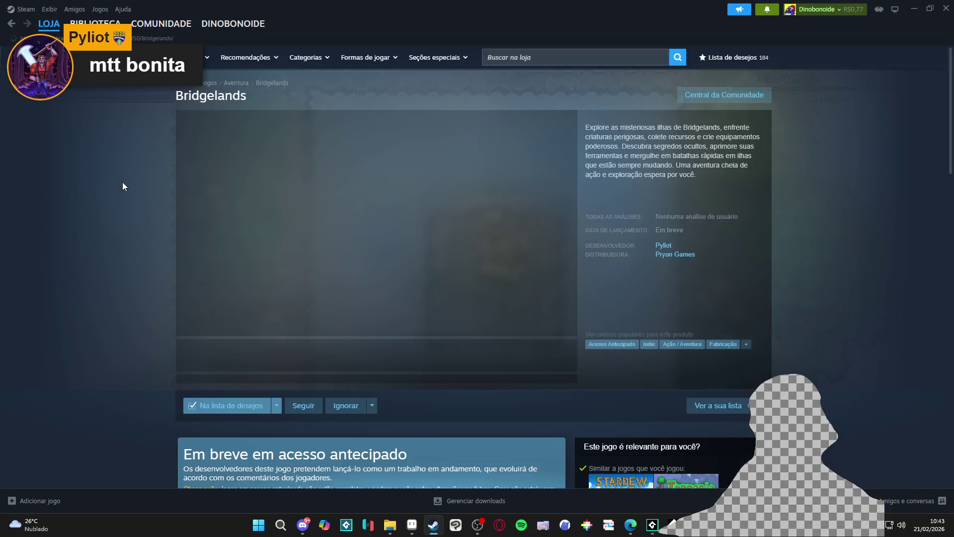
- Minimize Steam and pan the logo so the later letters show
right_click(114, 176)
click(5, 268)
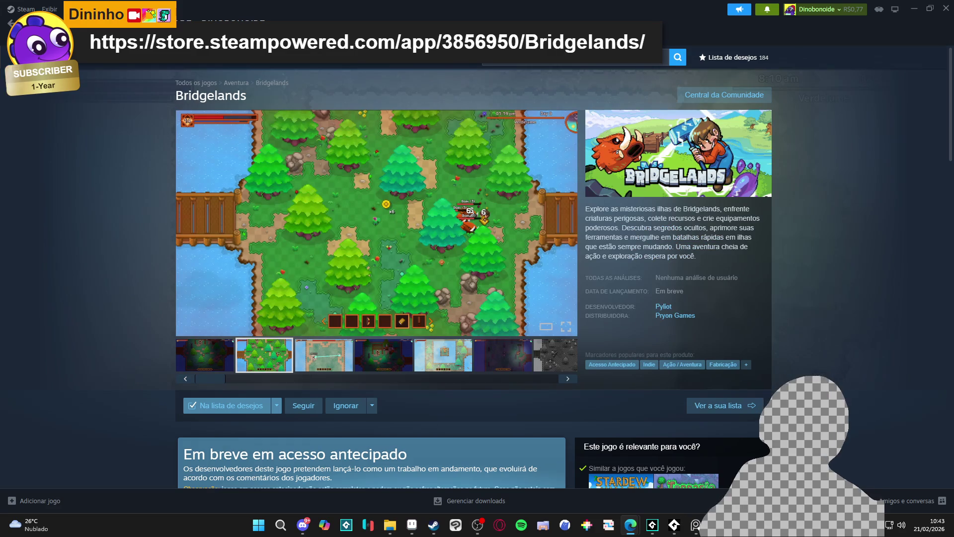
click(922, 5)
mouse_move(433, 273)
mouse_down()
mouse_move(487, 273)
mouse_move(405, 272)
mouse_up()
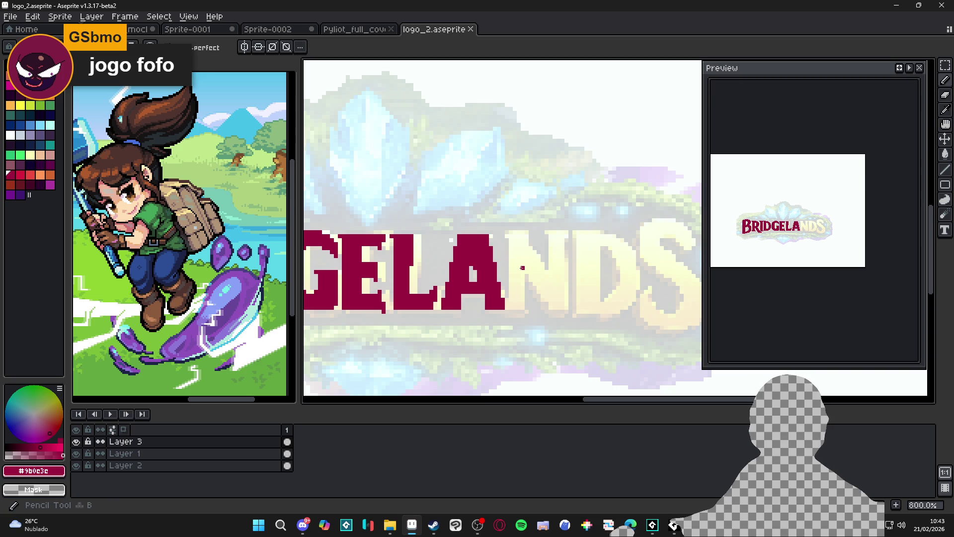
- Outline the N's left stem and fill it solid crimson
scroll(502, 247, up, 2)
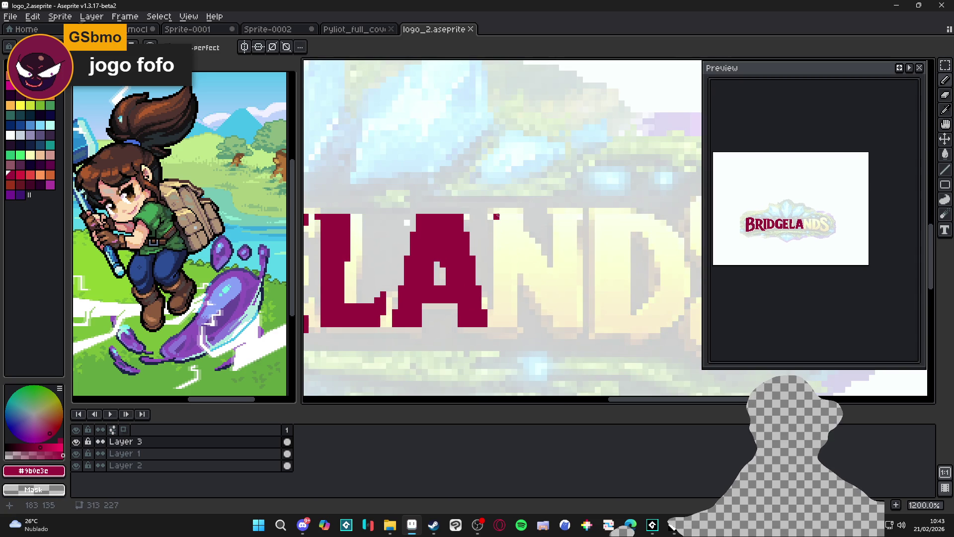
mouse_move(496, 210)
mouse_down()
mouse_move(496, 324)
mouse_move(515, 324)
mouse_move(521, 210)
mouse_move(524, 259)
mouse_up()
shift+click(520, 272)
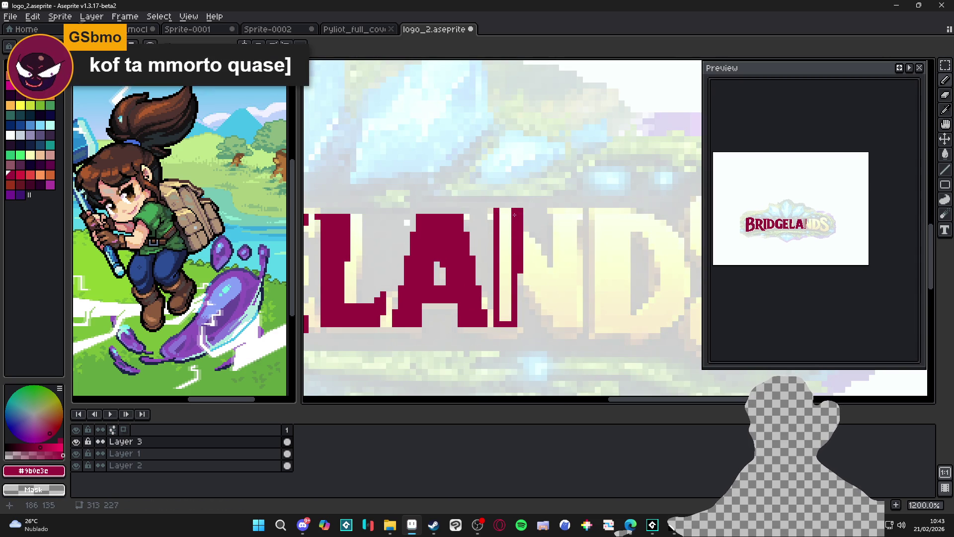
key(g)
click(511, 232)
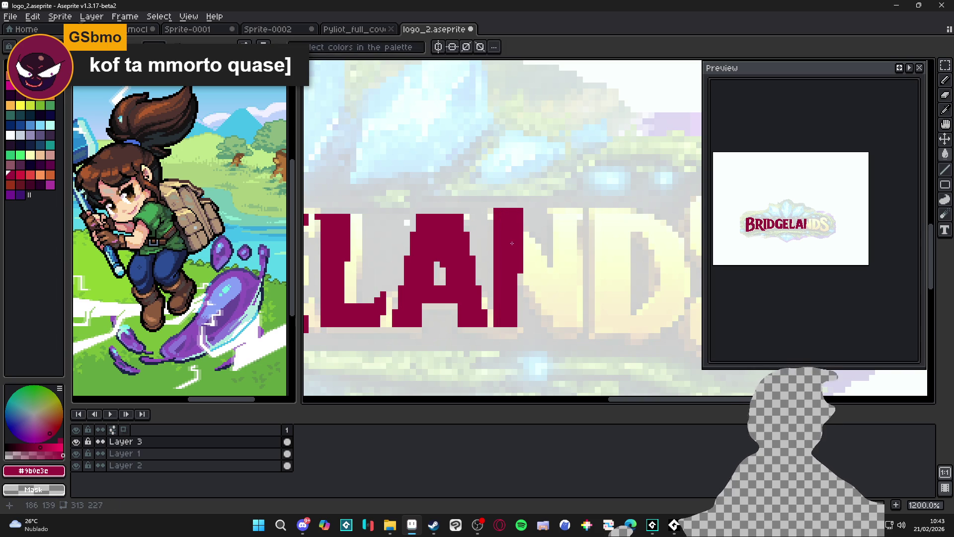
- Draw the N's crimson diagonal running down-right from the stem
scroll(519, 242, up, 1)
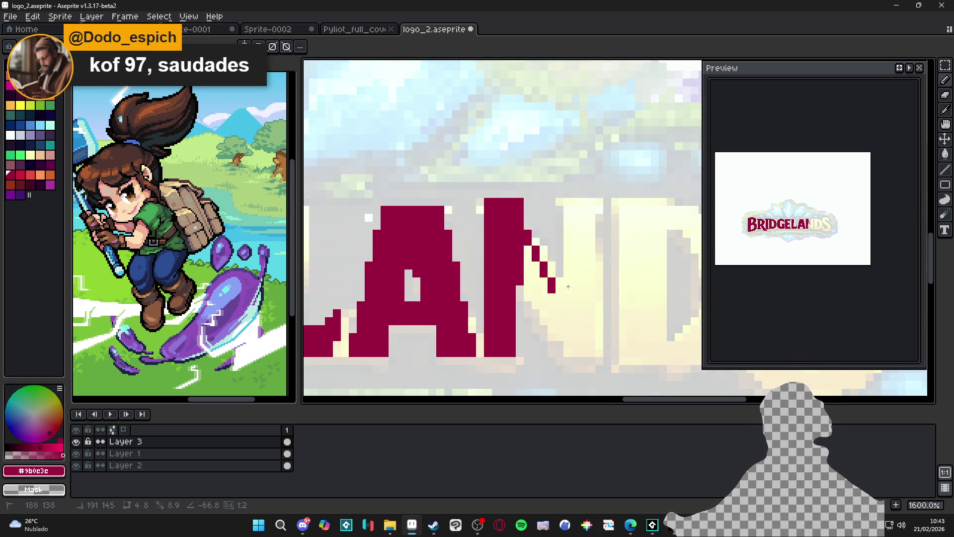
mouse_move(568, 292)
mouse_down()
mouse_move(564, 308)
mouse_move(552, 281)
mouse_up()
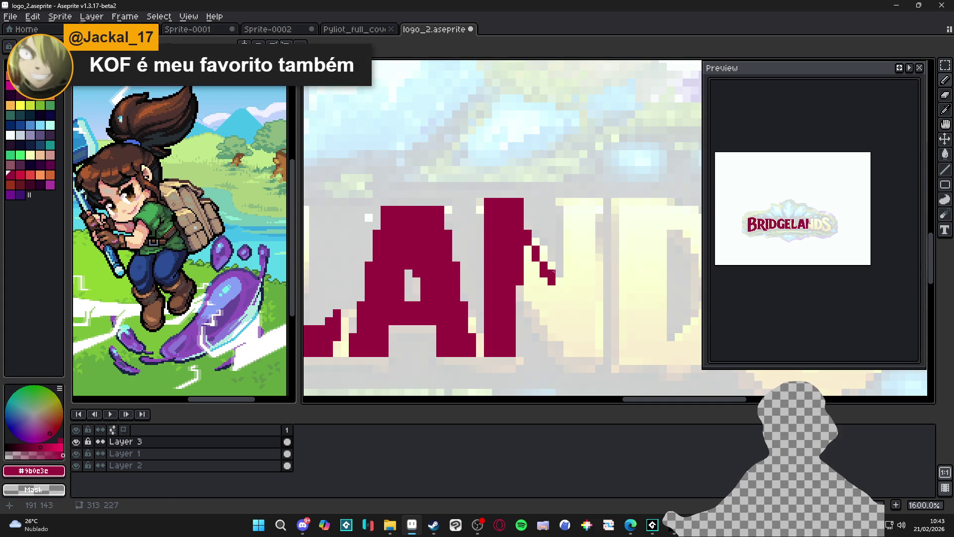
click(544, 250)
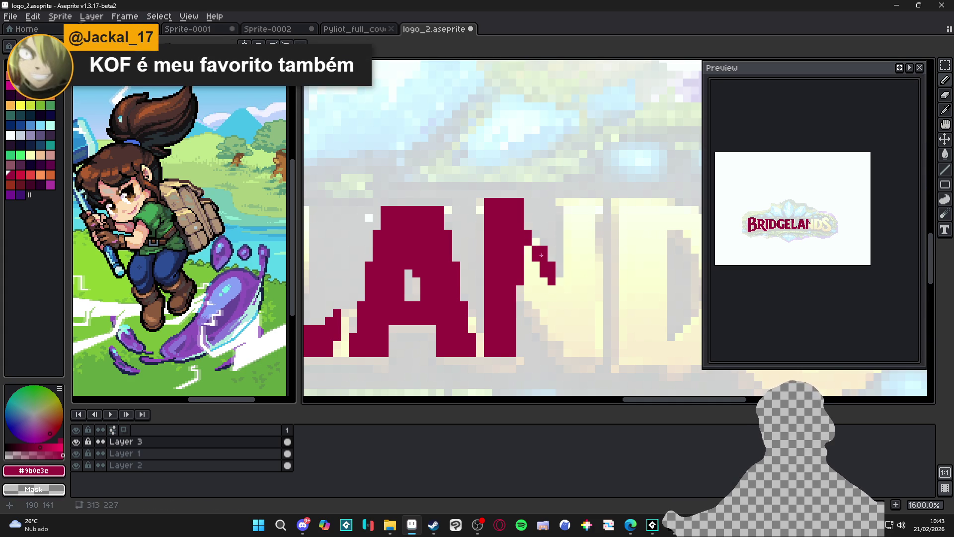
click(529, 281)
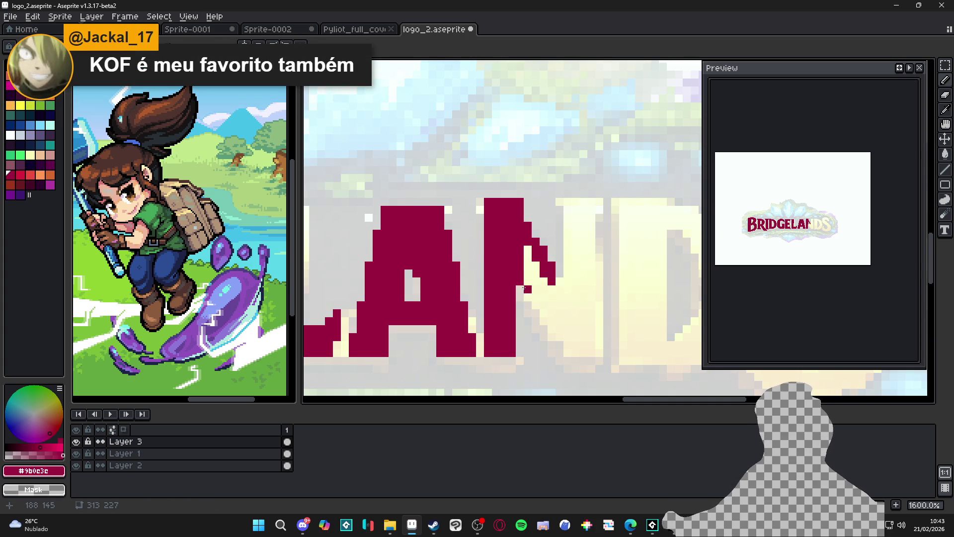
drag(519, 281, 569, 353)
scroll(497, 373, down, 2)
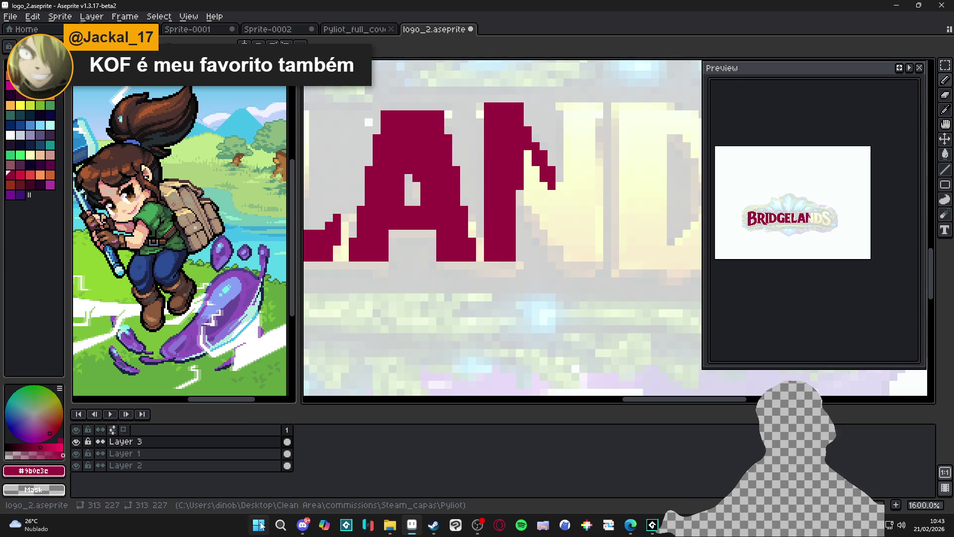
click(259, 525)
- Launch Fightcade2 via the 'fightcade2' search and open its game browser
text(fightcade2)
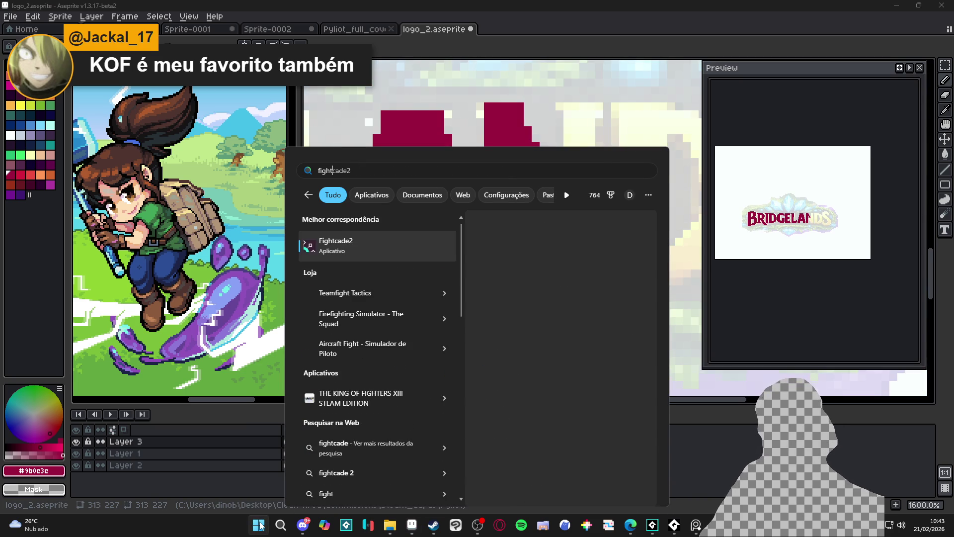
key(Return)
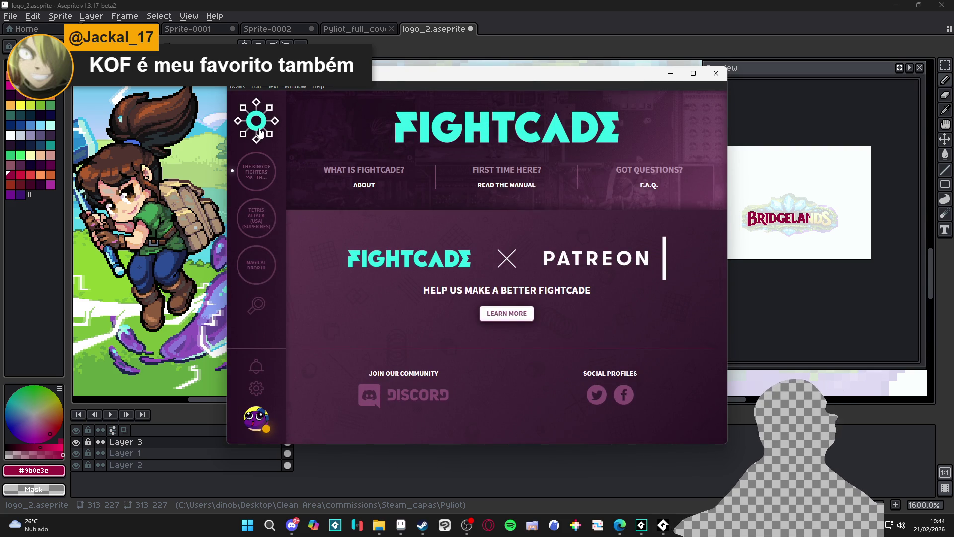
click(256, 305)
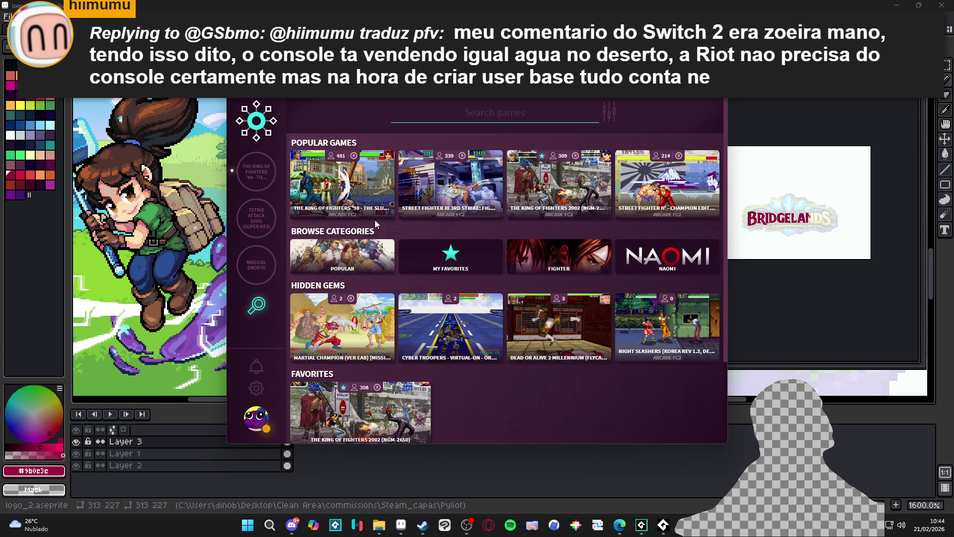
mouse_move(350, 174)
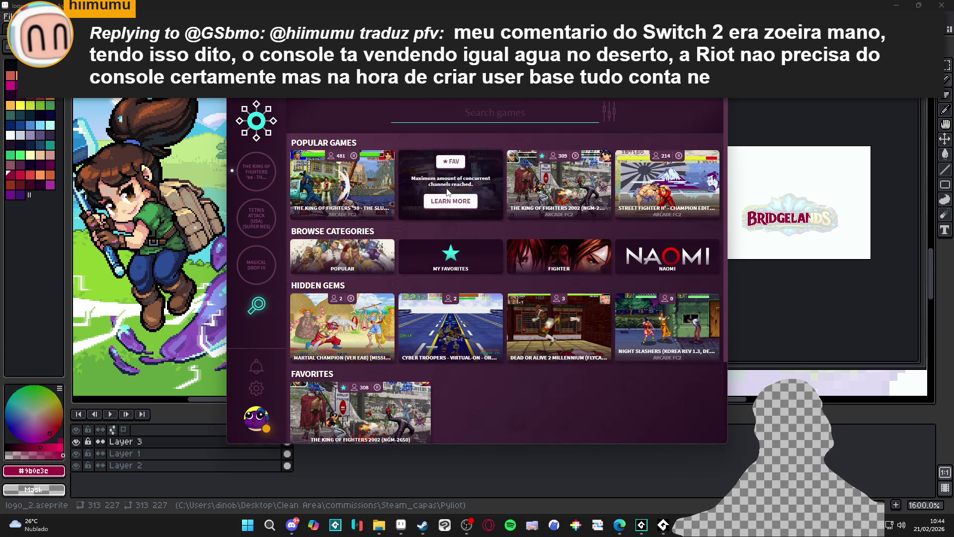
mouse_move(434, 163)
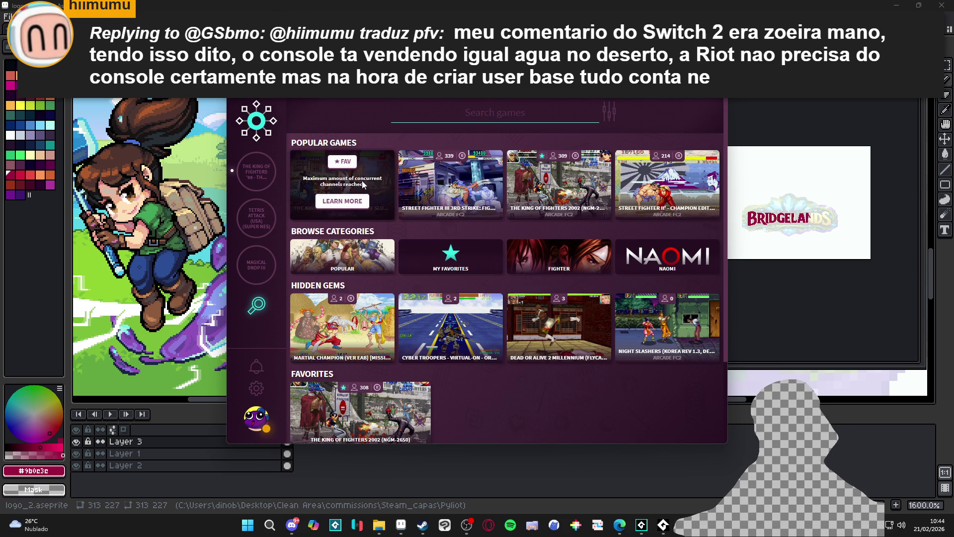
mouse_move(580, 203)
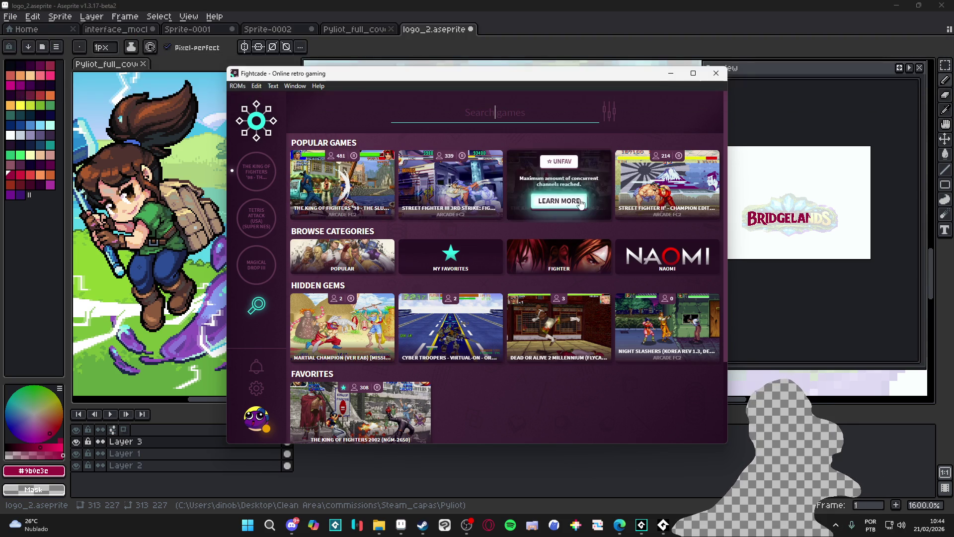